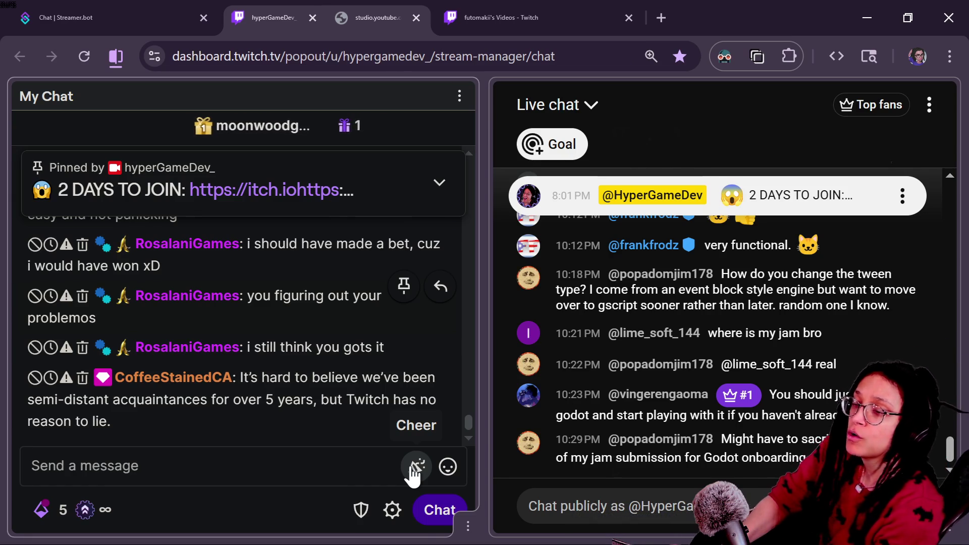
# Step: Leave the stream chat and view the enlarged Mew-and-frog desk mat artwork in Discord
pyautogui.hotkey('alt', 'Tab')
pyautogui.hotkey('alt', 'Tab')
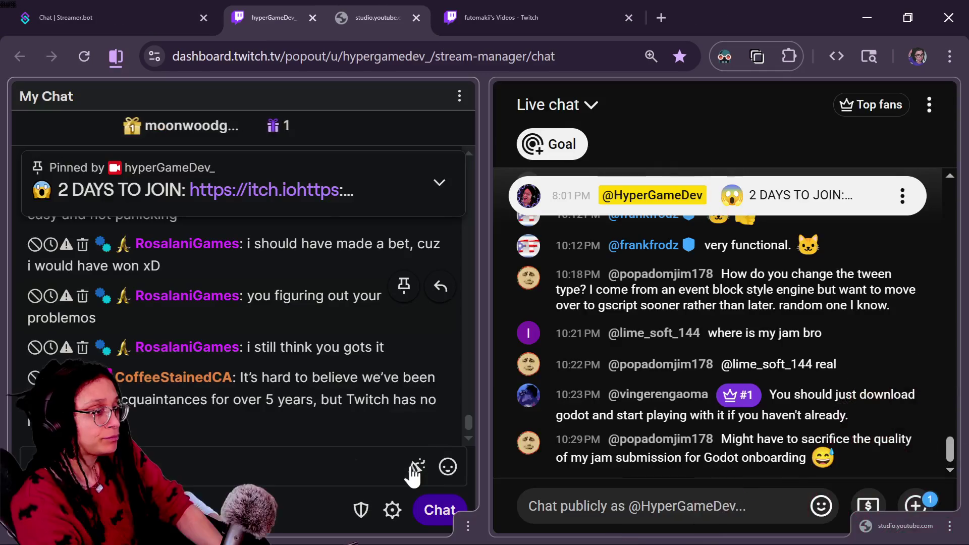
pyautogui.scroll(2, 787, 360)
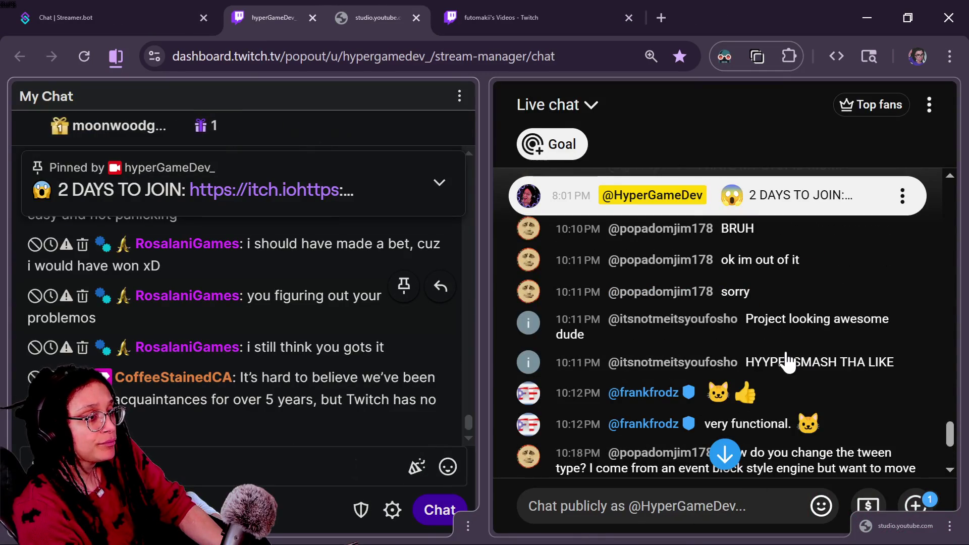
pyautogui.scroll(-5, 671, 427)
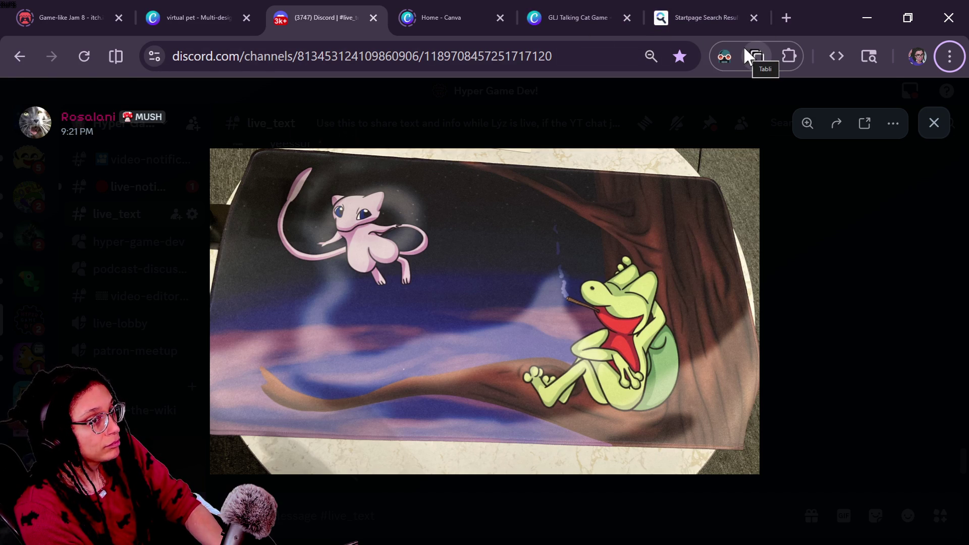
# Step: Back in Godot, search the built-in Help for 'tween' to open the Tween class reference
pyautogui.hotkey('alt', 'Tab')
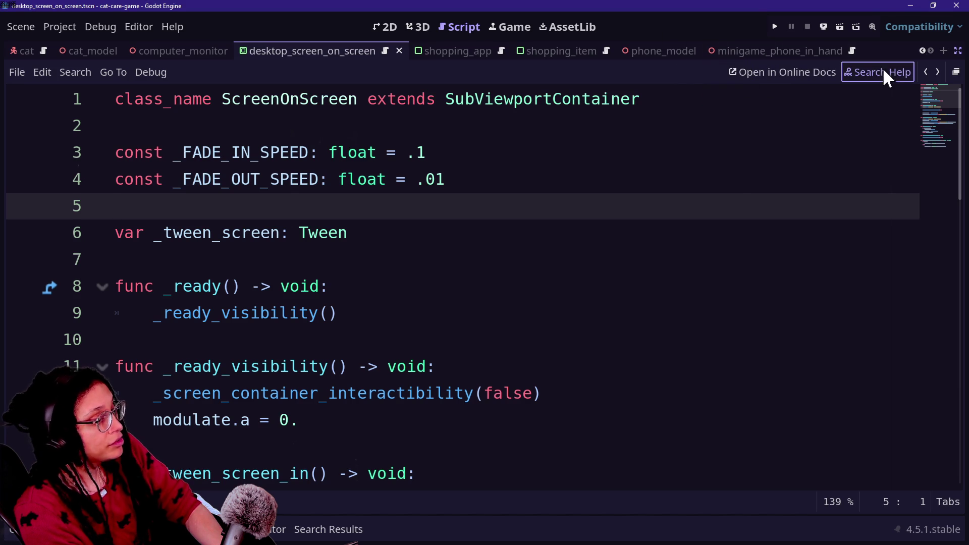
pyautogui.click(883, 72)
pyautogui.write('tween')
pyautogui.press('Return')
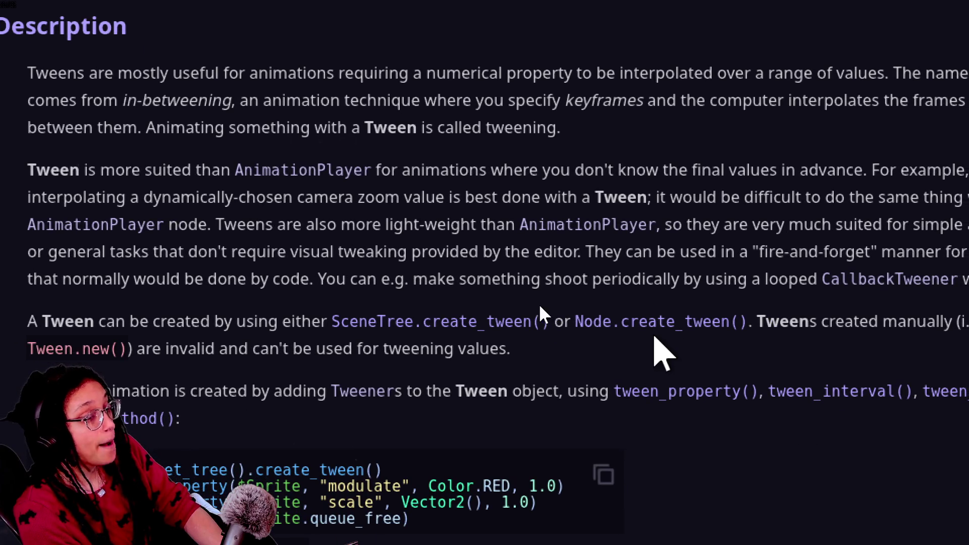
# Step: Scroll through the Tween description and code examples down to the Methods list
pyautogui.scroll(-3, 502, 351)
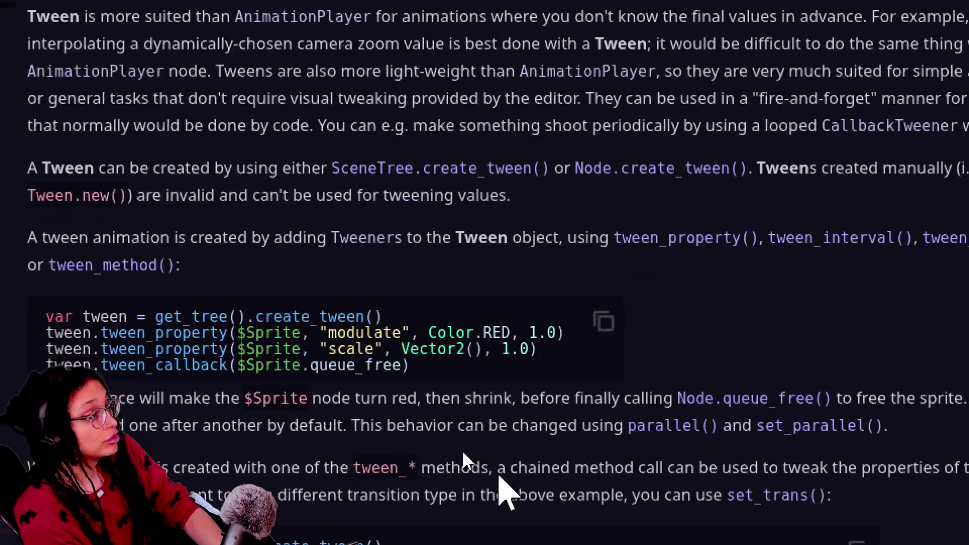
pyautogui.scroll(-1, 449, 419)
pyautogui.scroll(-1, 405, 448)
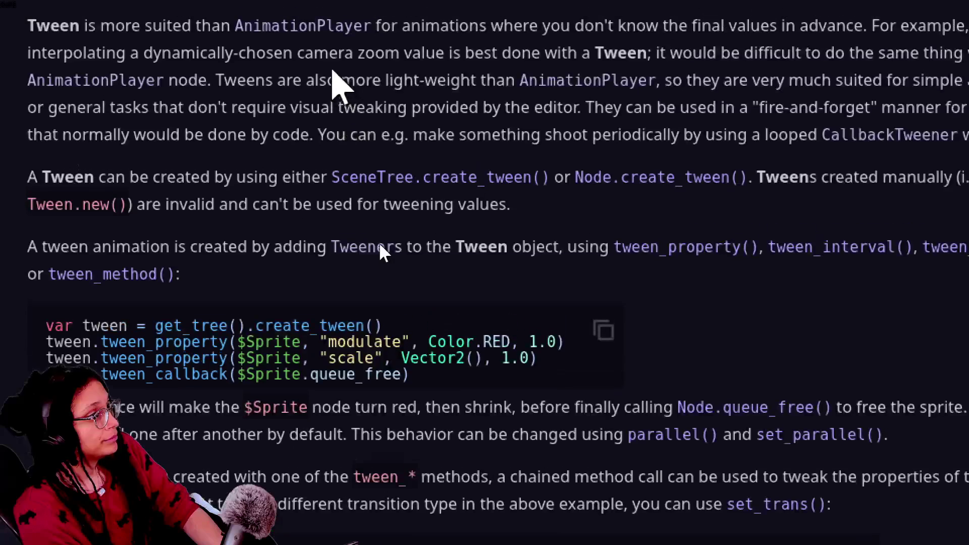
pyautogui.scroll(-2, 369, 291)
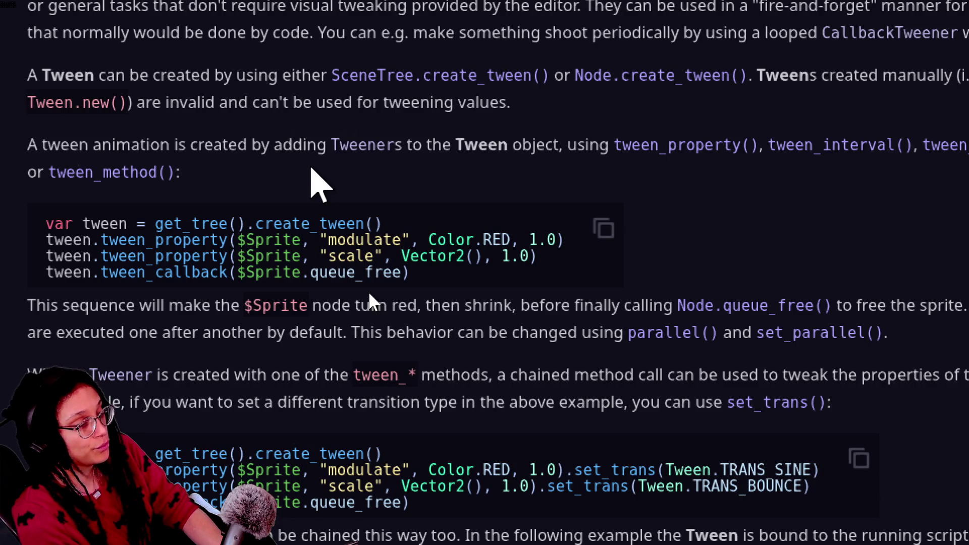
pyautogui.scroll(-2, 369, 292)
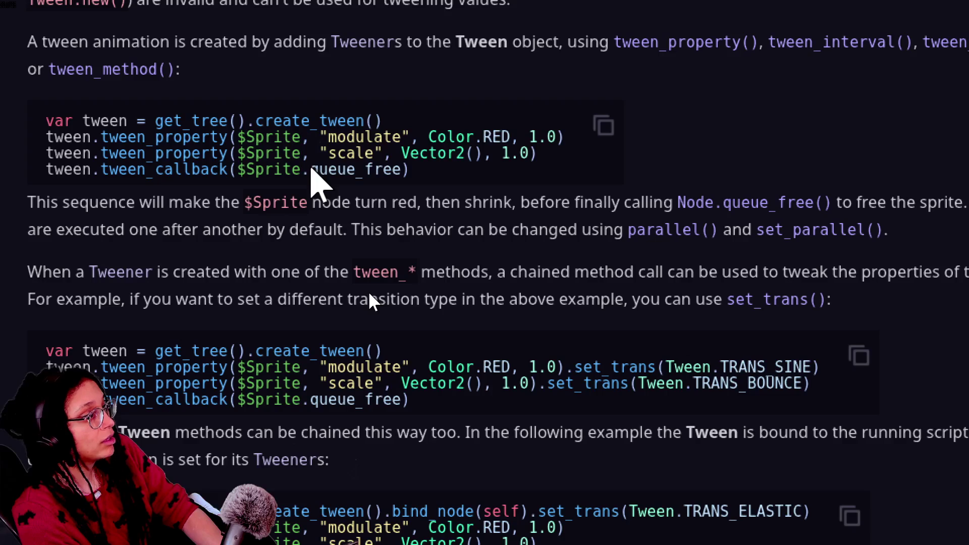
pyautogui.scroll(-4, 299, 339)
pyautogui.scroll(8, 299, 339)
pyautogui.scroll(-10, 299, 339)
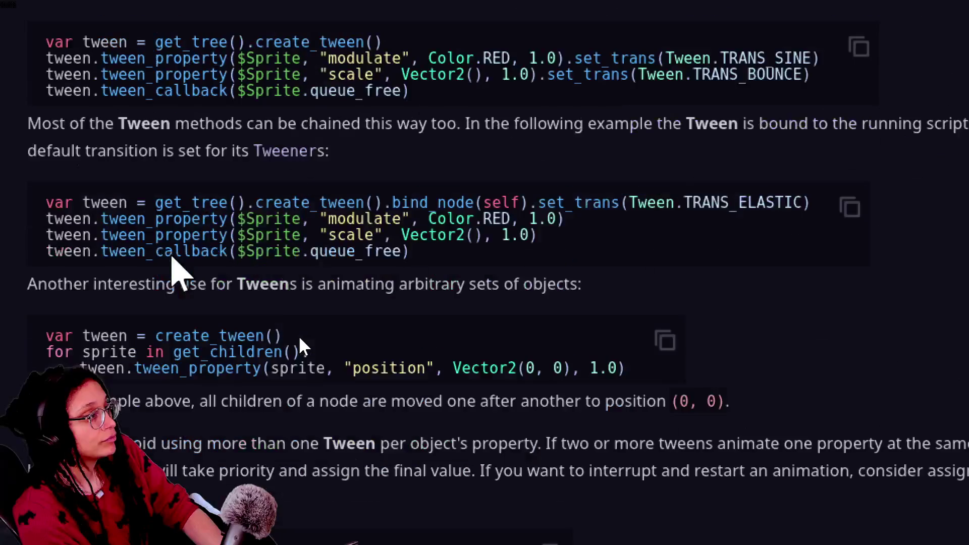
pyautogui.scroll(6, 299, 338)
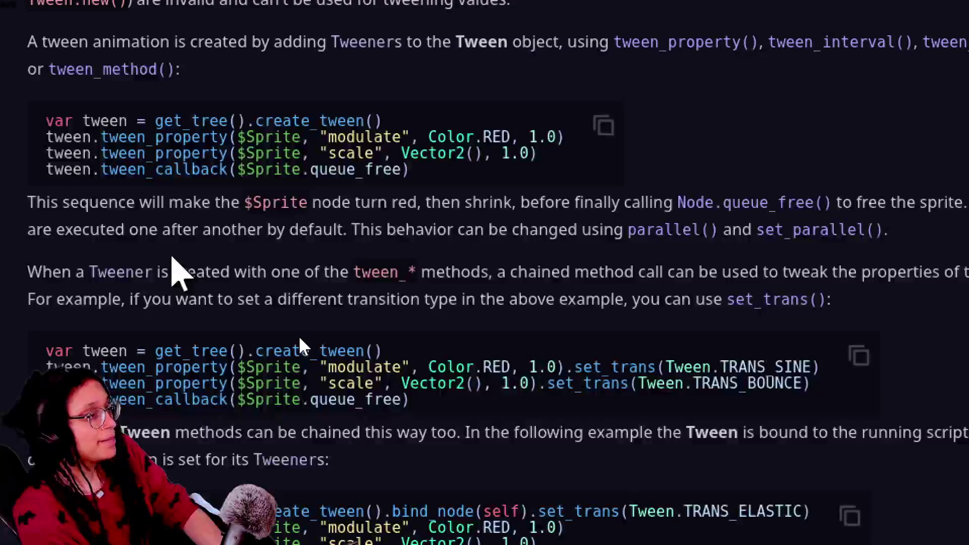
pyautogui.scroll(4, 300, 338)
pyautogui.scroll(-14, 300, 339)
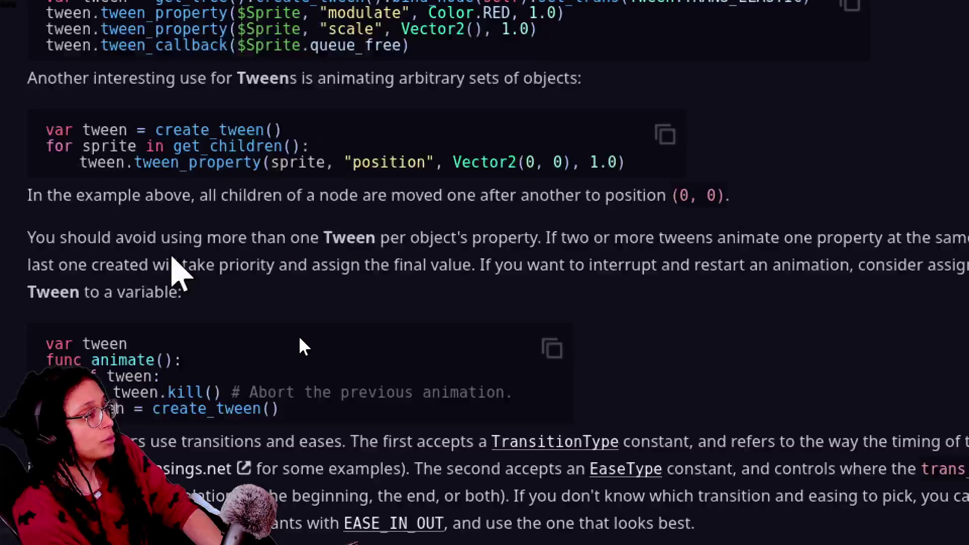
pyautogui.scroll(-6, 300, 339)
pyautogui.scroll(-6, 299, 338)
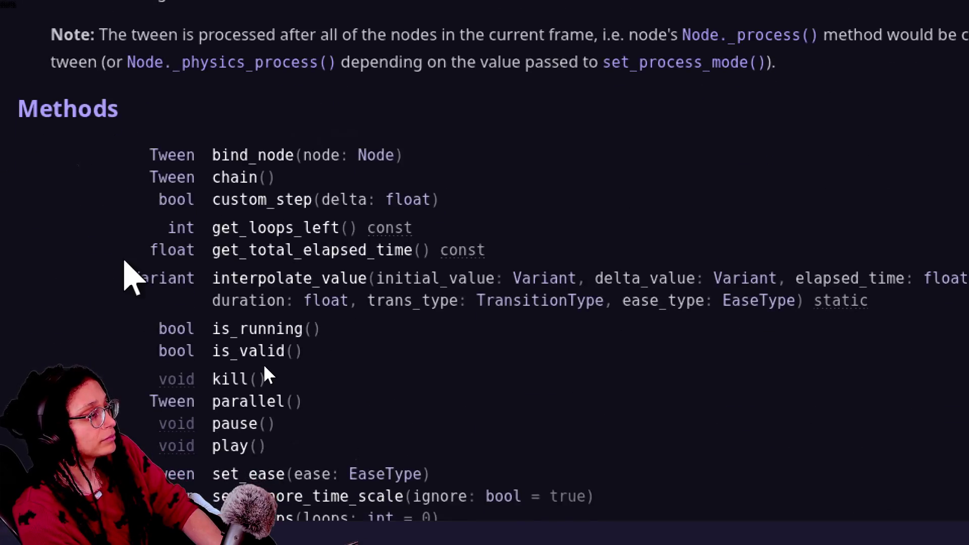
pyautogui.scroll(-4, 264, 365)
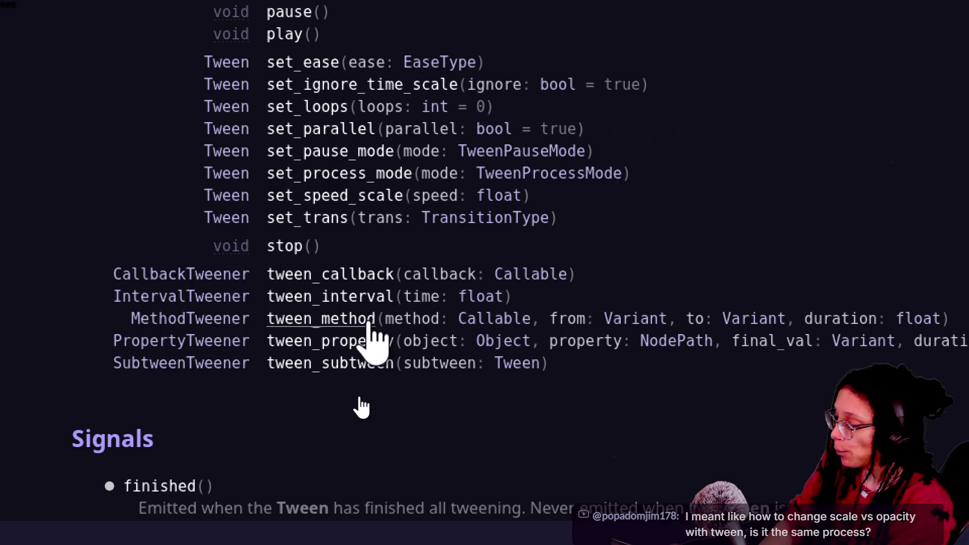
pyautogui.hotkey('alt', 'Tab')
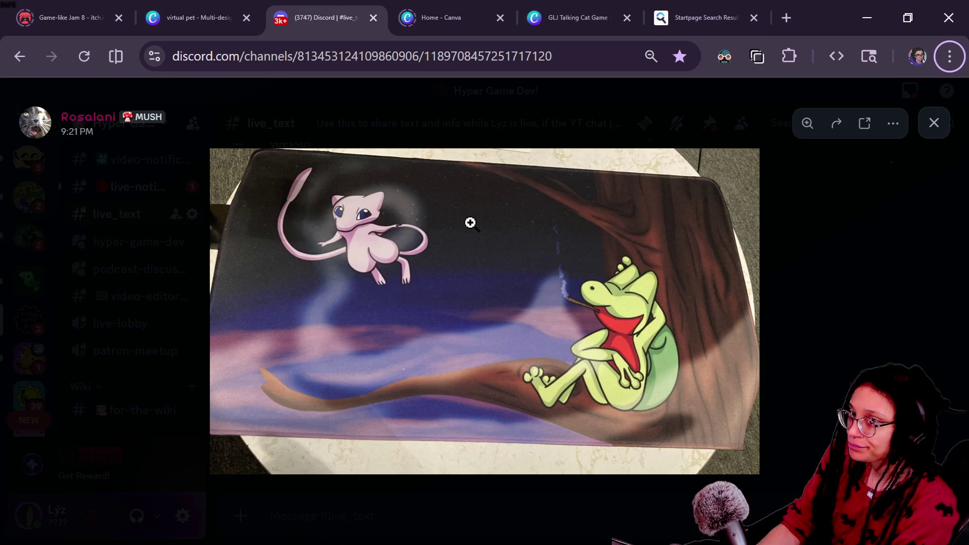
pyautogui.hotkey('alt', 'Tab')
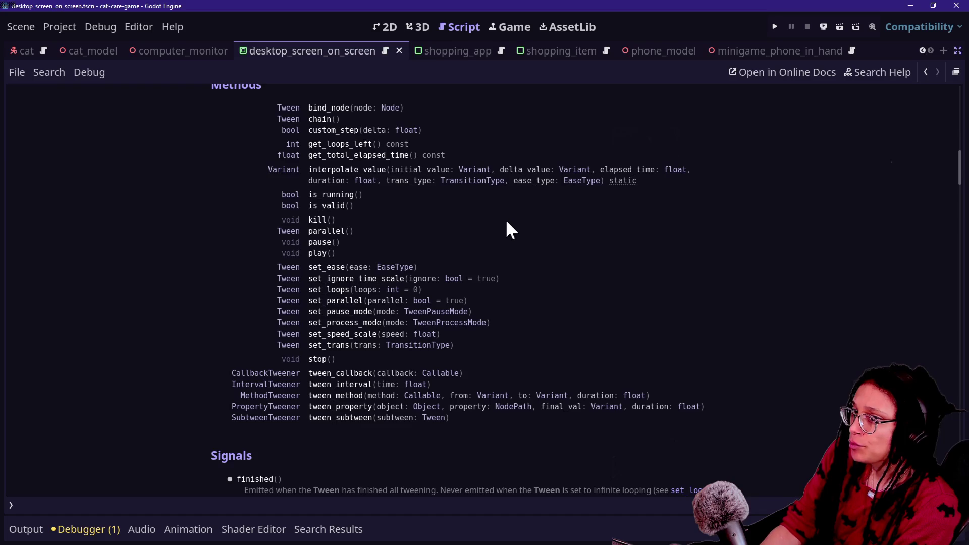
# Step: Quick-open selectable_area_phone.gd by searching 'phone selec'
pyautogui.hotkey('shift', 'alt', 'o')
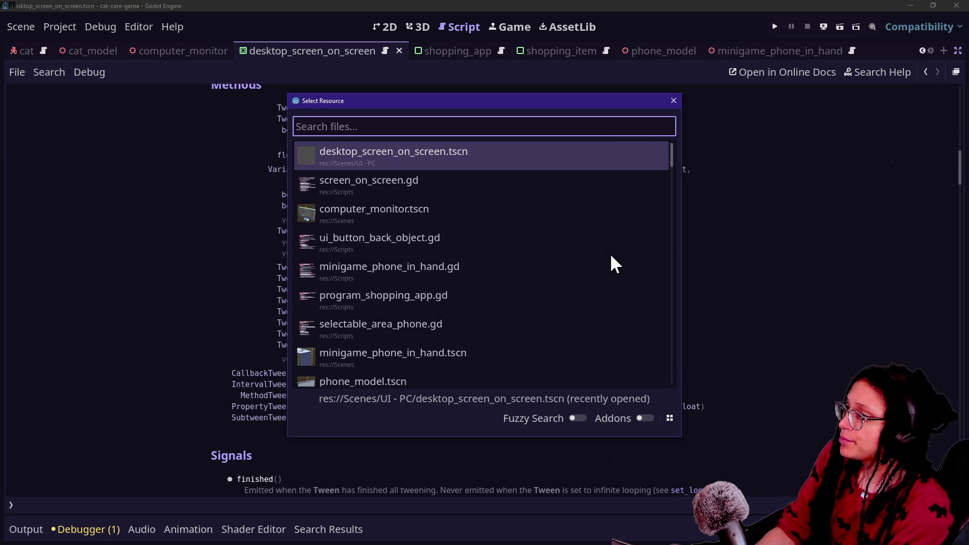
pyautogui.write('phone')
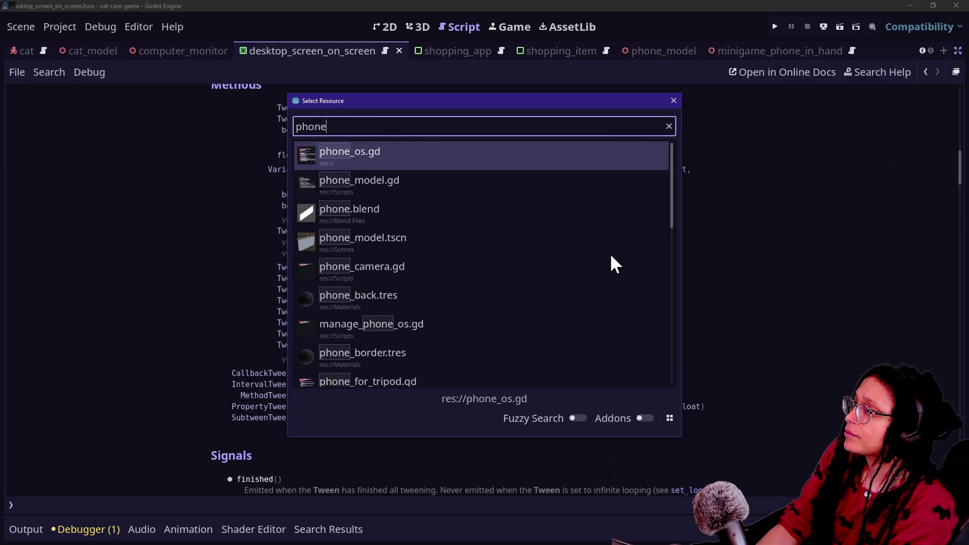
pyautogui.write(' selec')
pyautogui.press('Return')
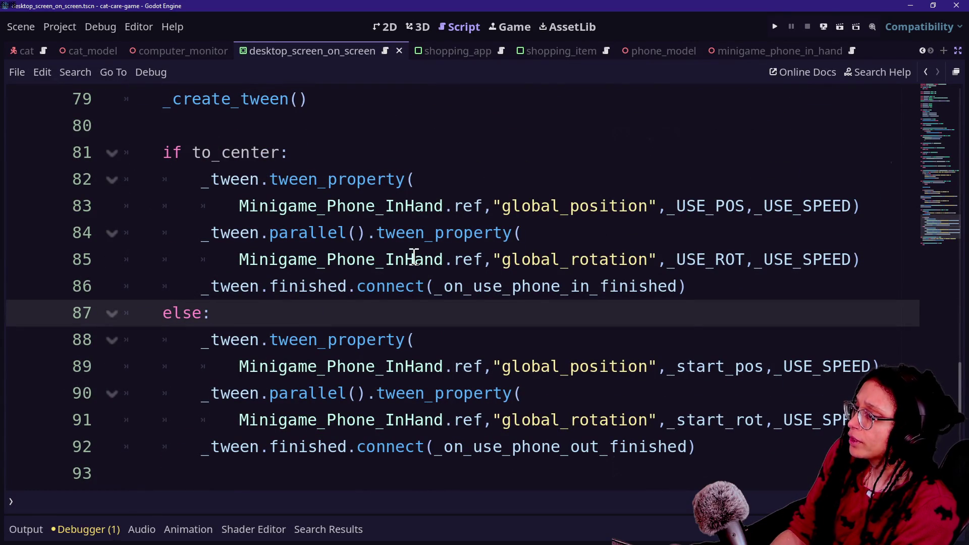
# Step: Quick-open the manage_camera.gd script by searching 'camera'
pyautogui.hotkey('shift', 'alt', 'o')
pyautogui.write('camera')
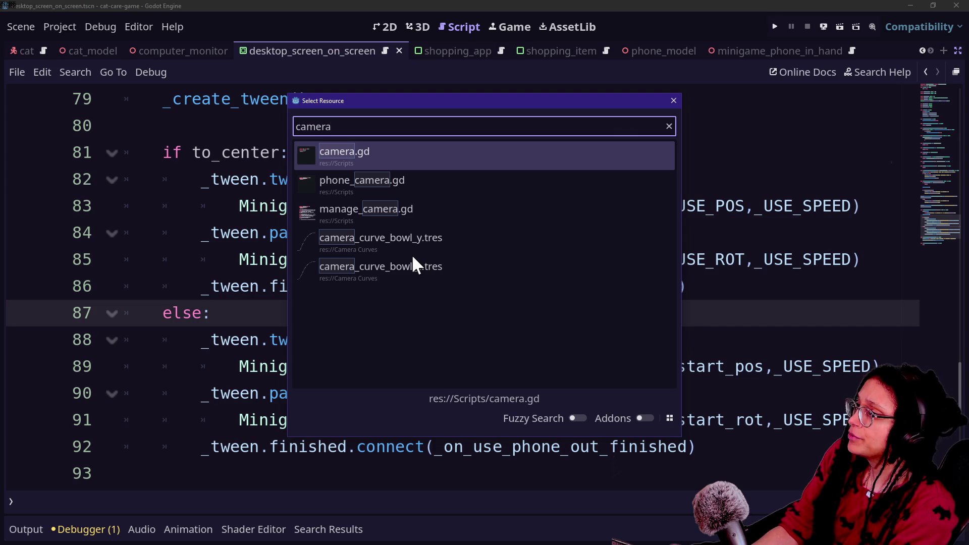
pyautogui.press('Down')
pyautogui.press('Down')
pyautogui.press('Return')
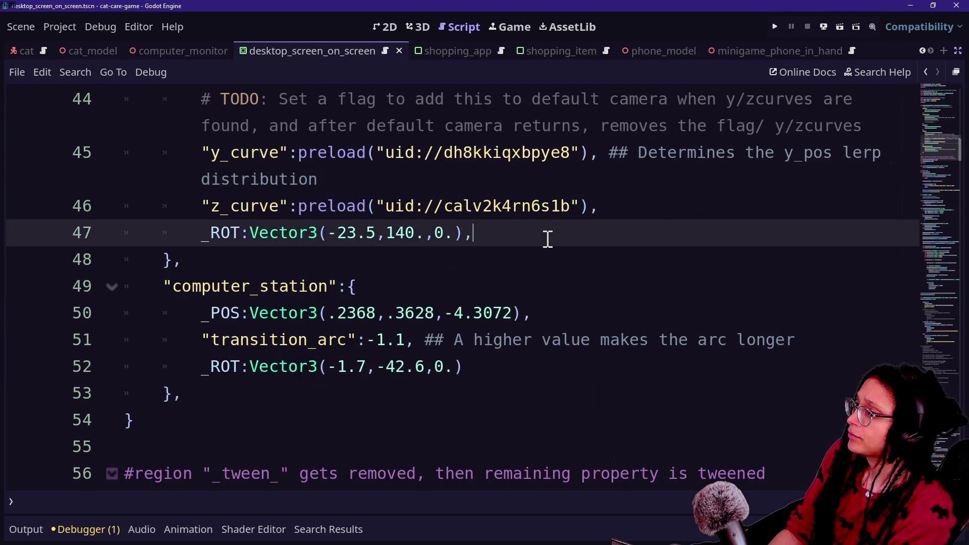
# Step: Search manage_camera.gd for 'tween_property' and step through its matches
pyautogui.hotkey('ctrl', 'f')
pyautogui.write('tween')
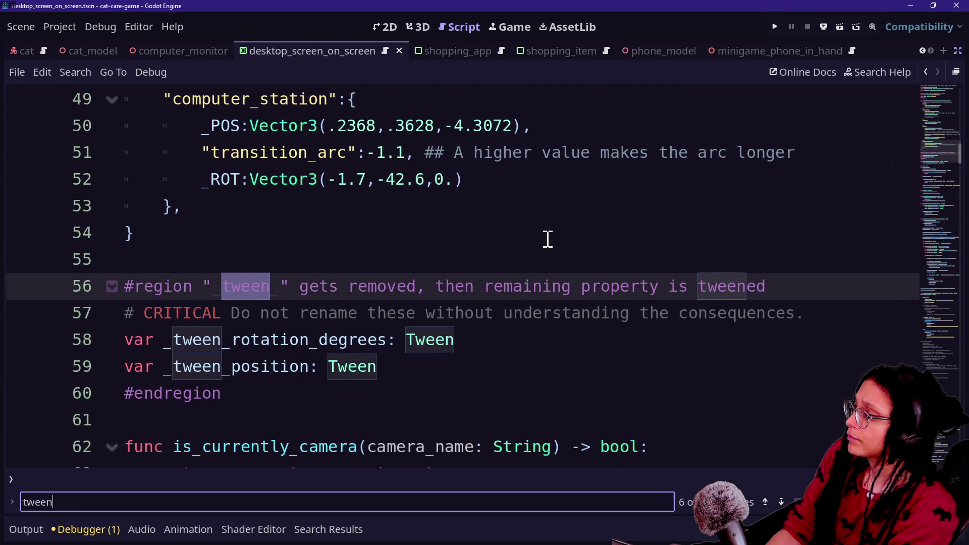
pyautogui.write('_property')
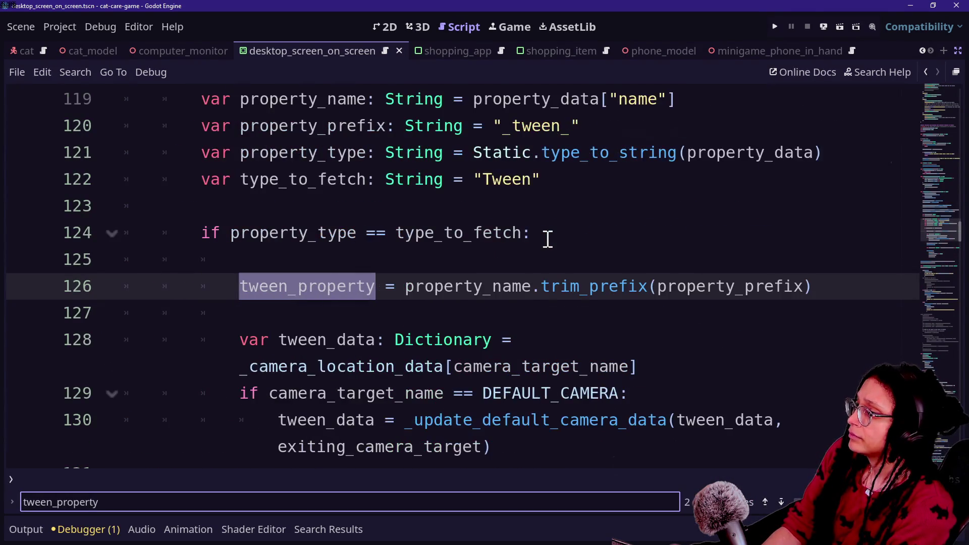
pyautogui.press('Return')
pyautogui.press('Return')
pyautogui.press('Return')
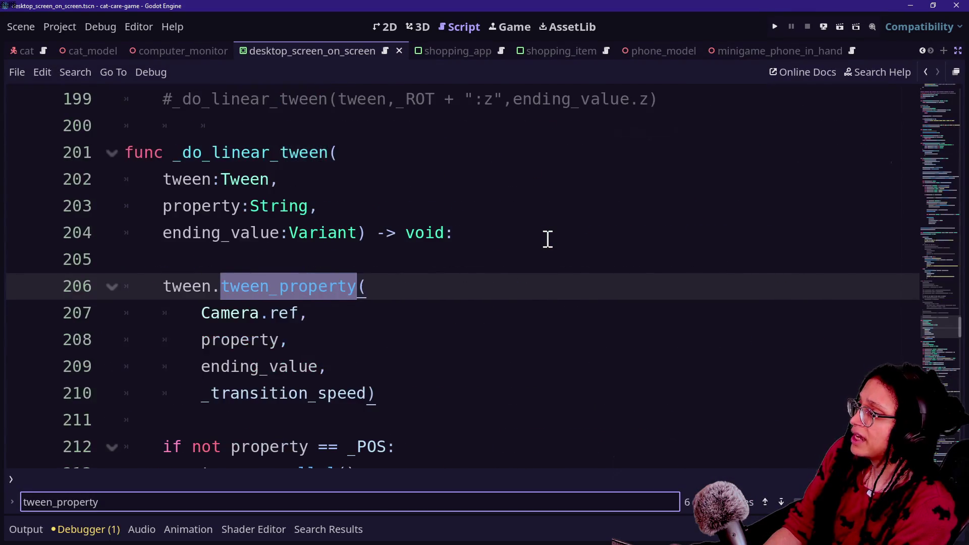
pyautogui.press('Return')
pyautogui.press('Return')
pyautogui.press('Return')
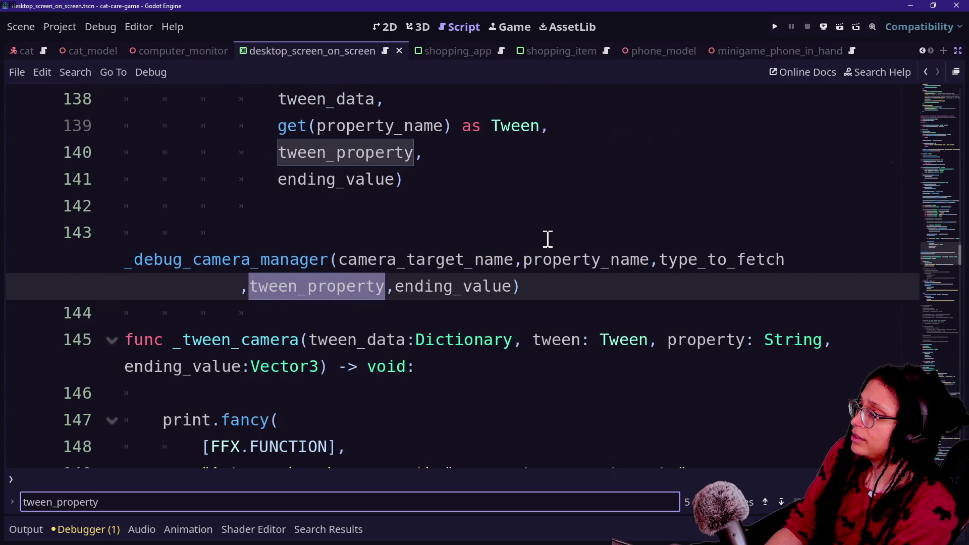
pyautogui.press('BackSpace')
pyautogui.press('BackSpace')
pyautogui.press('BackSpace')
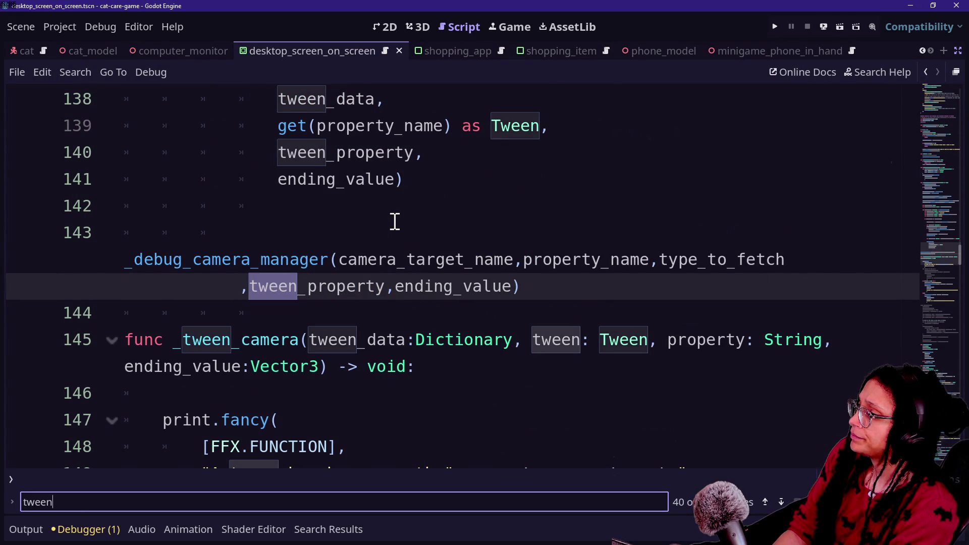
pyautogui.keyDown('ctrl'); pyautogui.click(333, 292); pyautogui.keyUp('ctrl')
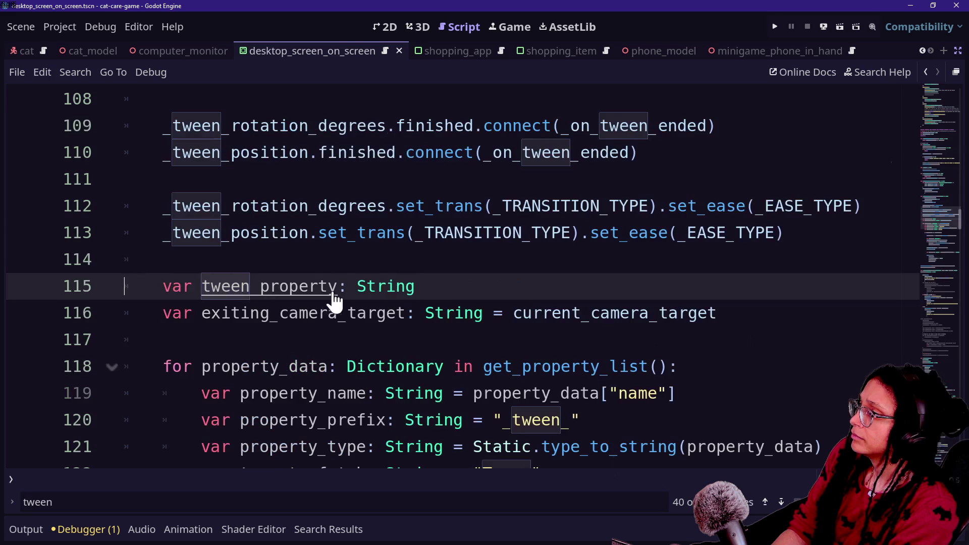
pyautogui.scroll(1, 348, 286)
pyautogui.scroll(-3, 349, 285)
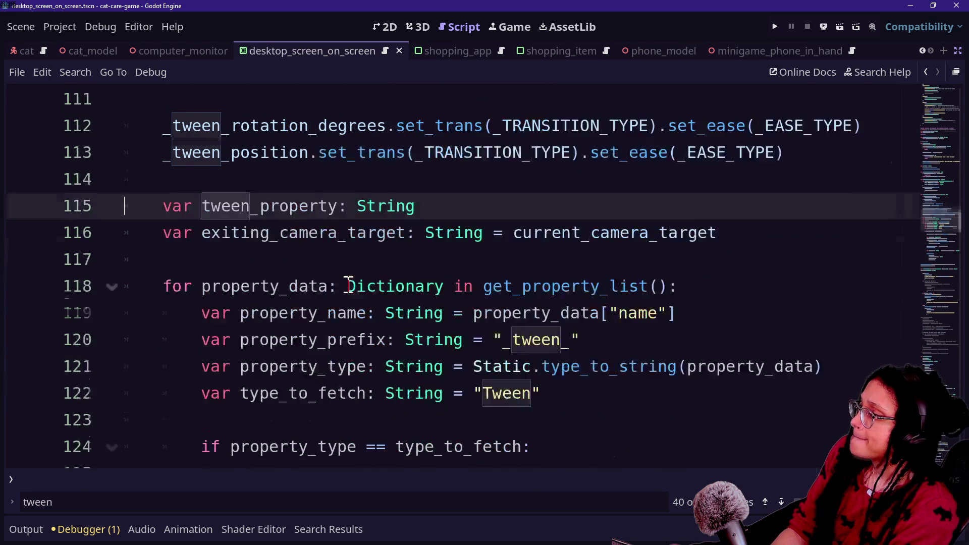
pyautogui.scroll(-7, 349, 285)
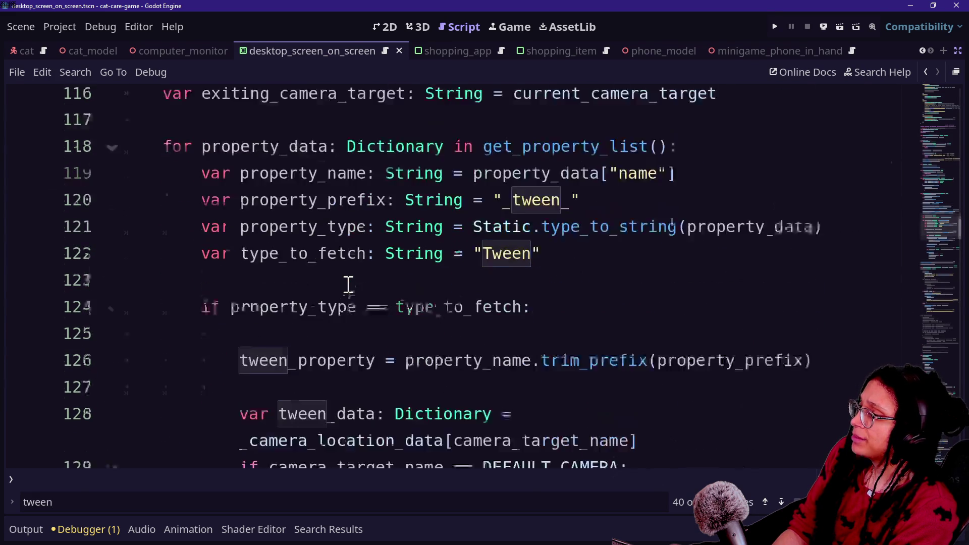
pyautogui.scroll(-1, 348, 285)
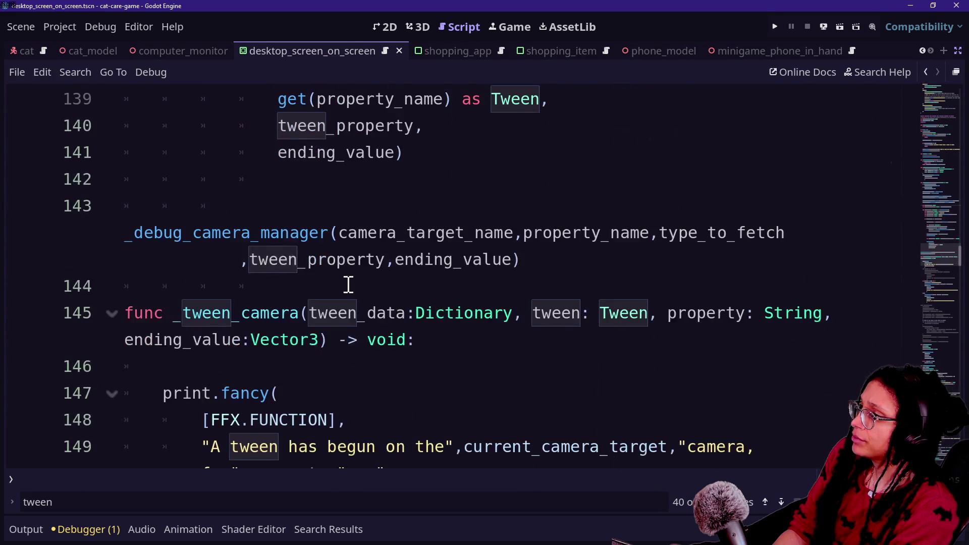
pyautogui.scroll(2, 348, 286)
# Step: Search the camera script for 'tween_method' to find its call at line 231
pyautogui.hotkey('ctrl', 'f')
pyautogui.write('tween_method')
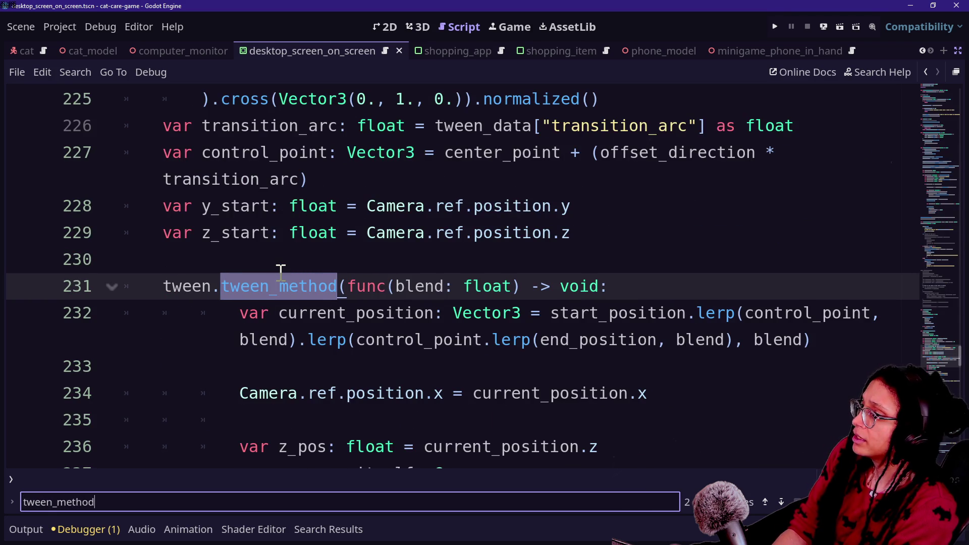
pyautogui.scroll(-1, 336, 312)
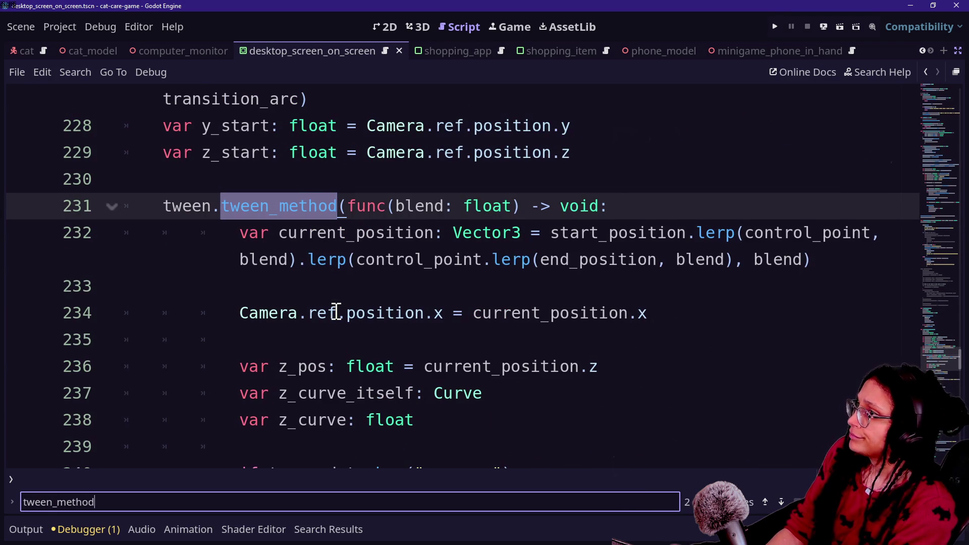
pyautogui.moveTo(305, 199)
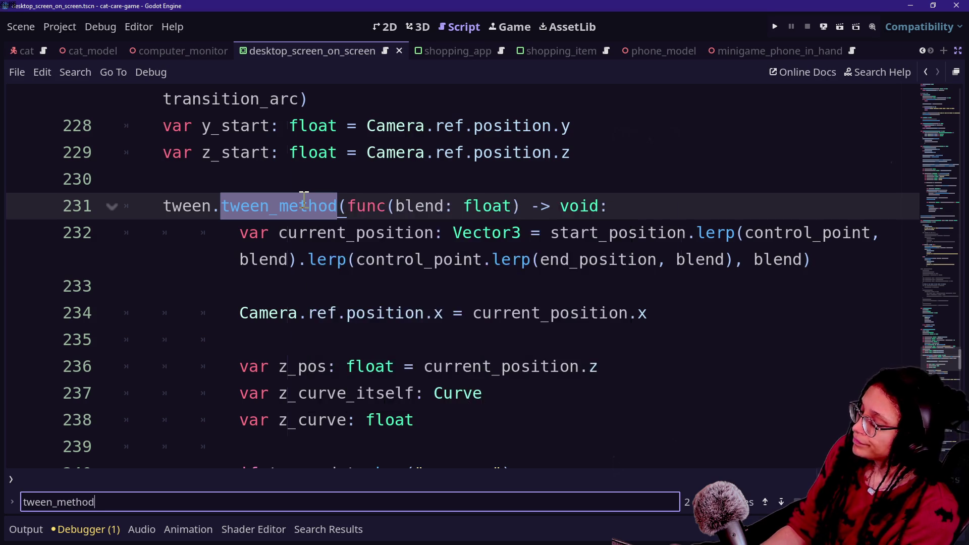
pyautogui.hotkey('shift', 'alt', 'o')
# Step: Open selectable_area_phone.gd via 'selectable' and review its tween code around lines 82–88
pyautogui.write('selectable')
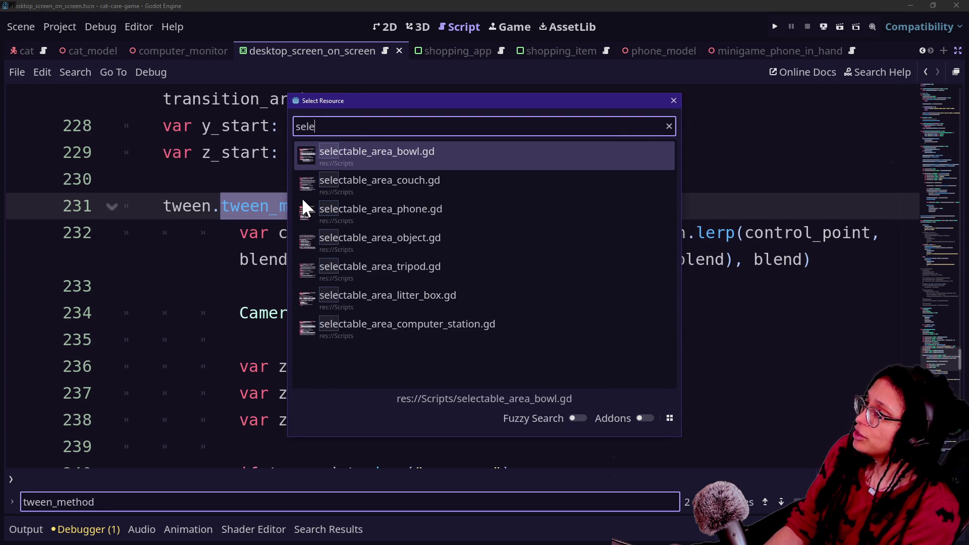
pyautogui.click(303, 202)
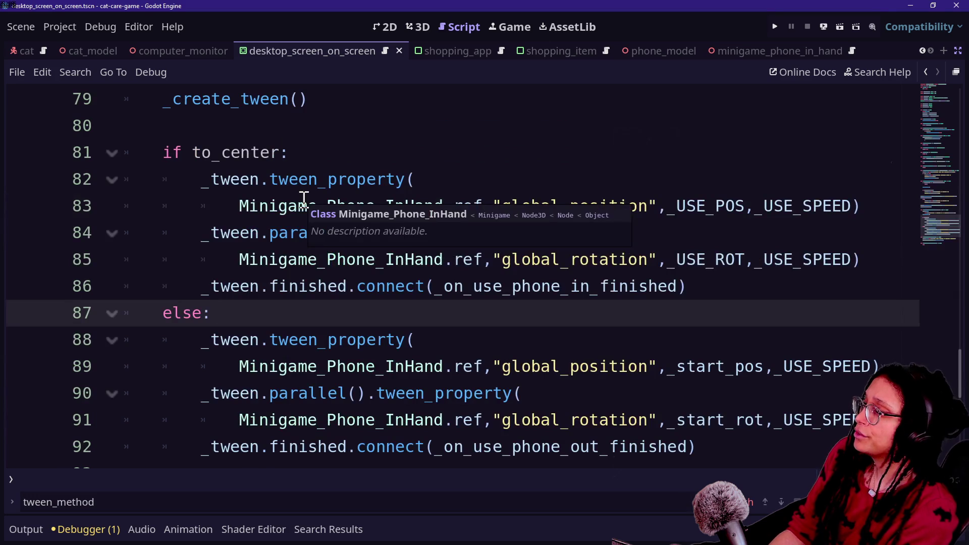
pyautogui.click(421, 341)
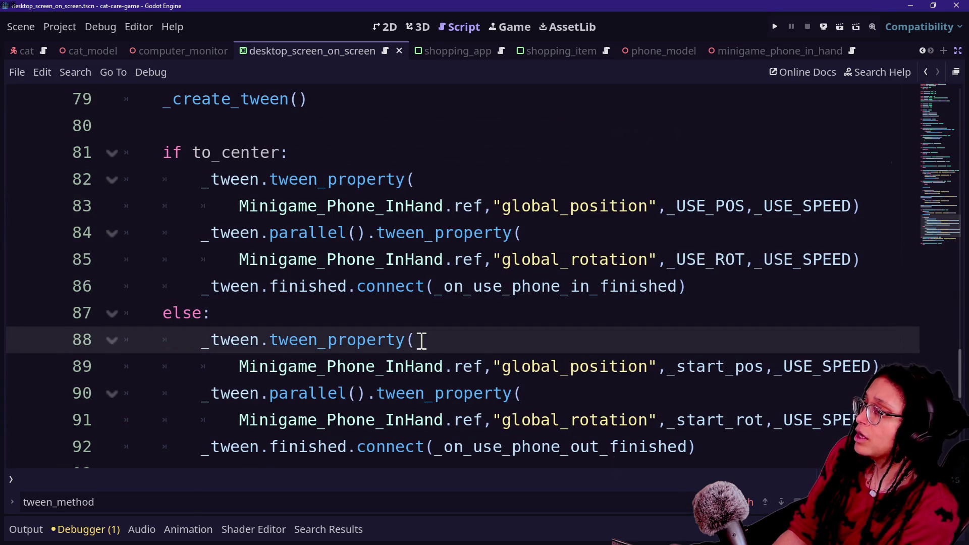
pyautogui.scroll(3, 421, 341)
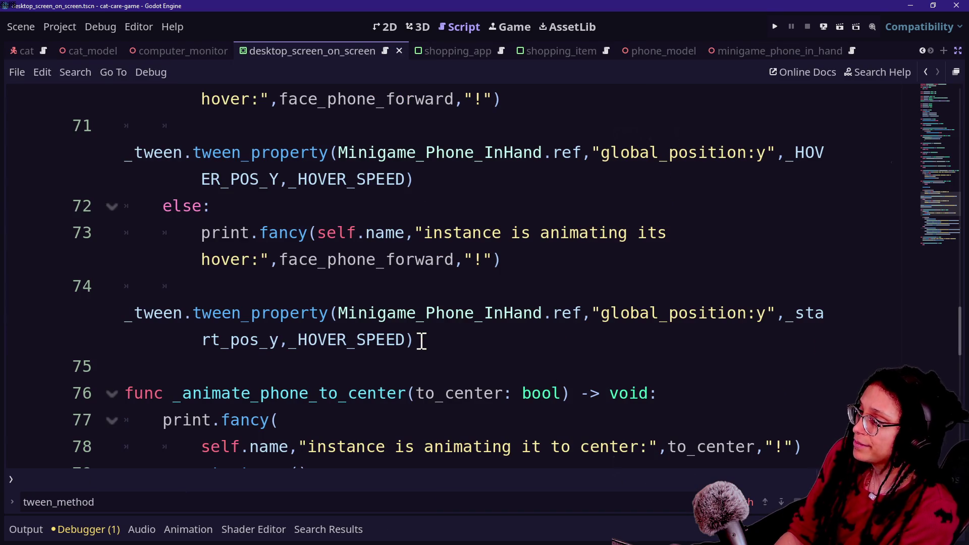
pyautogui.scroll(-5, 421, 341)
pyautogui.moveTo(270, 152); pyautogui.dragTo(567, 202)
pyautogui.click(567, 202)
pyautogui.scroll(3, 568, 202)
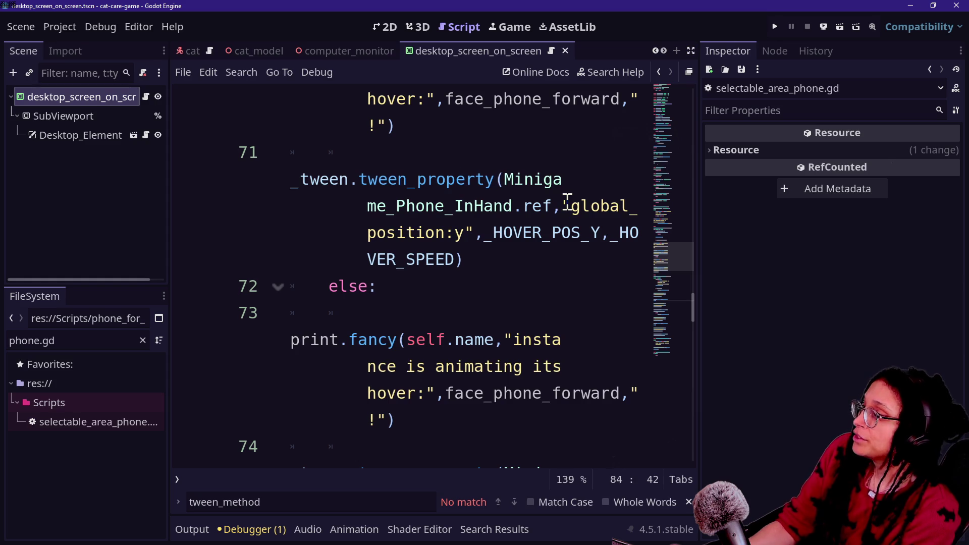
# Step: Fold the else block at line 72, review tween lines 82–86, and run the project
pyautogui.click(112, 206)
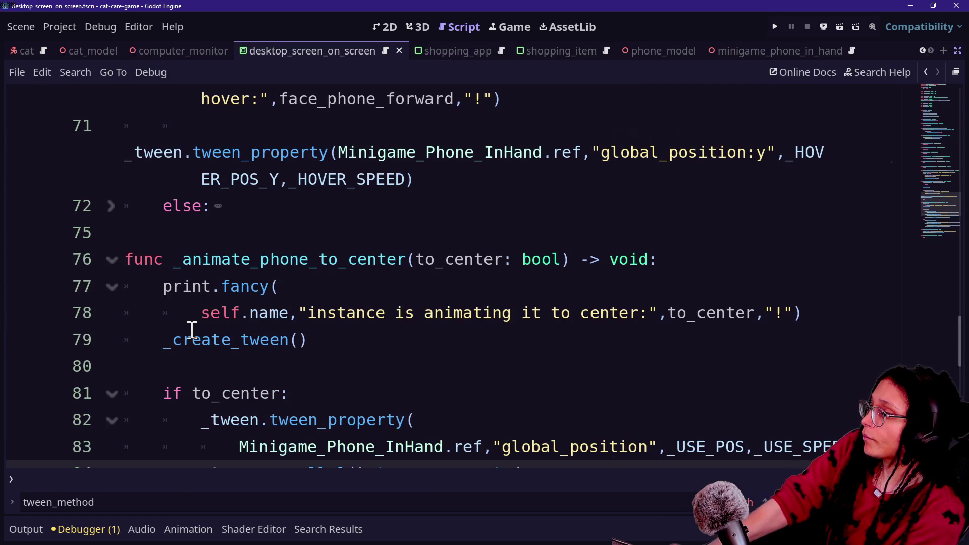
pyautogui.click(319, 291)
pyautogui.scroll(-4, 317, 290)
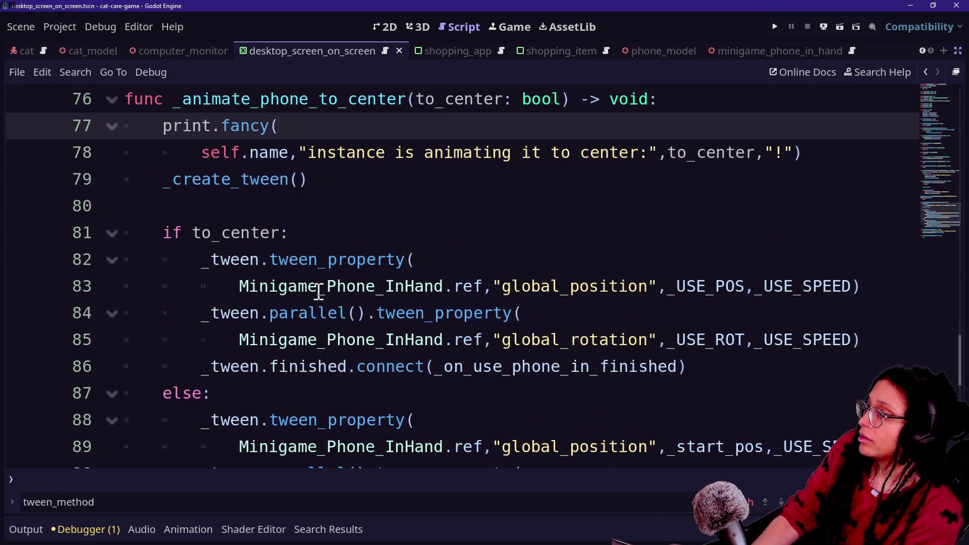
pyautogui.moveTo(214, 110); pyautogui.dragTo(439, 108)
pyautogui.click(439, 109)
pyautogui.scroll(3, 442, 111)
pyautogui.moveTo(204, 180)
pyautogui.mouseDown()
pyautogui.moveTo(847, 280)
pyautogui.moveTo(195, 183)
pyautogui.mouseUp()
pyautogui.click(851, 293)
pyautogui.click(194, 184)
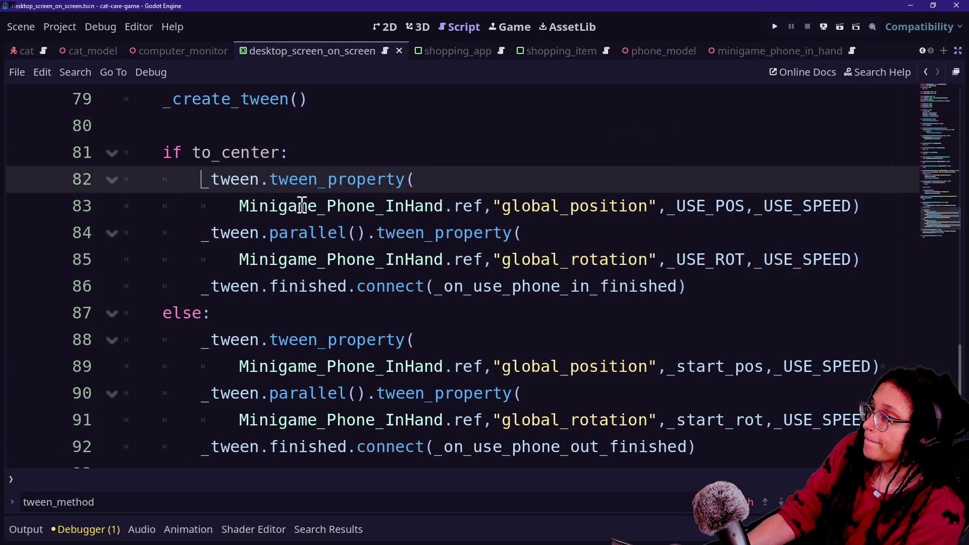
pyautogui.moveTo(277, 206); pyautogui.dragTo(376, 179)
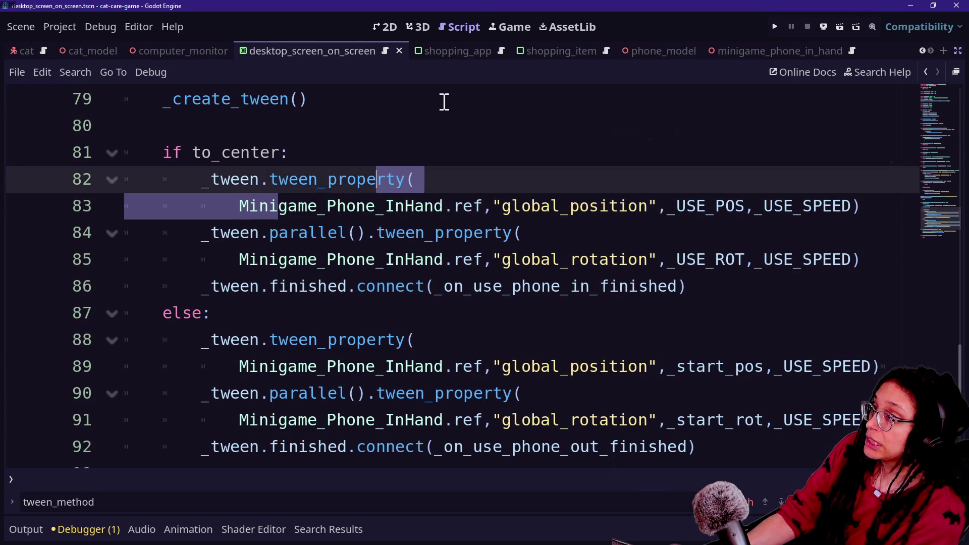
pyautogui.click(774, 20)
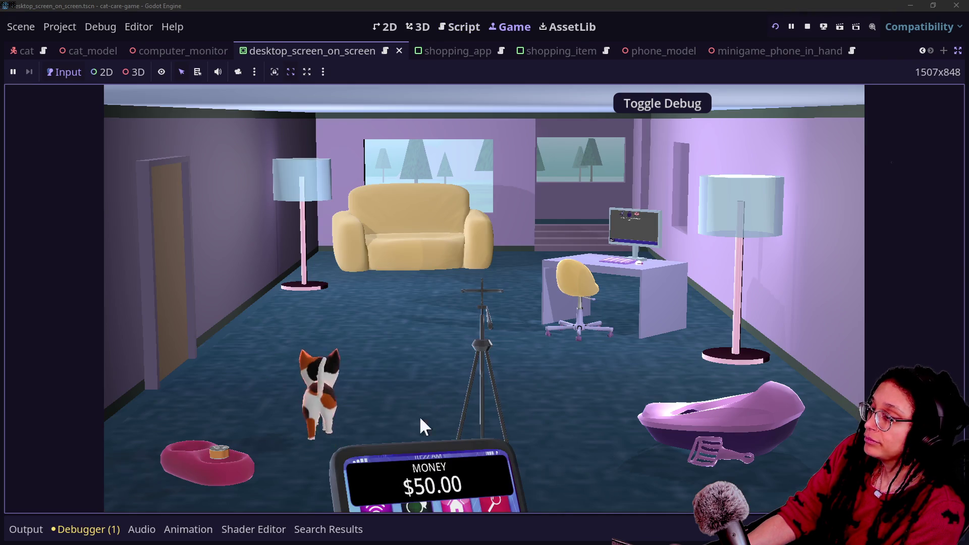
# Step: Let the game load into the room with the phone open, then return to the to_center tween script
pyautogui.moveTo(434, 455)
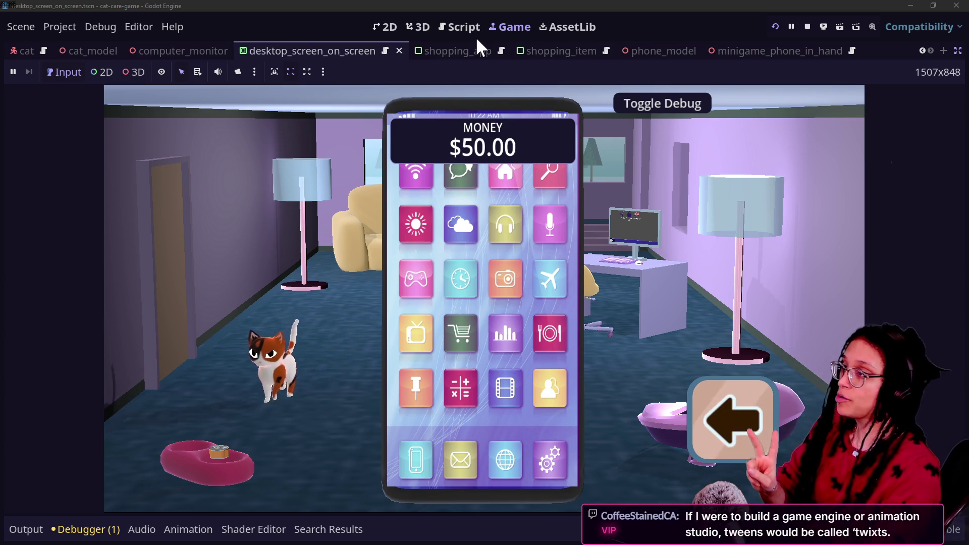
pyautogui.click(456, 26)
pyautogui.click(347, 202)
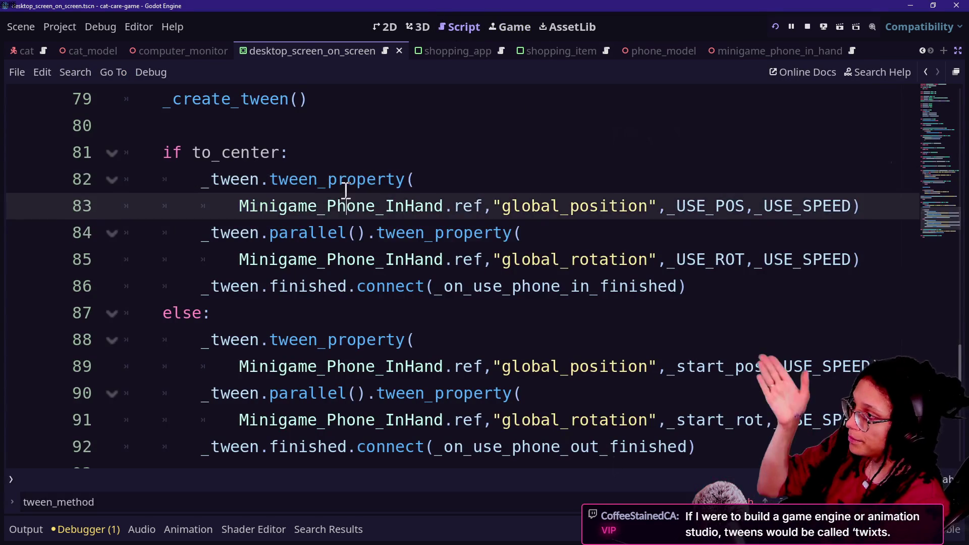
pyautogui.click(587, 261)
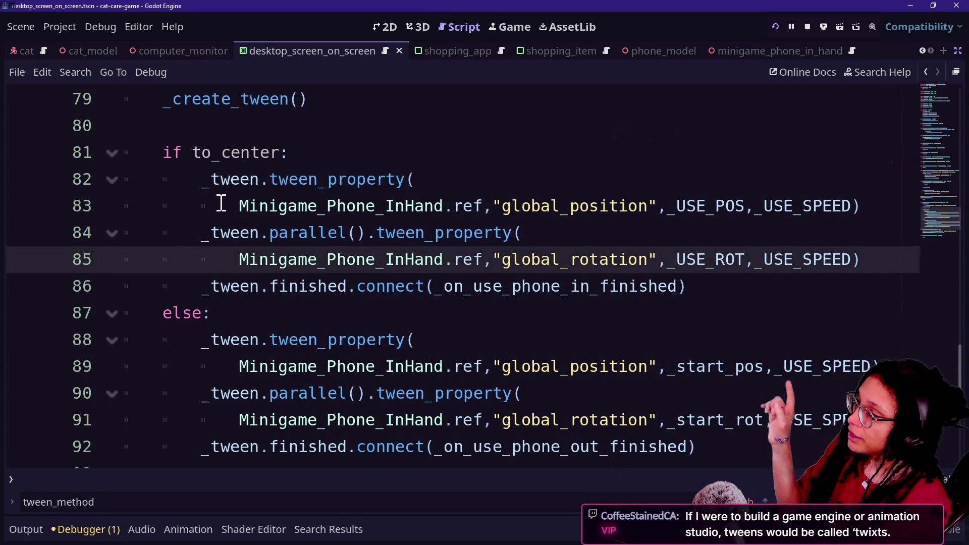
pyautogui.moveTo(231, 207)
pyautogui.mouseDown()
pyautogui.moveTo(487, 190)
pyautogui.moveTo(400, 223)
pyautogui.moveTo(406, 232)
pyautogui.mouseUp()
pyautogui.click(406, 233)
pyautogui.moveTo(238, 207)
pyautogui.mouseDown()
pyautogui.moveTo(519, 190)
pyautogui.moveTo(493, 211)
pyautogui.mouseUp()
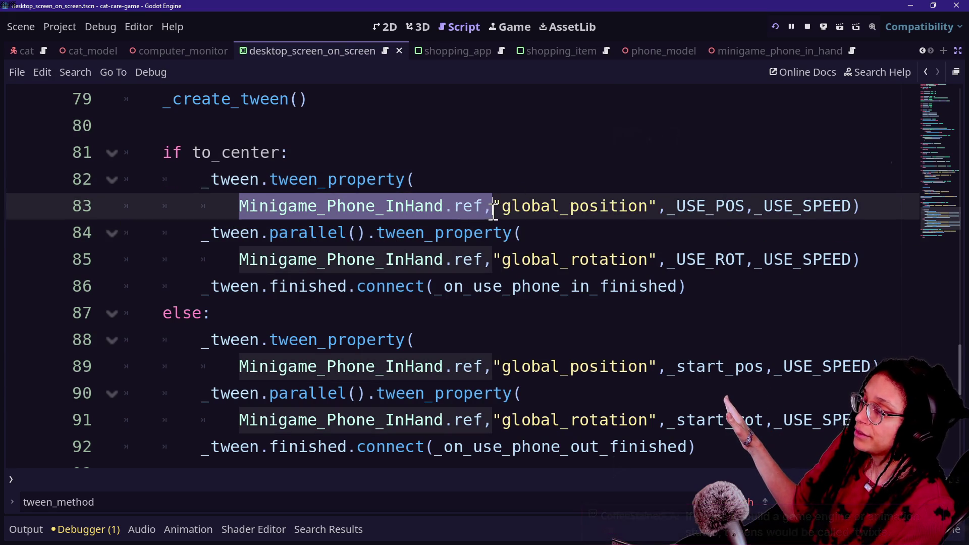
pyautogui.click(458, 230)
pyautogui.moveTo(204, 183); pyautogui.dragTo(433, 201)
pyautogui.click(432, 201)
pyautogui.moveTo(259, 259); pyautogui.dragTo(451, 247)
pyautogui.click(449, 247)
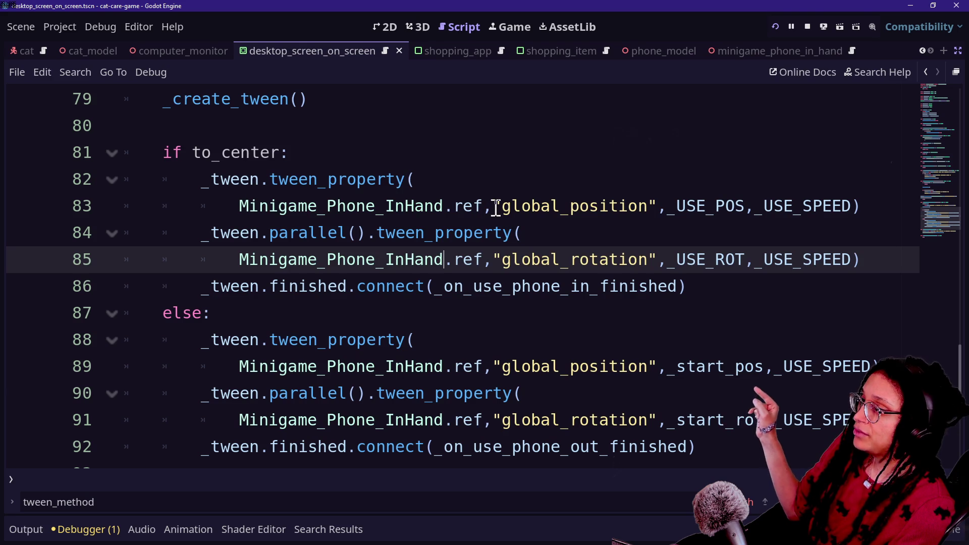
pyautogui.moveTo(497, 207); pyautogui.dragTo(658, 198)
pyautogui.moveTo(494, 259); pyautogui.dragTo(641, 258)
pyautogui.click(629, 255)
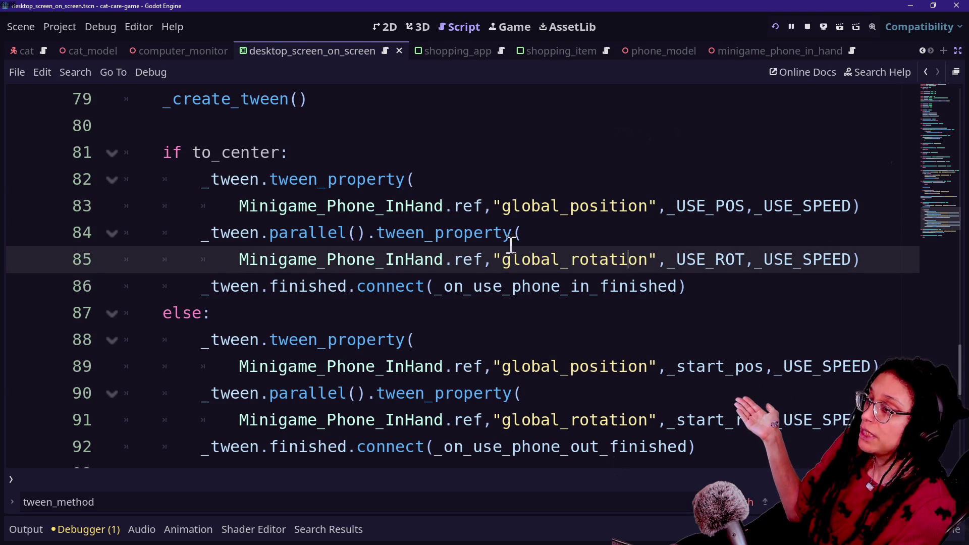
pyautogui.moveTo(497, 206); pyautogui.dragTo(661, 205)
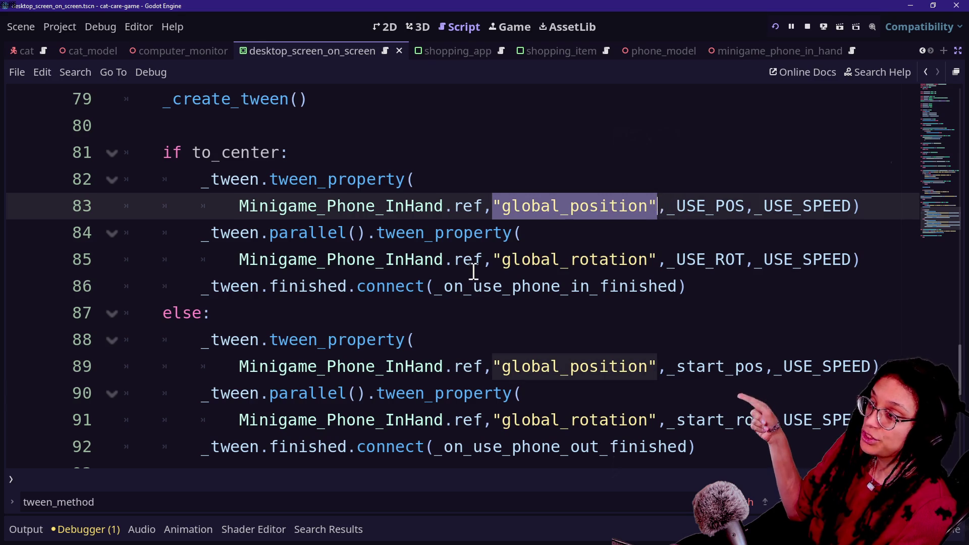
pyautogui.moveTo(496, 260); pyautogui.dragTo(659, 260)
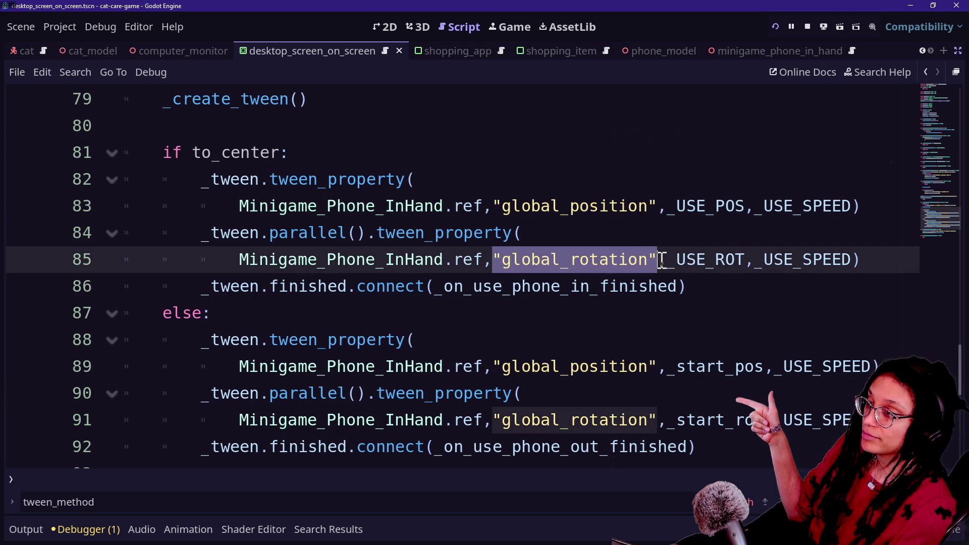
pyautogui.click(658, 260)
pyautogui.click(888, 268)
pyautogui.moveTo(269, 232); pyautogui.dragTo(347, 231)
pyautogui.click(356, 233)
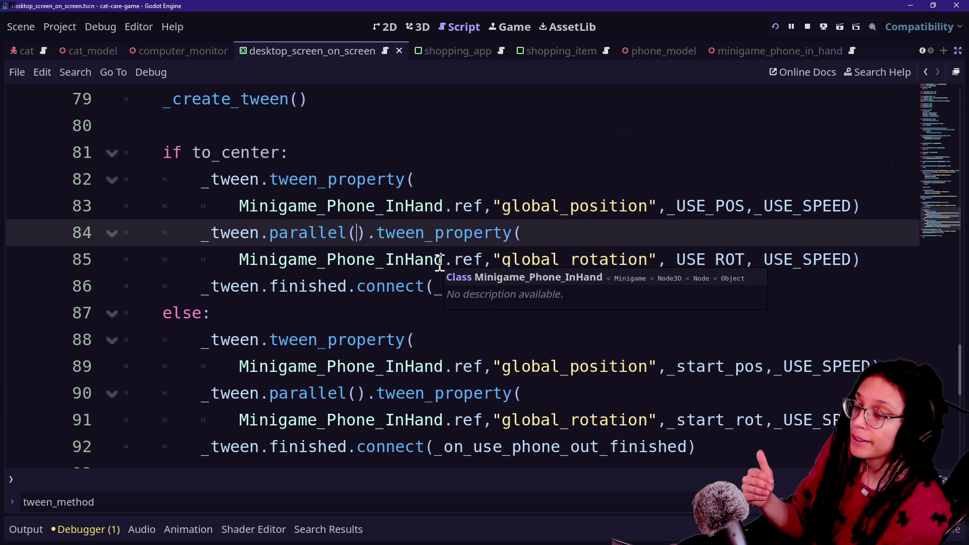
# Step: Restore the tween edit and start a new line 87 with Minigame_Phone_InHand.ref
pyautogui.hotkey('ctrl', 'z')
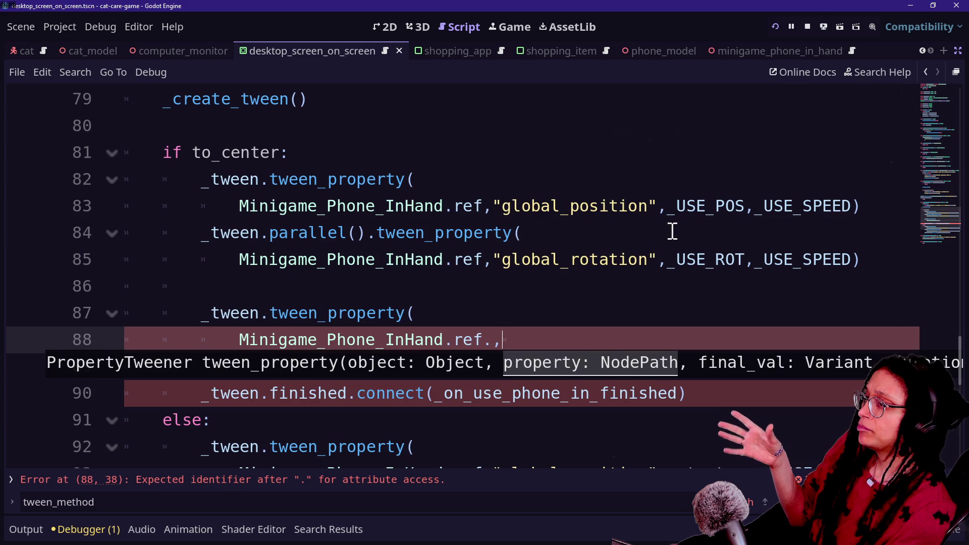
pyautogui.click(713, 288)
pyautogui.press('Return')
pyautogui.press('Up')
pyautogui.press('Return')
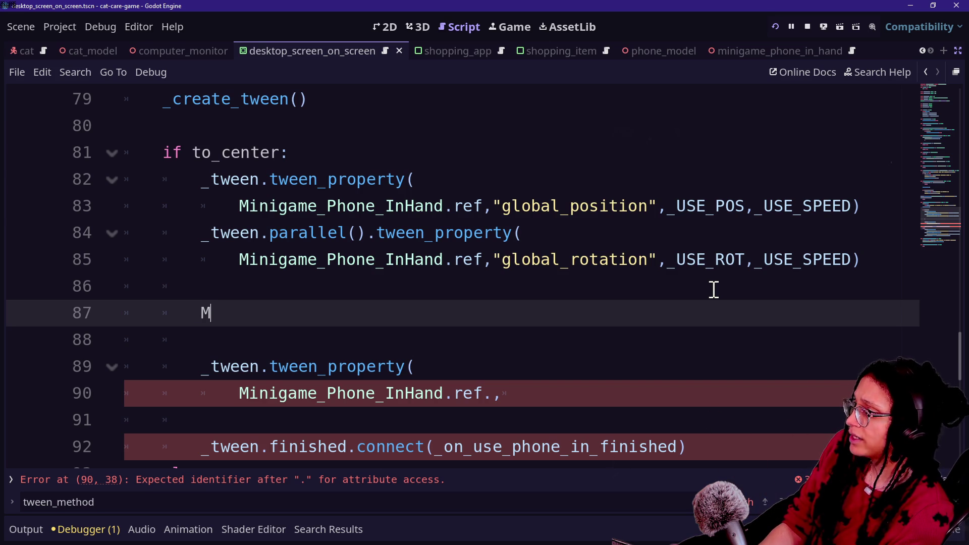
pyautogui.write('inigame')
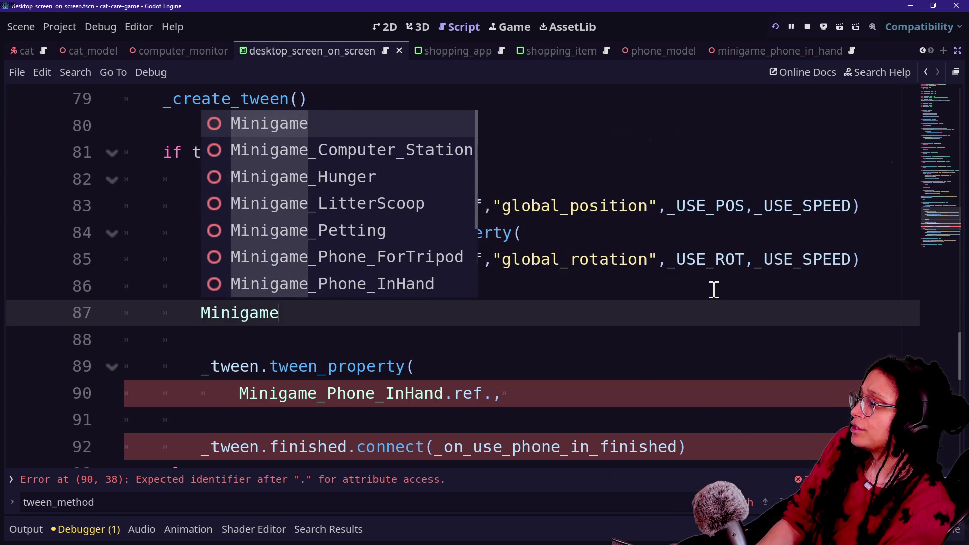
pyautogui.press('Down')
pyautogui.press('Down')
pyautogui.press('Down')
pyautogui.press('Return')
pyautogui.write('ref.')
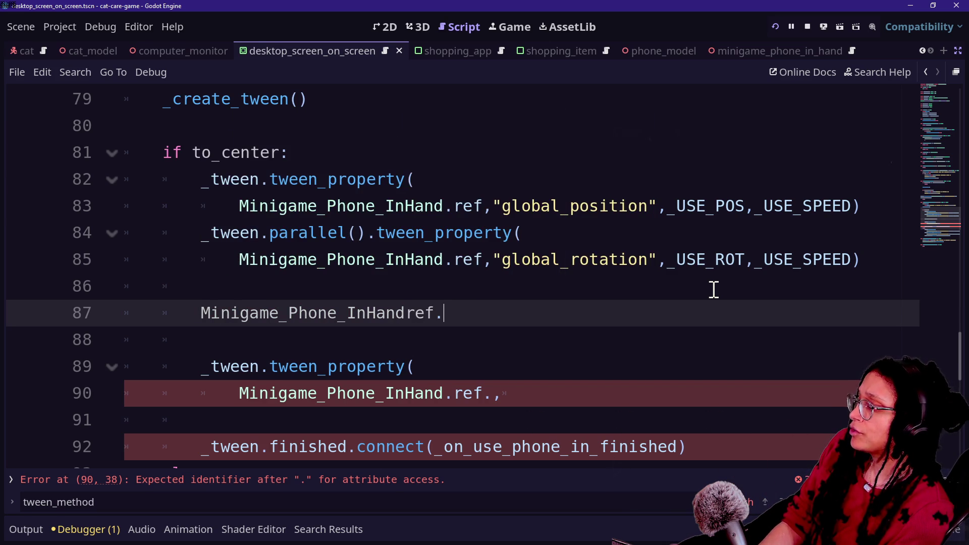
# Step: Try members like modulate and global_position after ref., then erase back to ref
pyautogui.press('BackSpace')
pyautogui.press('BackSpace')
pyautogui.press('BackSpace')
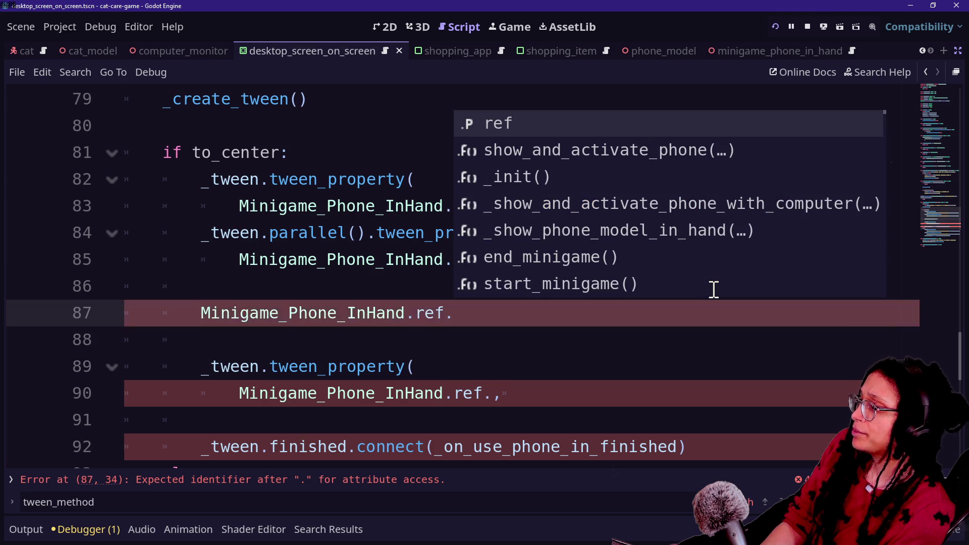
pyautogui.write('modu')
pyautogui.press('BackSpace')
pyautogui.press('BackSpace')
pyautogui.press('BackSpace')
pyautogui.press('BackSpace')
pyautogui.write('.mod')
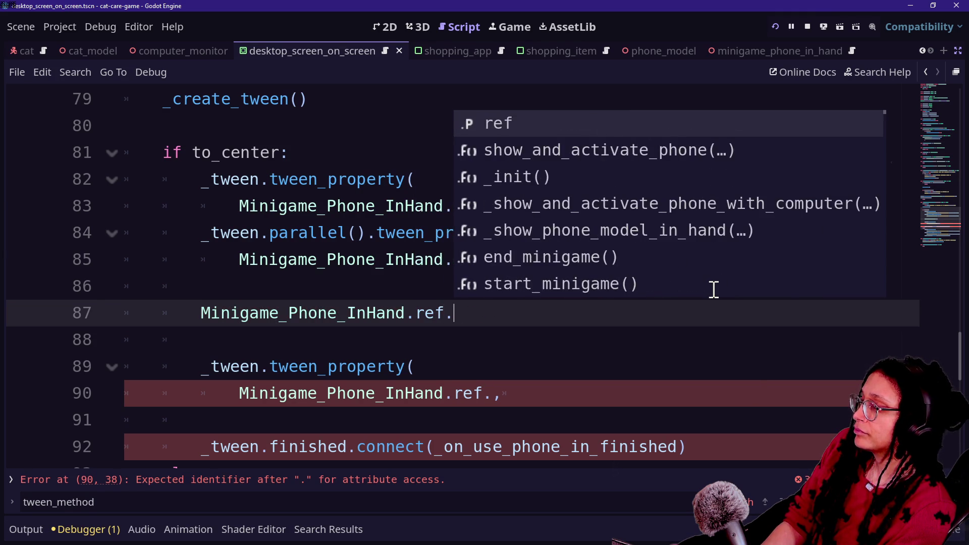
pyautogui.press('Return')
pyautogui.press('BackSpace')
pyautogui.press('BackSpace')
pyautogui.press('BackSpace')
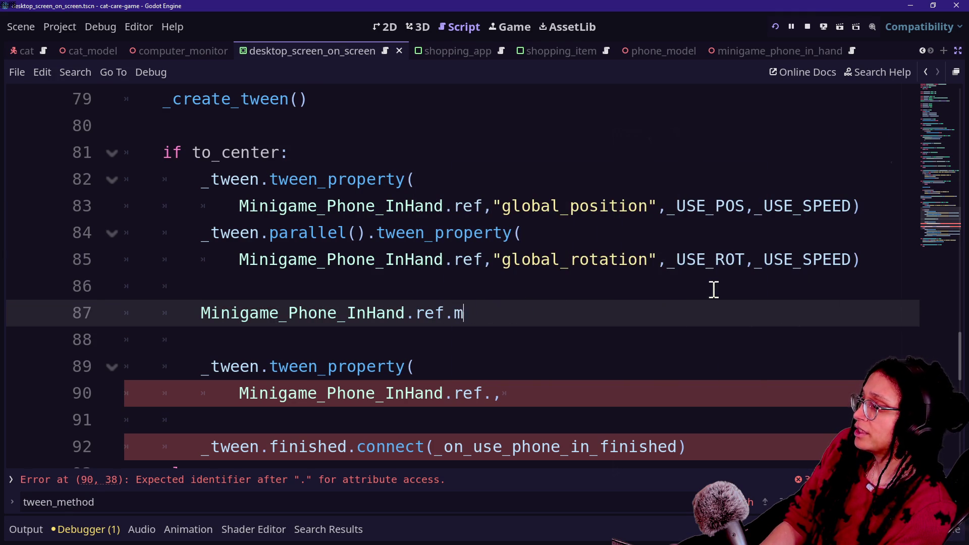
pyautogui.write('global')
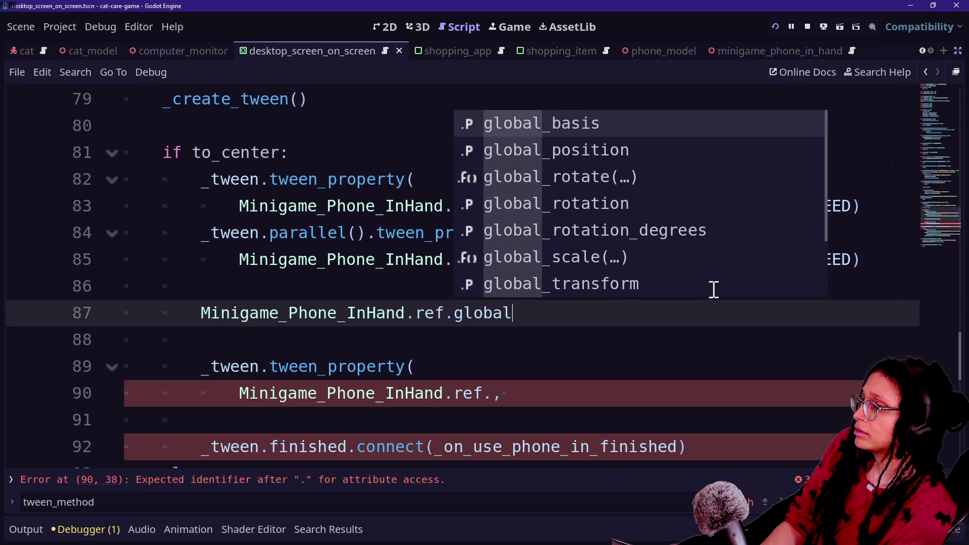
pyautogui.write('_positio')
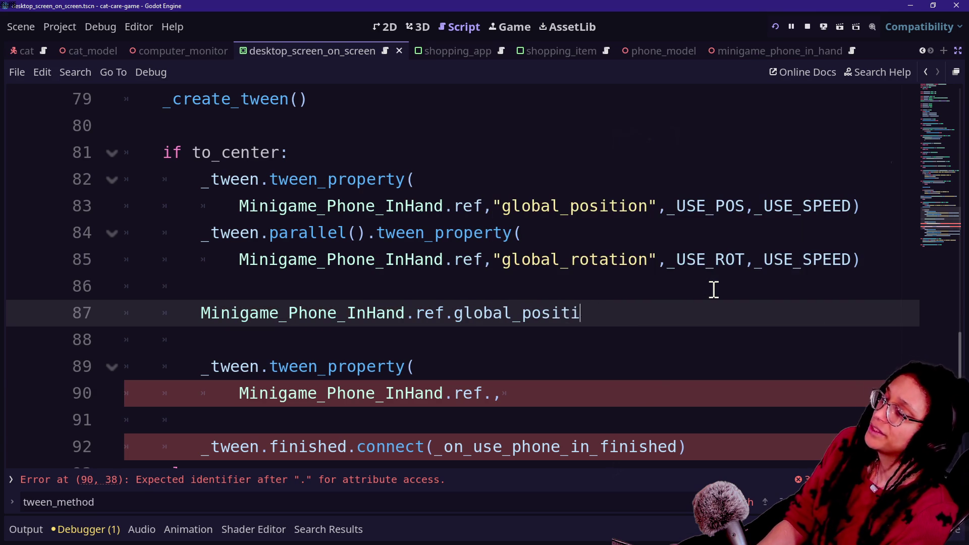
pyautogui.press('BackSpace')
pyautogui.press('BackSpace')
pyautogui.press('BackSpace')
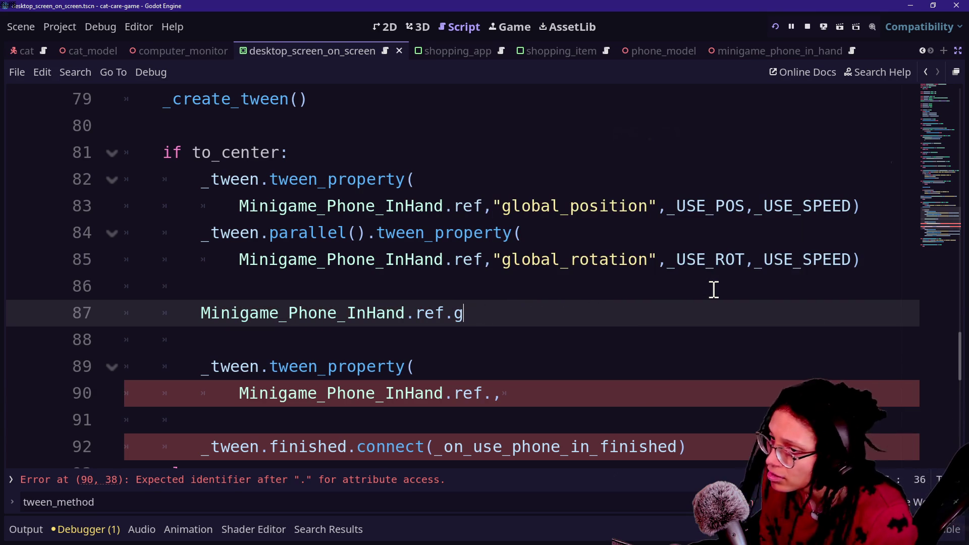
pyautogui.press('BackSpace')
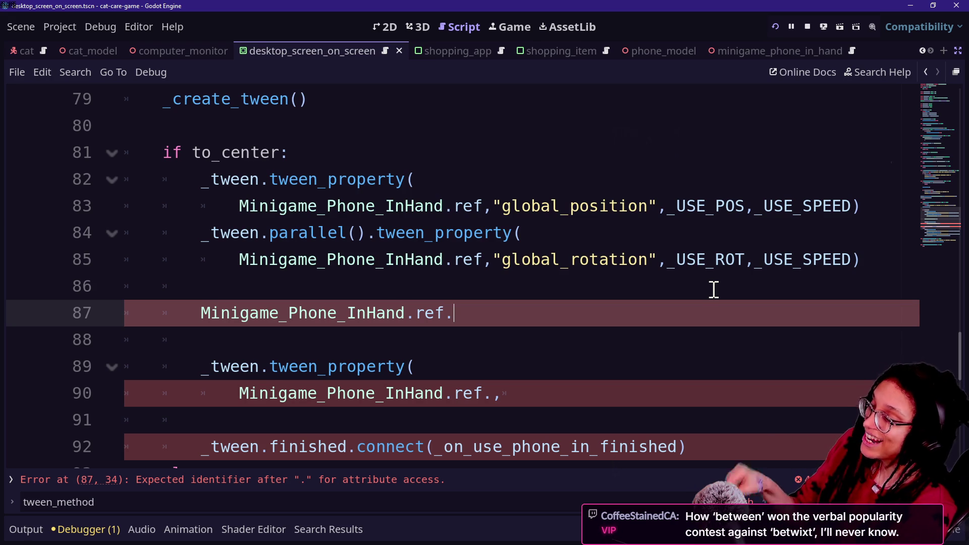
pyautogui.write('t')
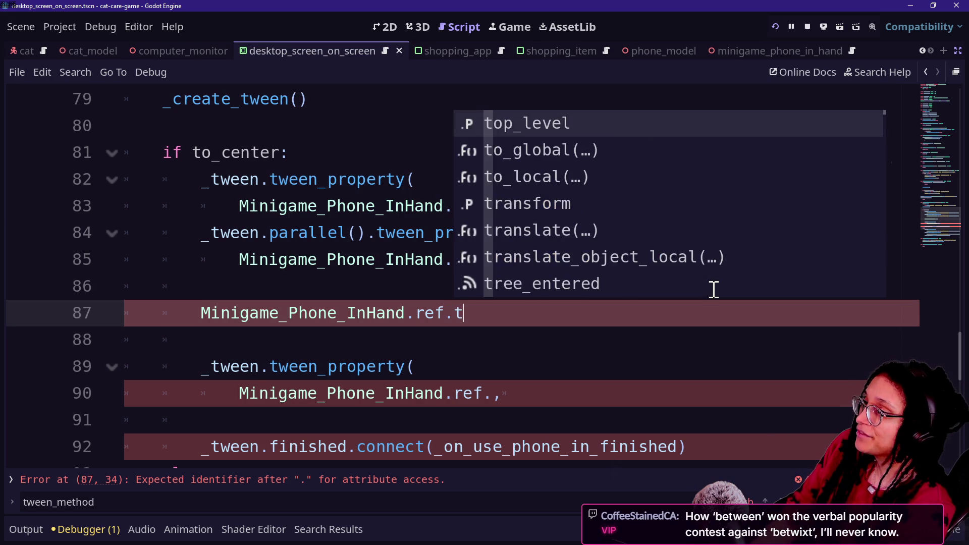
pyautogui.press('BackSpace')
pyautogui.write('surfa')
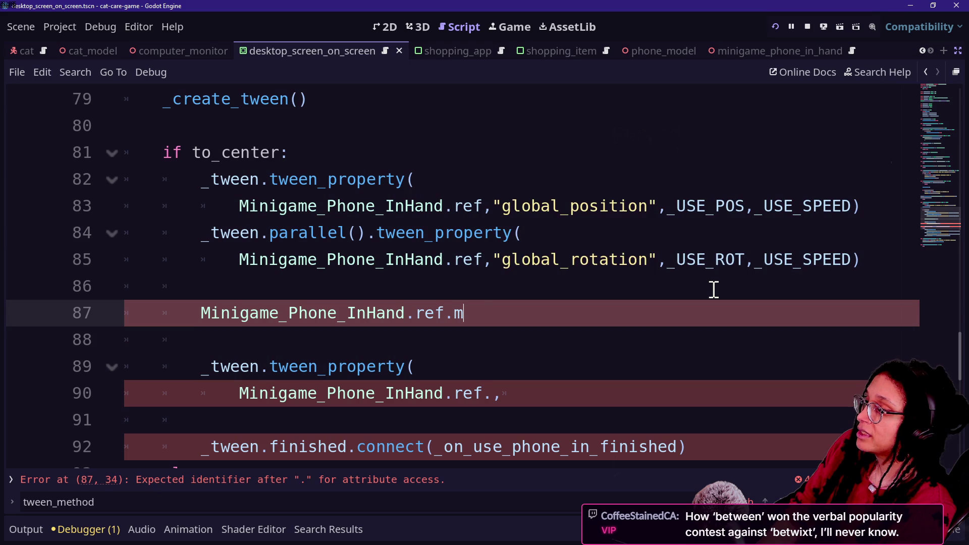
pyautogui.write('esh')
pyautogui.press('BackSpace')
pyautogui.press('BackSpace')
pyautogui.press('BackSpace')
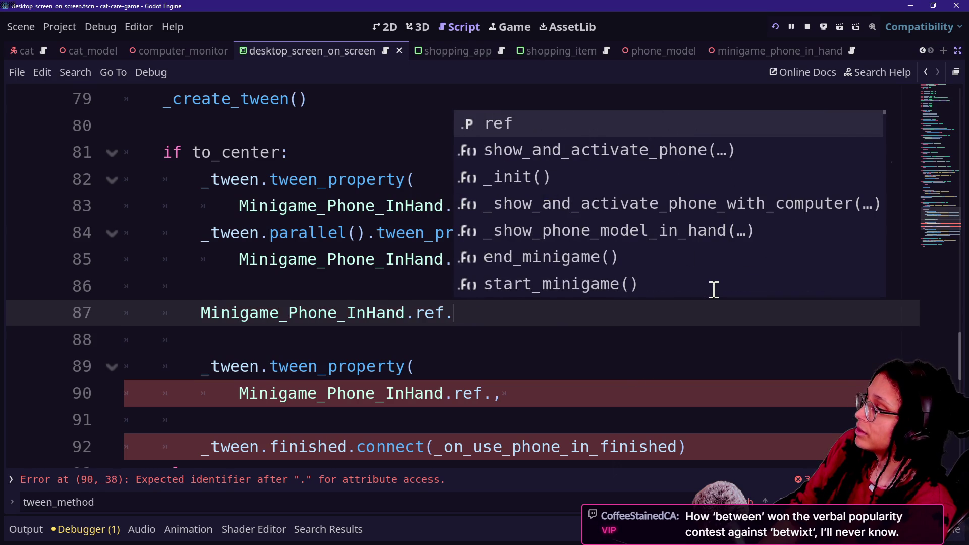
# Step: Check where ref is defined in the Minigame base class, then return to line 87
pyautogui.click(442, 303)
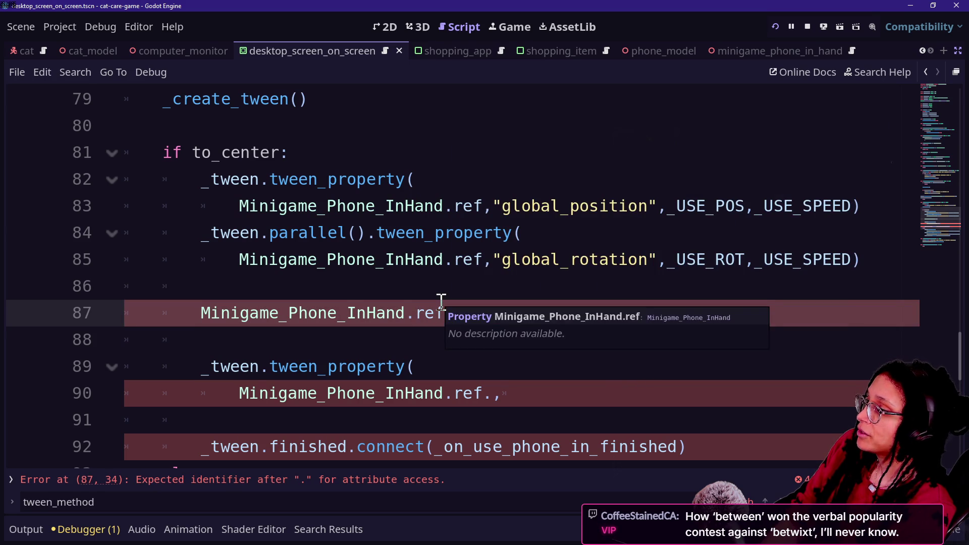
pyautogui.press('Delete')
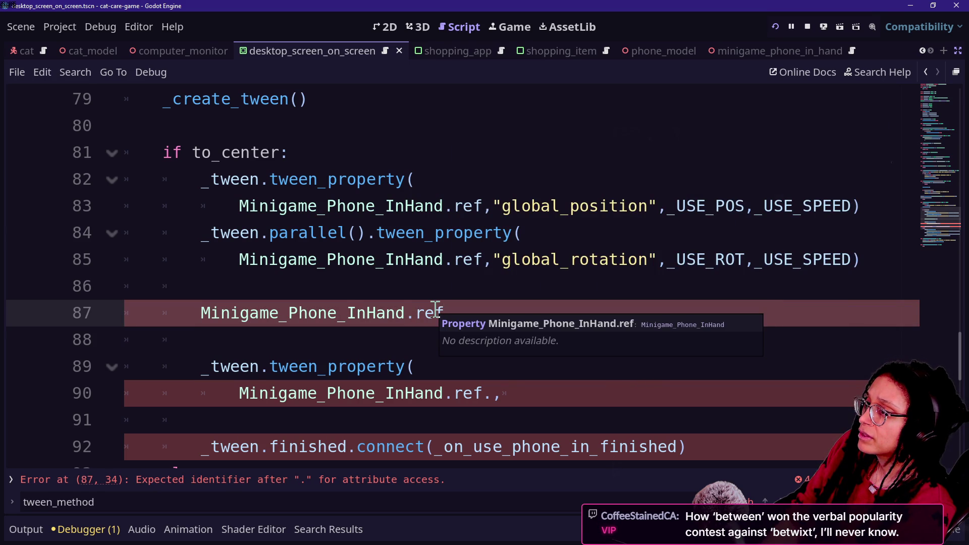
pyautogui.keyDown('ctrl'); pyautogui.click(427, 314); pyautogui.keyUp('ctrl')
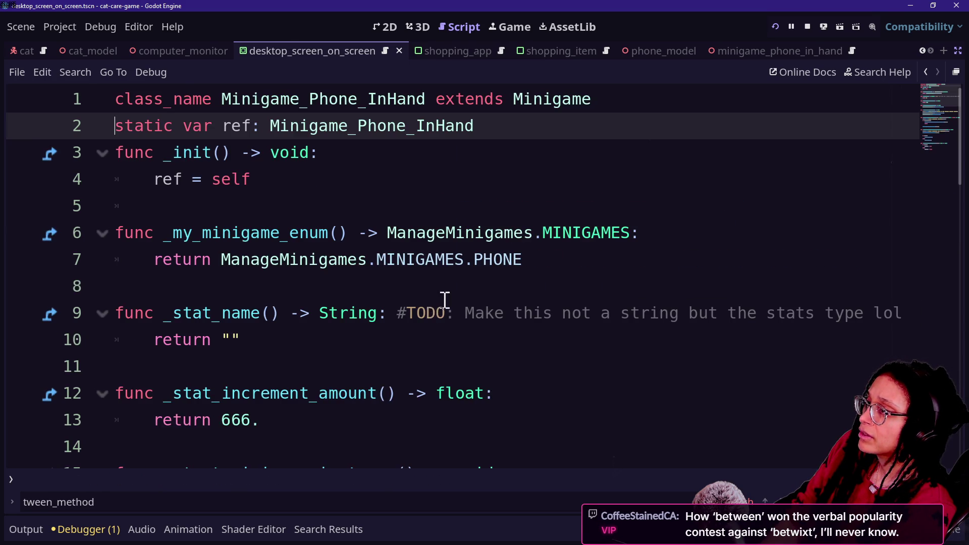
pyautogui.keyDown('ctrl'); pyautogui.click(524, 101); pyautogui.keyUp('ctrl')
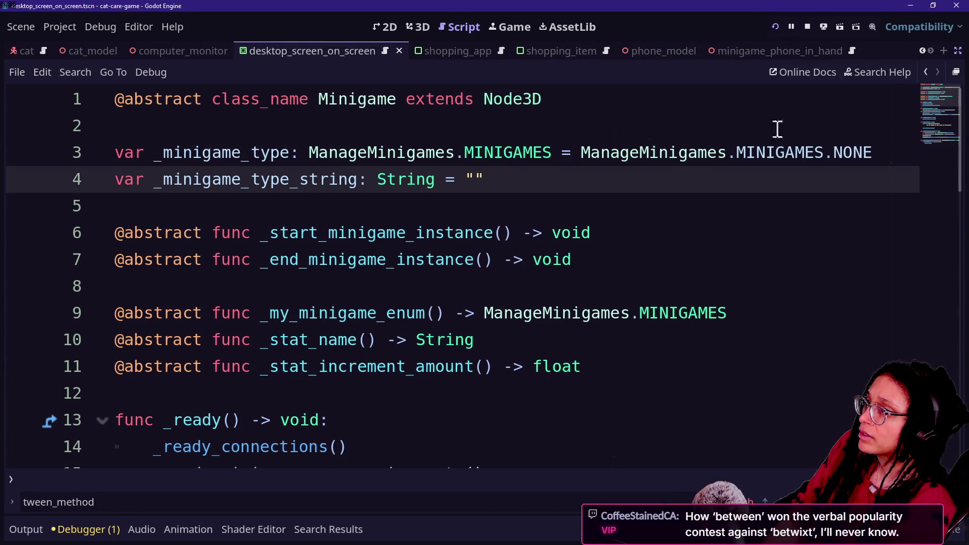
pyautogui.click(923, 70)
pyautogui.click(922, 70)
pyautogui.click(921, 71)
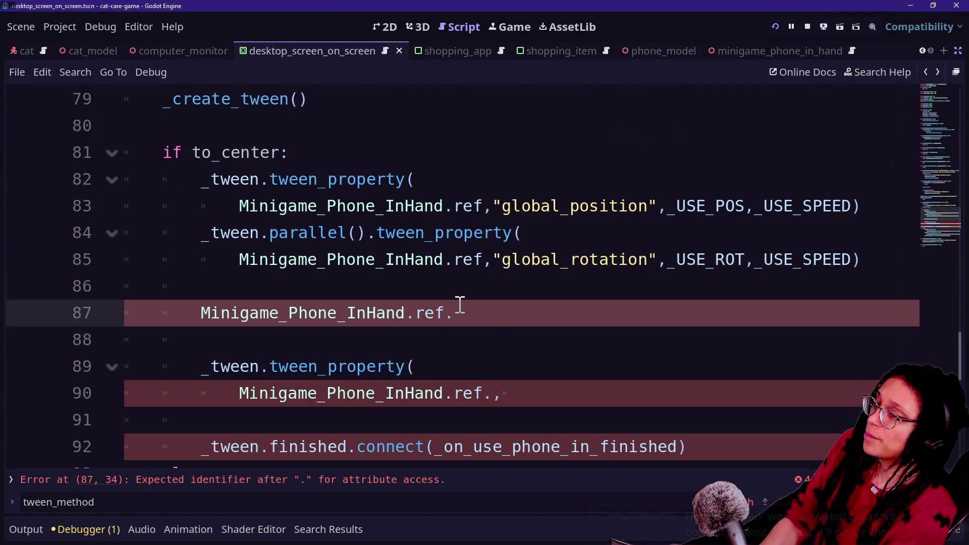
pyautogui.click(525, 306)
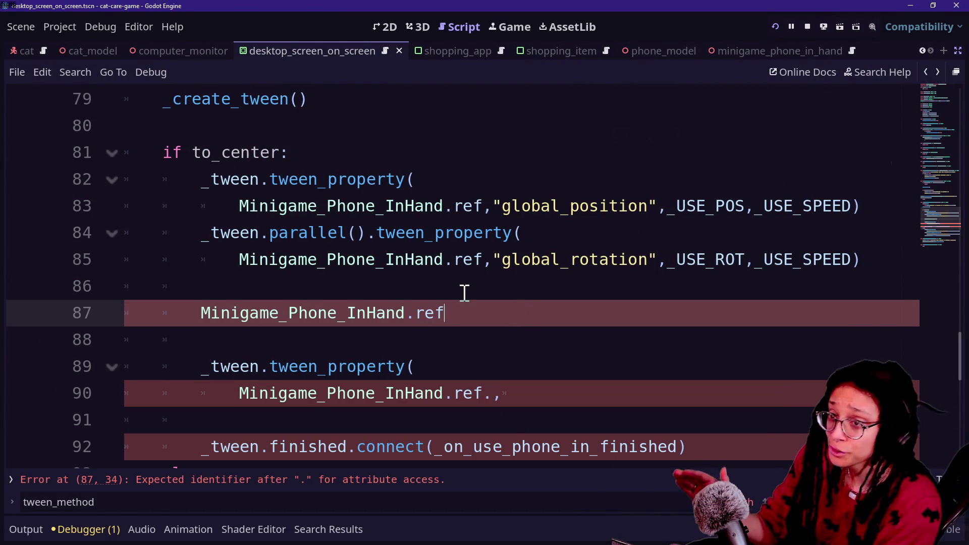
# Step: After trying sc, modu and opa, complete line 87 as Minigame_Phone_InHand.ref.scale
pyautogui.write('.scale')
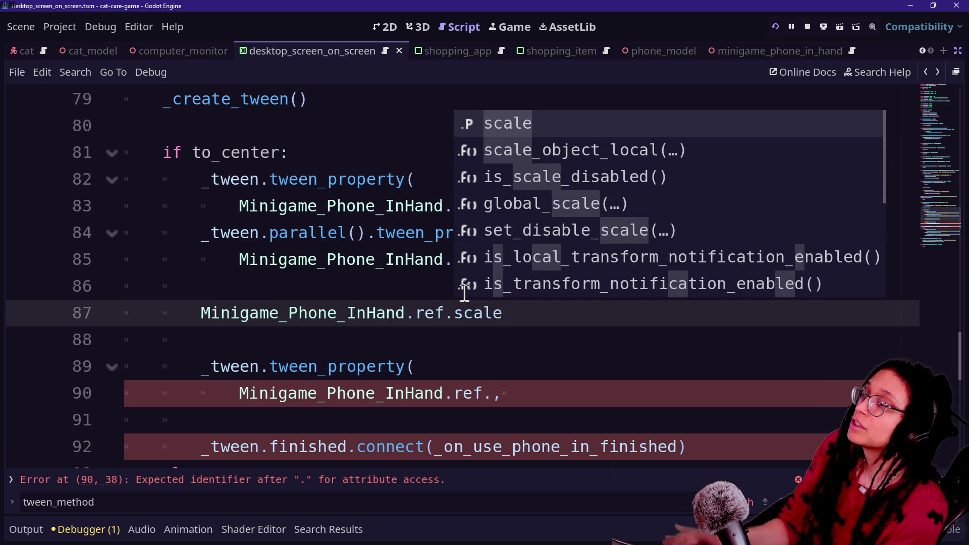
pyautogui.press('BackSpace')
pyautogui.press('BackSpace')
pyautogui.press('BackSpace')
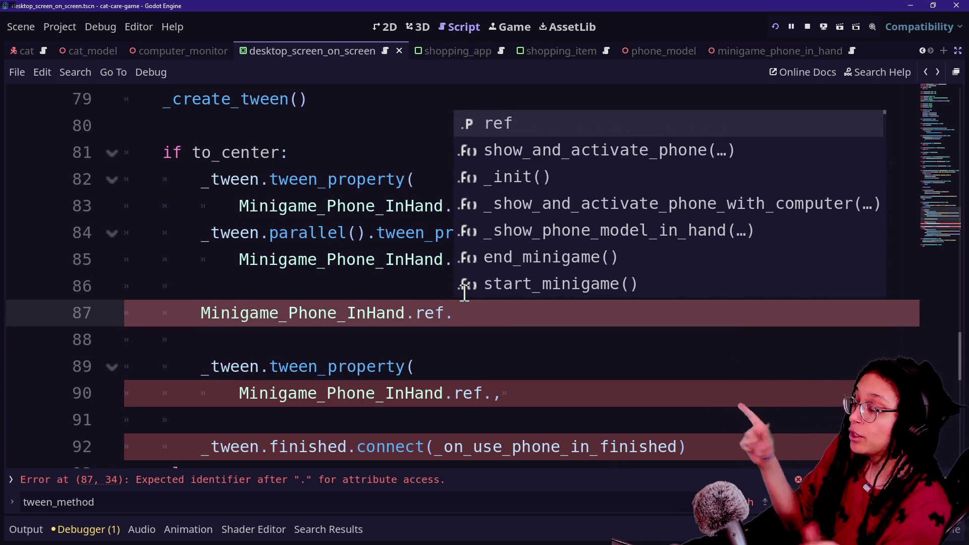
pyautogui.press('Escape')
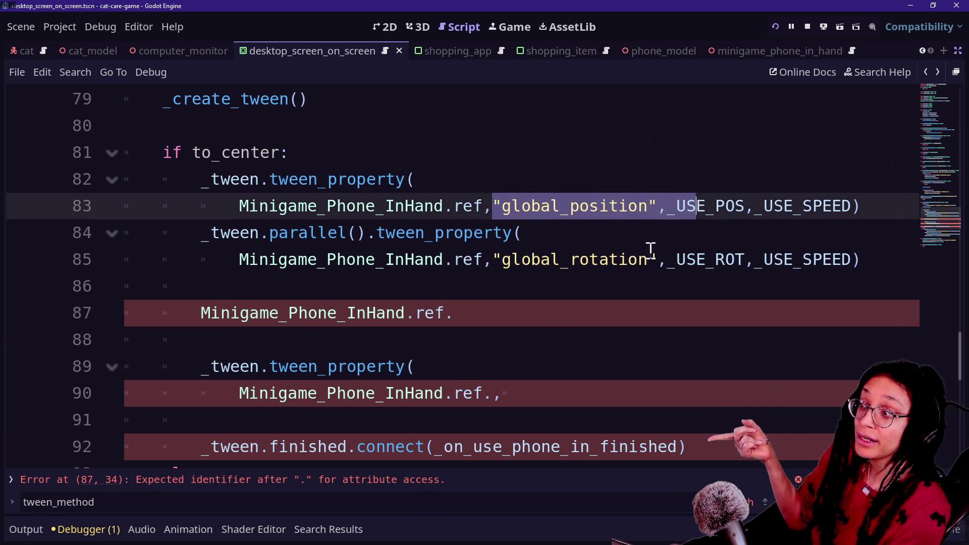
pyautogui.click(493, 299)
pyautogui.click(494, 308)
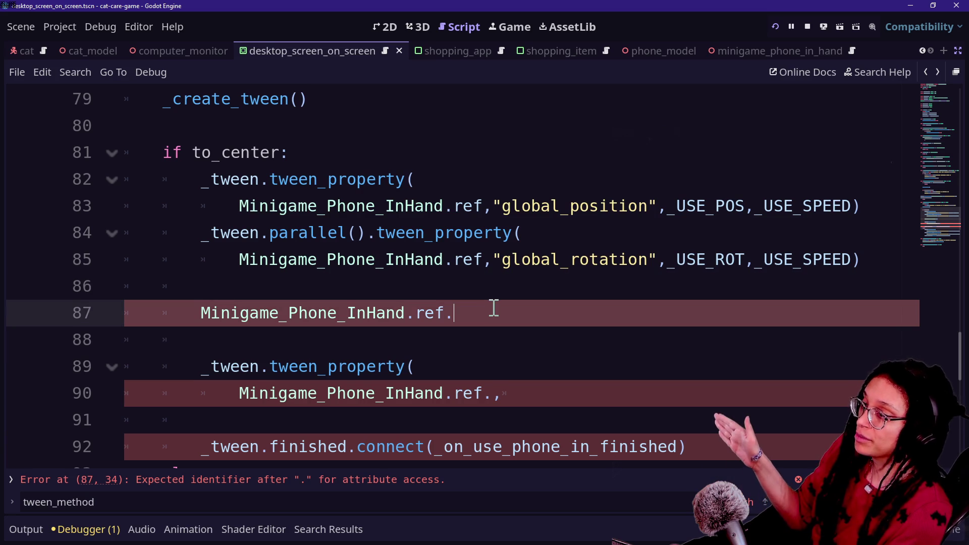
pyautogui.write('.s')
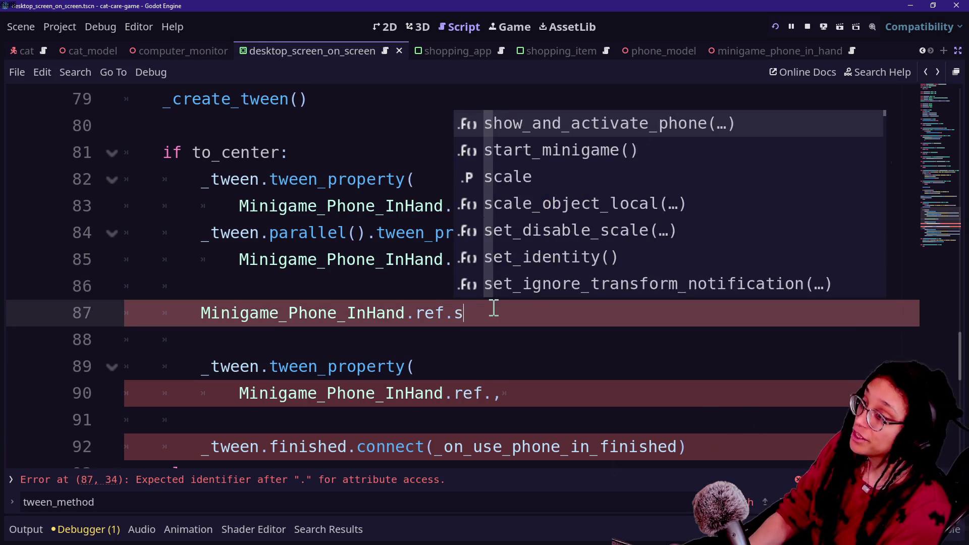
pyautogui.press('BackSpace')
pyautogui.write('modu')
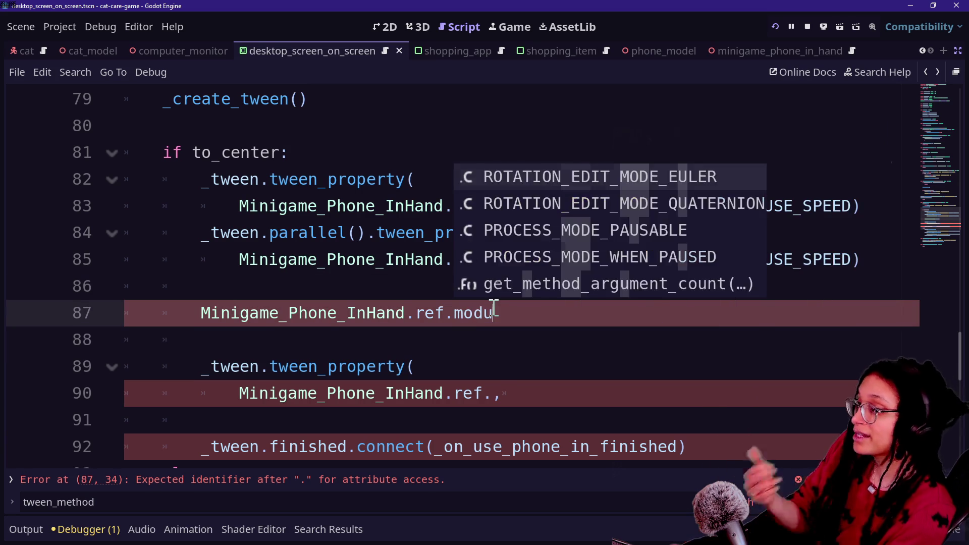
pyautogui.press('BackSpace')
pyautogui.press('BackSpace')
pyautogui.press('BackSpace')
pyautogui.press('BackSpace')
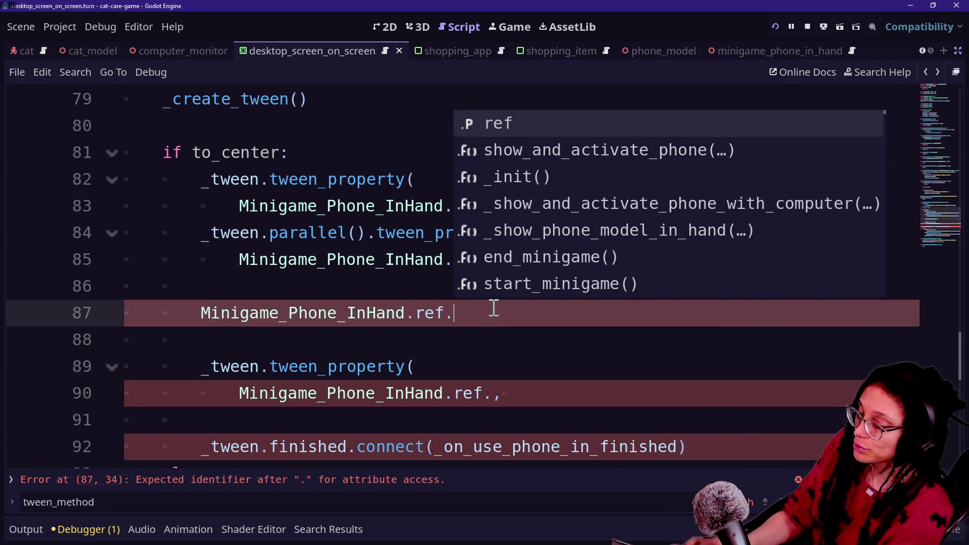
pyautogui.write('opa')
pyautogui.press('BackSpace')
pyautogui.press('BackSpace')
pyautogui.press('BackSpace')
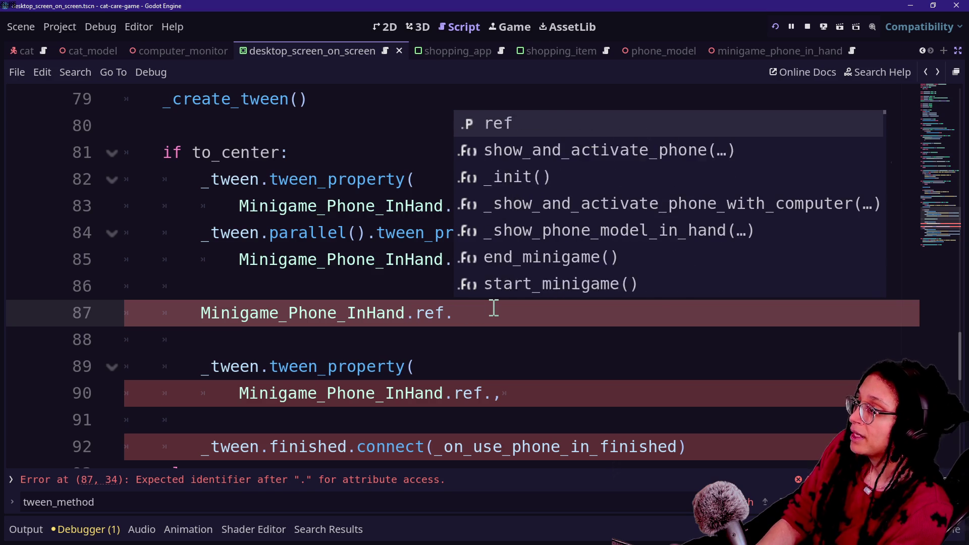
pyautogui.write('scale')
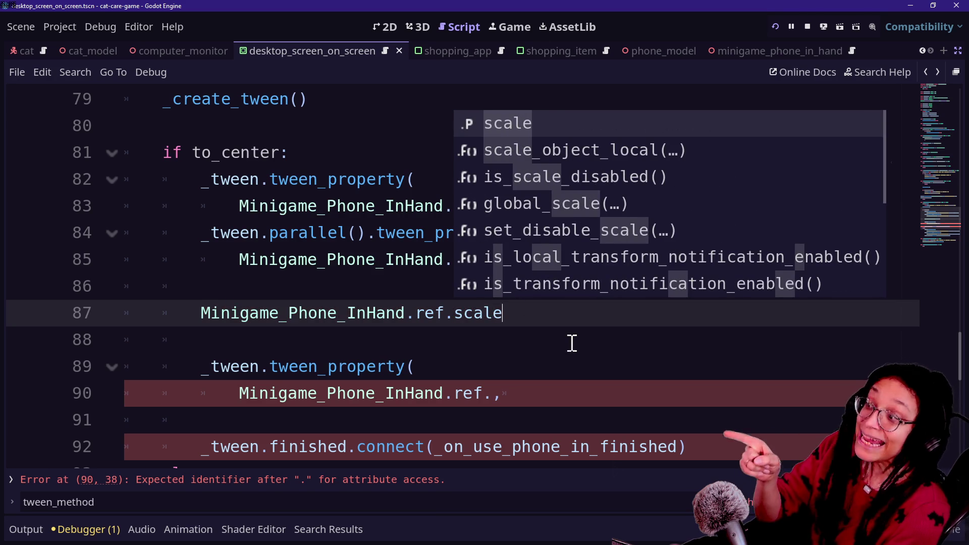
pyautogui.hotkey('ctrl', 'Left')
pyautogui.hotkey('ctrl', 'Left')
pyautogui.hotkey('ctrl', 'Left')
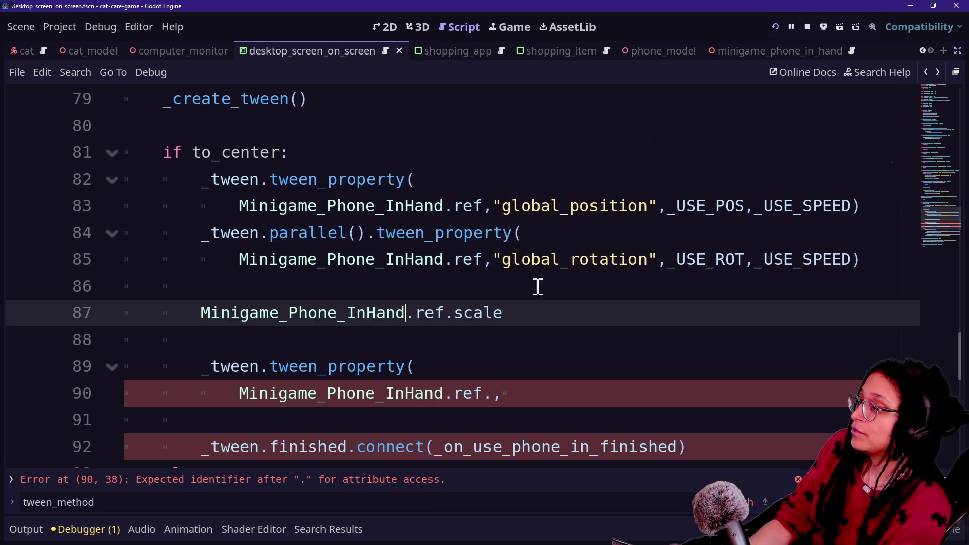
pyautogui.click(550, 393)
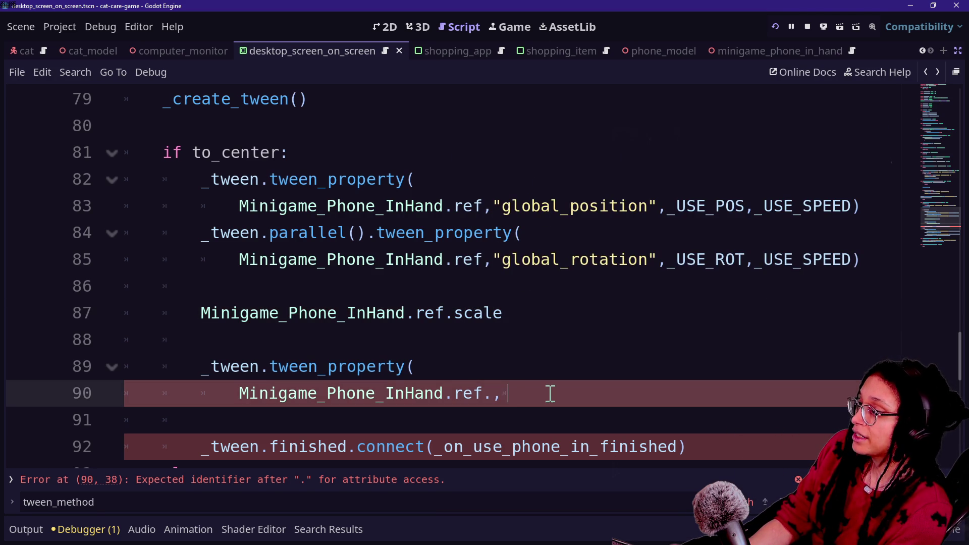
# Step: Make the second tween_property call on line 90 target the "scale" property
pyautogui.write('sca')
pyautogui.press('BackSpace')
pyautogui.press('BackSpace')
pyautogui.press('BackSpace')
pyautogui.press('Right')
pyautogui.write('scale')
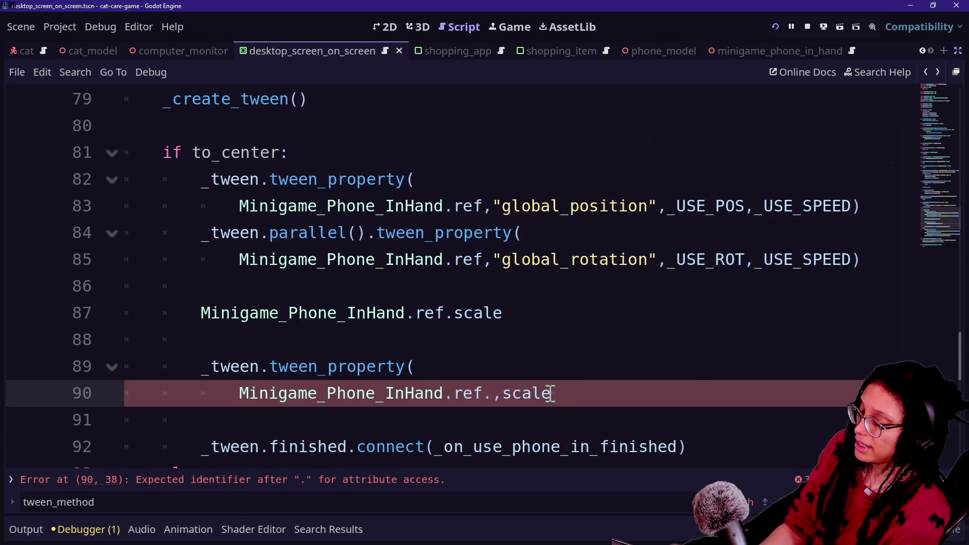
pyautogui.write('("')
pyautogui.press('Escape')
pyautogui.write(',')
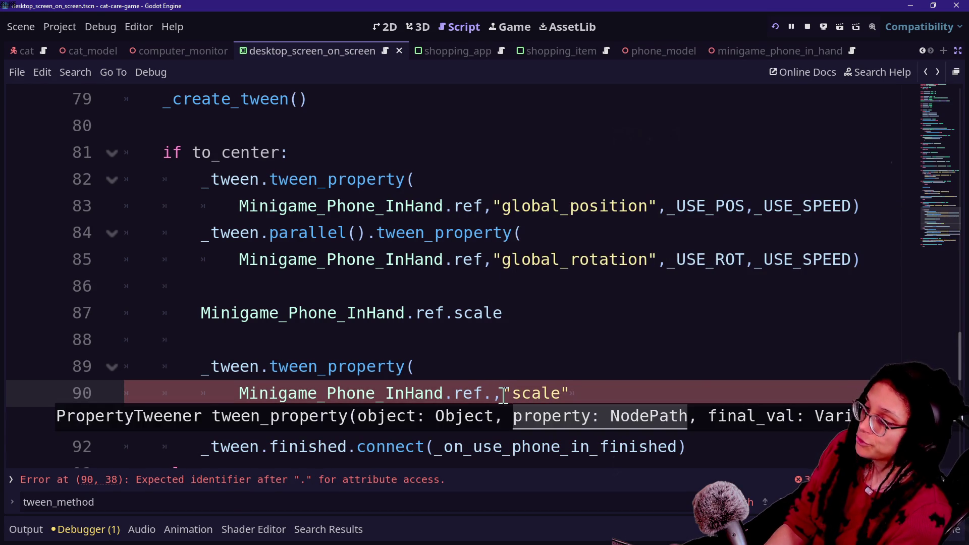
pyautogui.moveTo(464, 313); pyautogui.dragTo(599, 303)
pyautogui.click(599, 303)
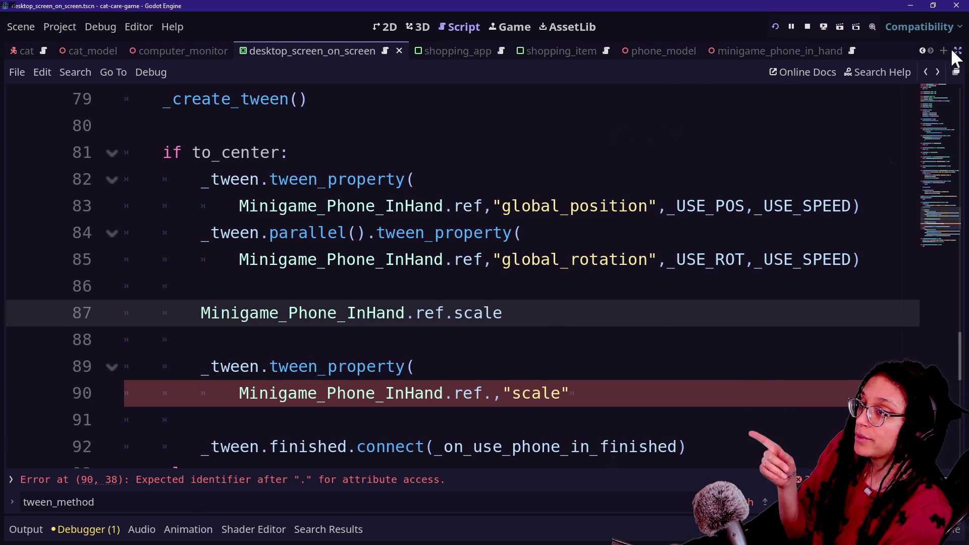
# Step: Restore the side docks and inspect the desktop_screen_on_screen root node after SubViewport
pyautogui.click(956, 71)
pyautogui.click(60, 138)
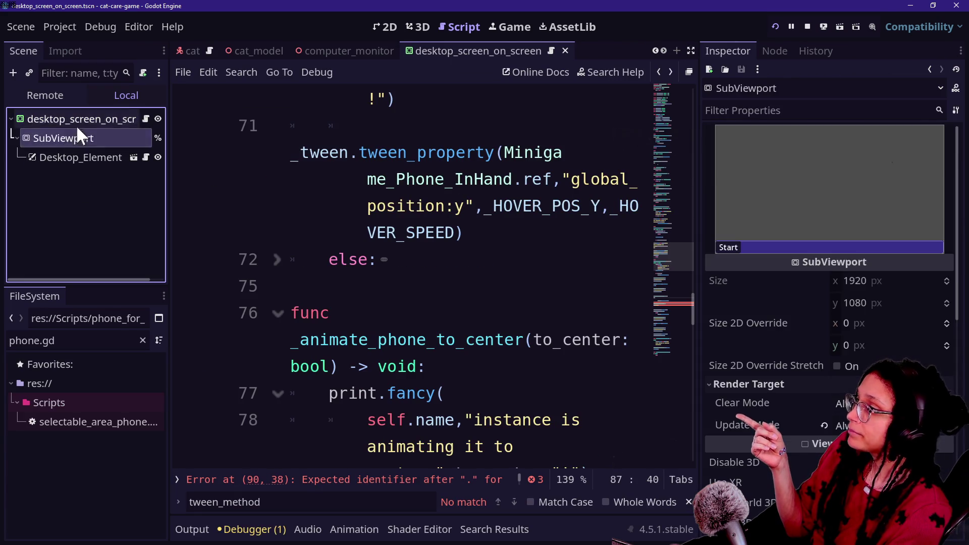
pyautogui.click(78, 121)
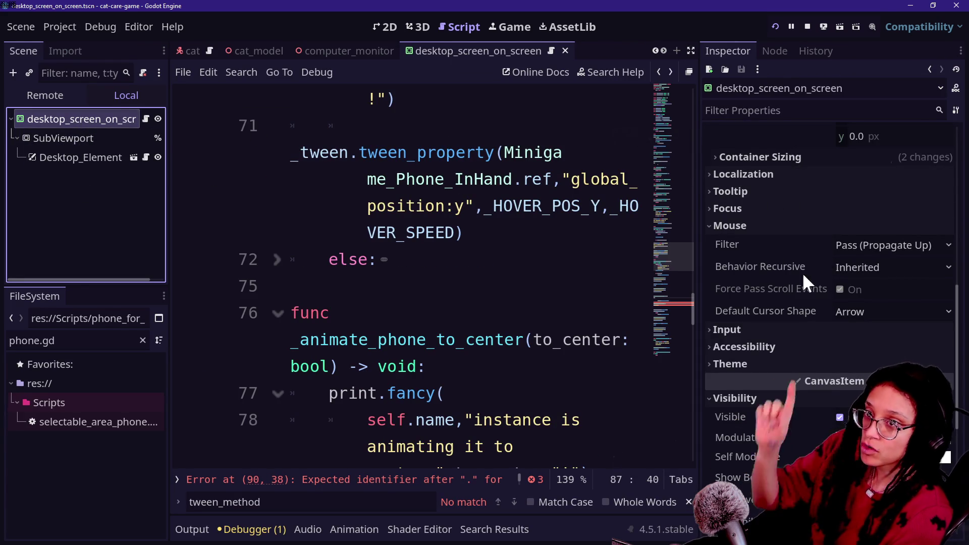
# Step: Drag the Inspector's Mouse Filter property into line 75 as mouse_filter
pyautogui.click(746, 244)
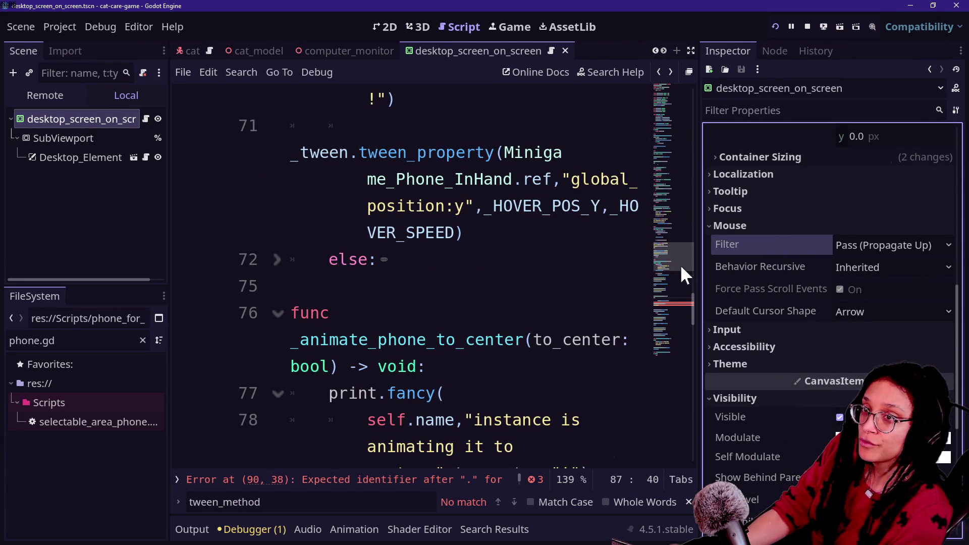
pyautogui.moveTo(772, 246); pyautogui.dragTo(729, 191)
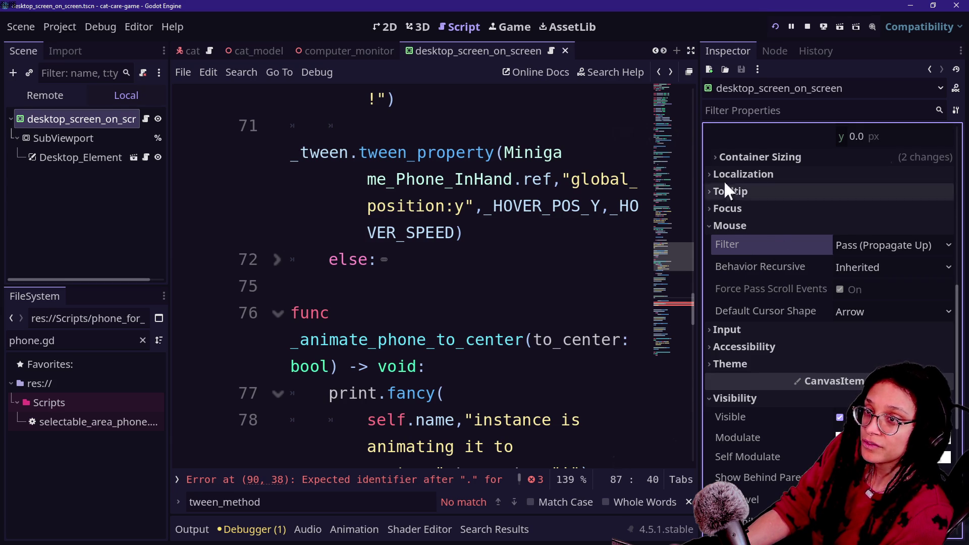
pyautogui.moveTo(771, 249)
pyautogui.mouseDown()
pyautogui.moveTo(419, 328)
pyautogui.moveTo(411, 294)
pyautogui.mouseUp()
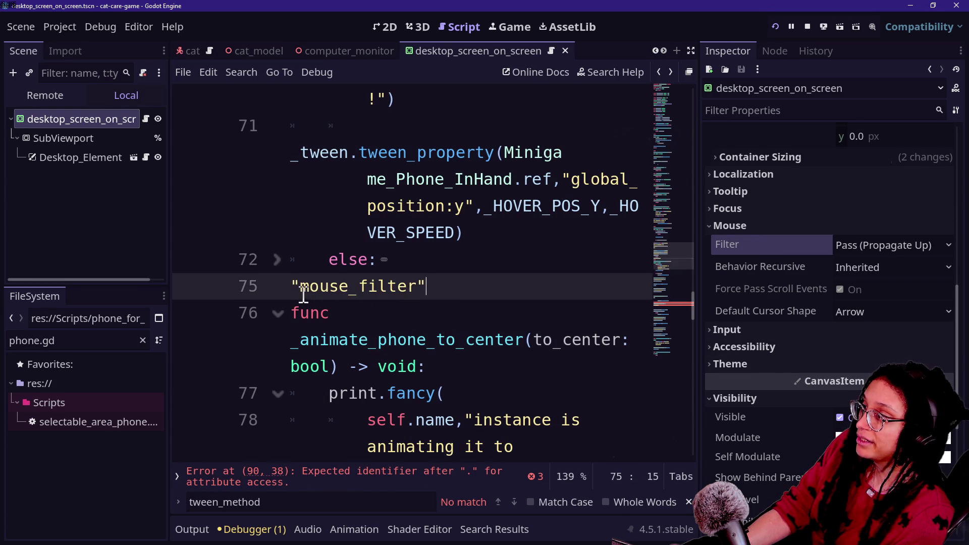
pyautogui.moveTo(313, 288)
pyautogui.mouseDown()
pyautogui.moveTo(444, 288)
pyautogui.moveTo(279, 283)
pyautogui.moveTo(448, 284)
pyautogui.moveTo(249, 287)
pyautogui.mouseUp()
pyautogui.click(450, 288)
pyautogui.click(449, 284)
pyautogui.click(249, 288)
pyautogui.click(475, 279)
pyautogui.scroll(5, 759, 267)
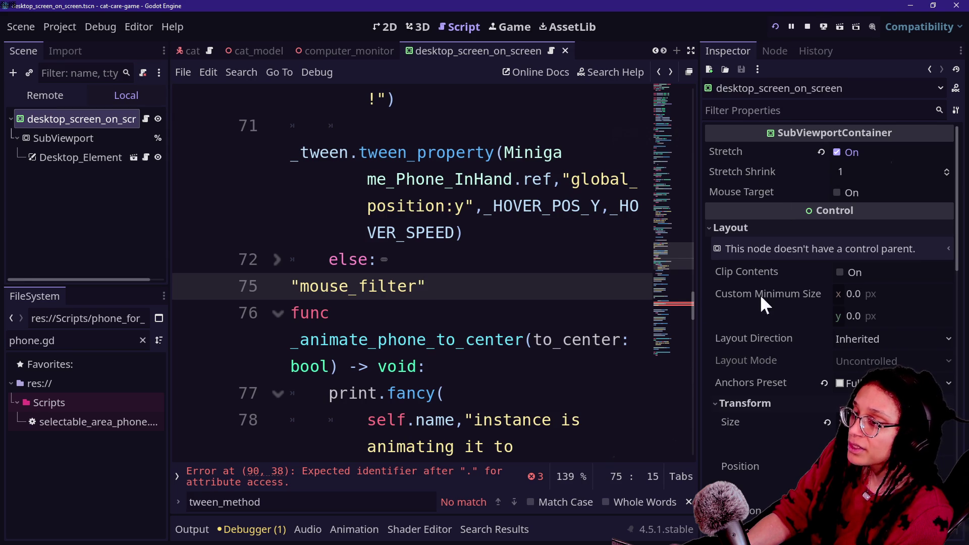
# Step: Add custom_minimum_size after it and join the two names with a dot
pyautogui.moveTo(731, 301)
pyautogui.click(785, 293)
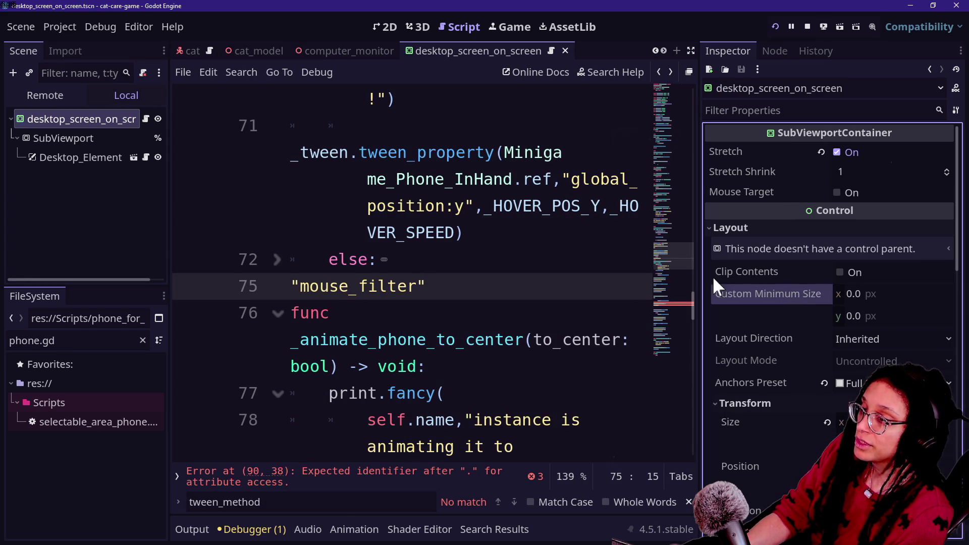
pyautogui.moveTo(569, 290)
pyautogui.mouseDown()
pyautogui.moveTo(469, 288)
pyautogui.moveTo(651, 281)
pyautogui.mouseUp()
pyautogui.click(603, 287)
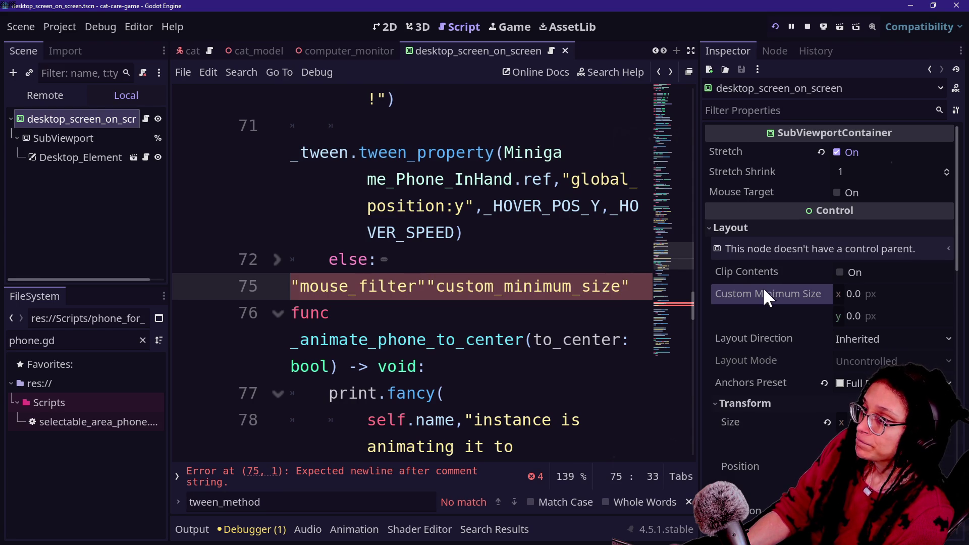
pyautogui.scroll(-3, 758, 302)
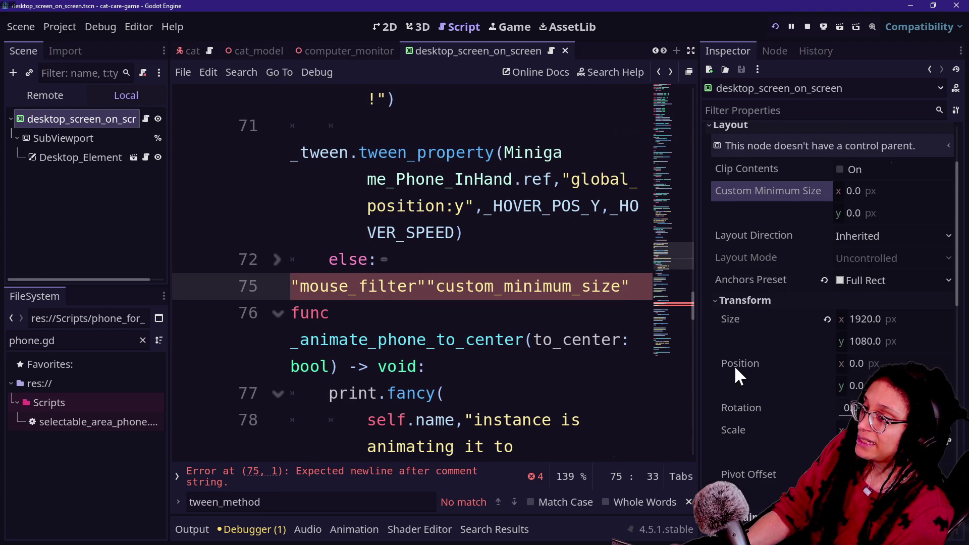
pyautogui.scroll(-5, 734, 365)
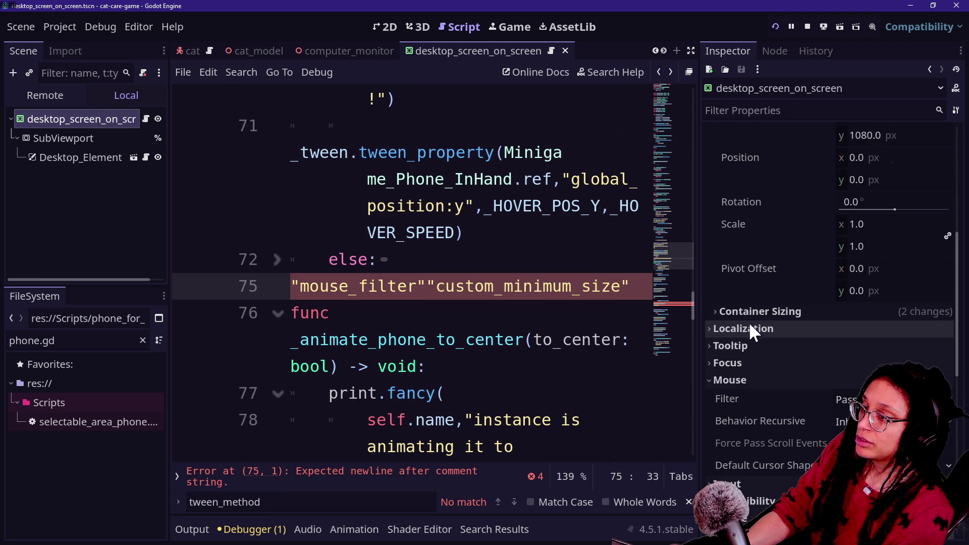
pyautogui.scroll(8, 829, 329)
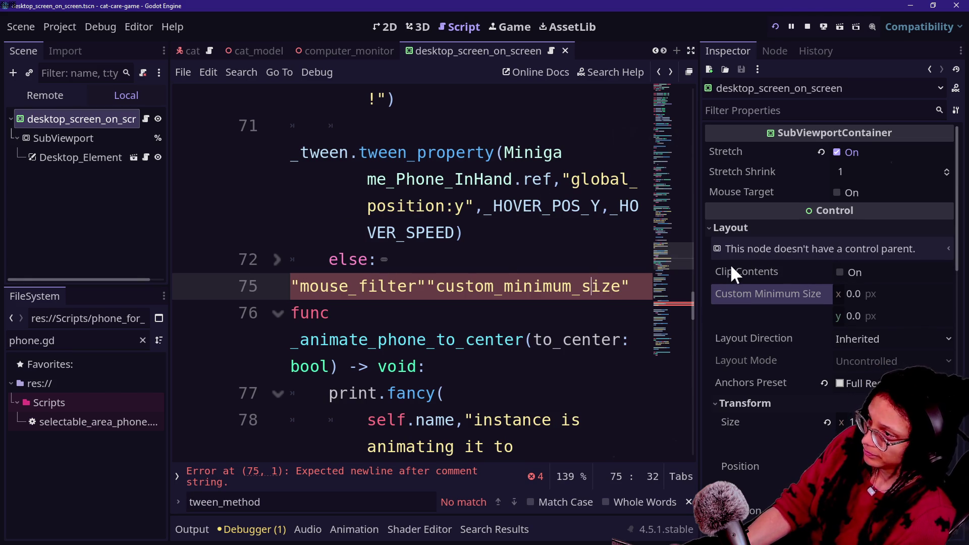
pyautogui.write('/')
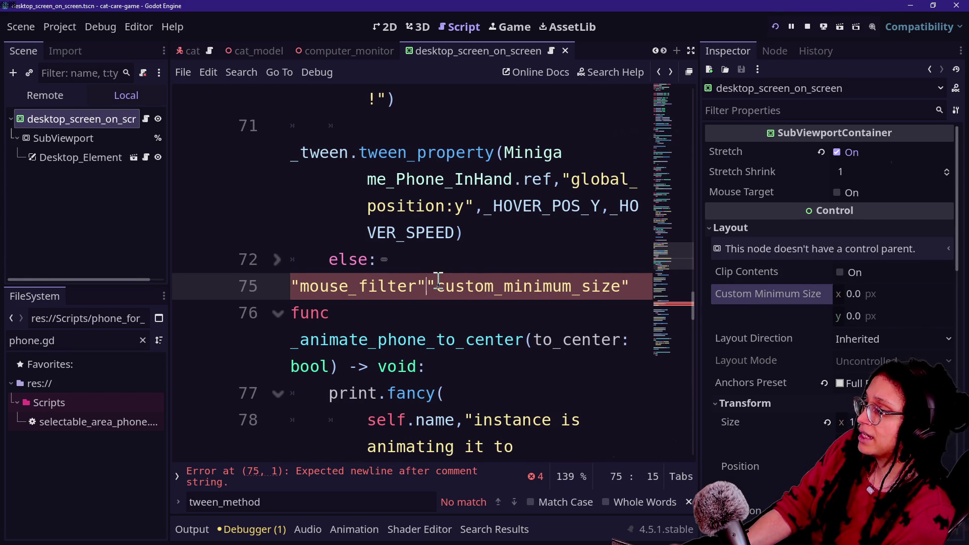
pyautogui.press('BackSpace')
pyautogui.press('BackSpace')
pyautogui.press('Delete')
pyautogui.write('.')
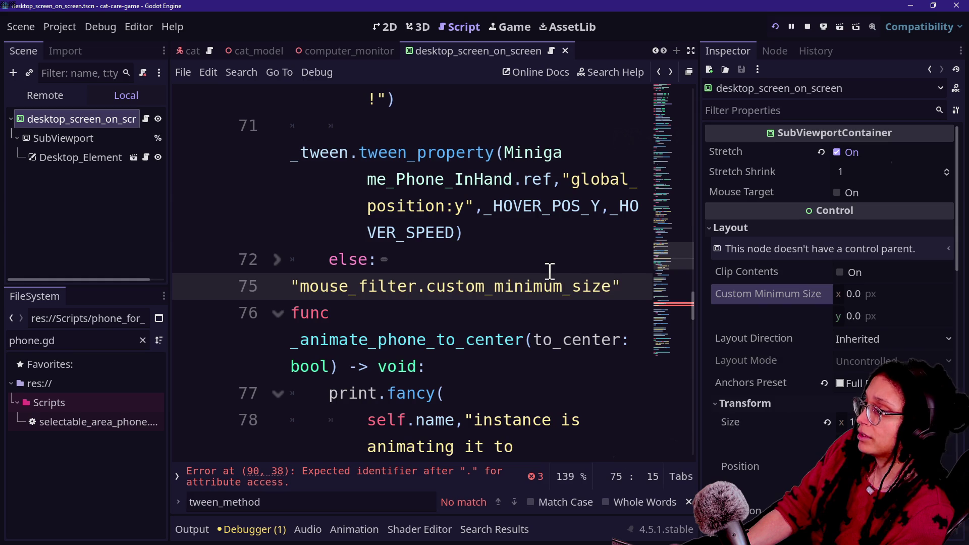
pyautogui.write('/')
# Step: Delete lines around line 75, then undo twice to restore the lines under else
pyautogui.moveTo(342, 292); pyautogui.dragTo(622, 283)
pyautogui.click(637, 282)
pyautogui.moveTo(405, 281); pyautogui.dragTo(540, 274)
pyautogui.click(637, 282)
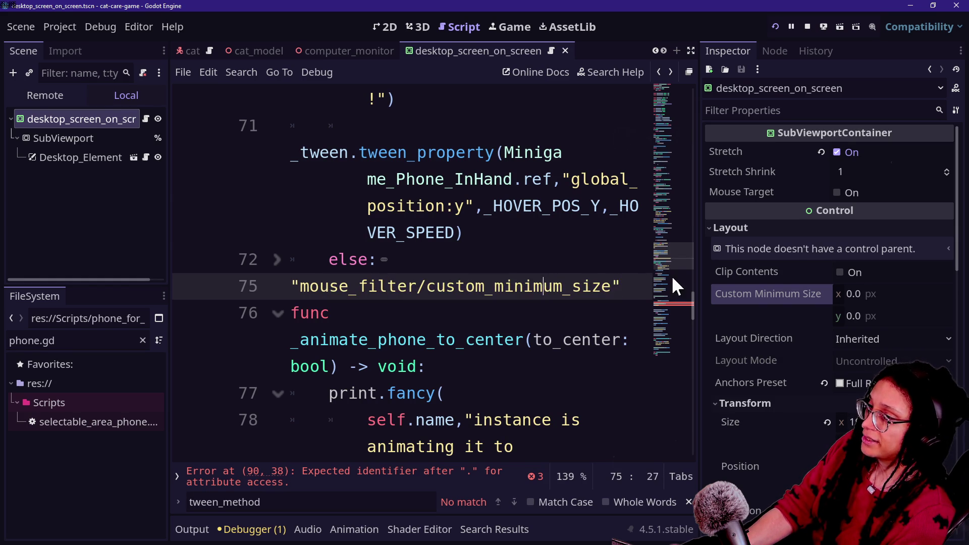
pyautogui.moveTo(607, 277); pyautogui.dragTo(596, 268)
pyautogui.press('BackSpace')
pyautogui.hotkey('ctrl', 'z')
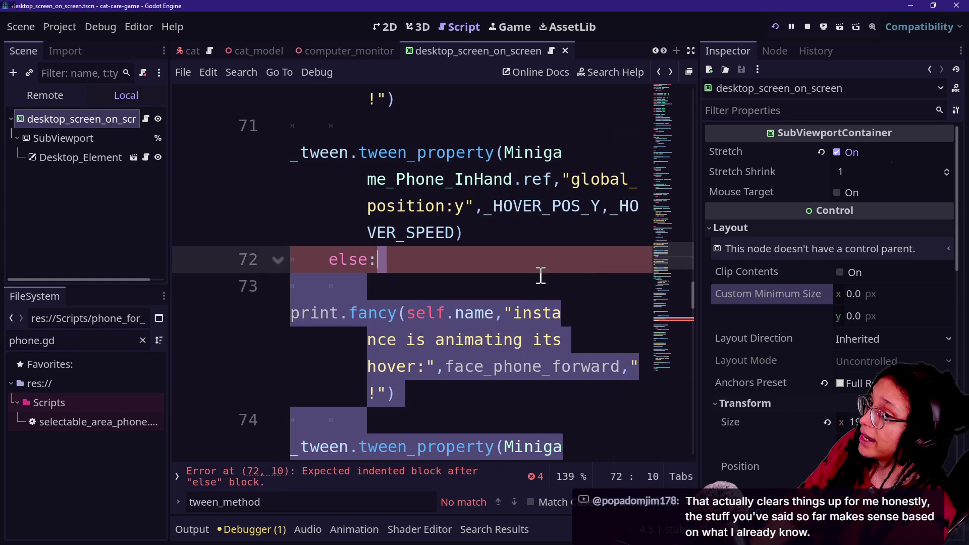
pyautogui.hotkey('ctrl', 'z')
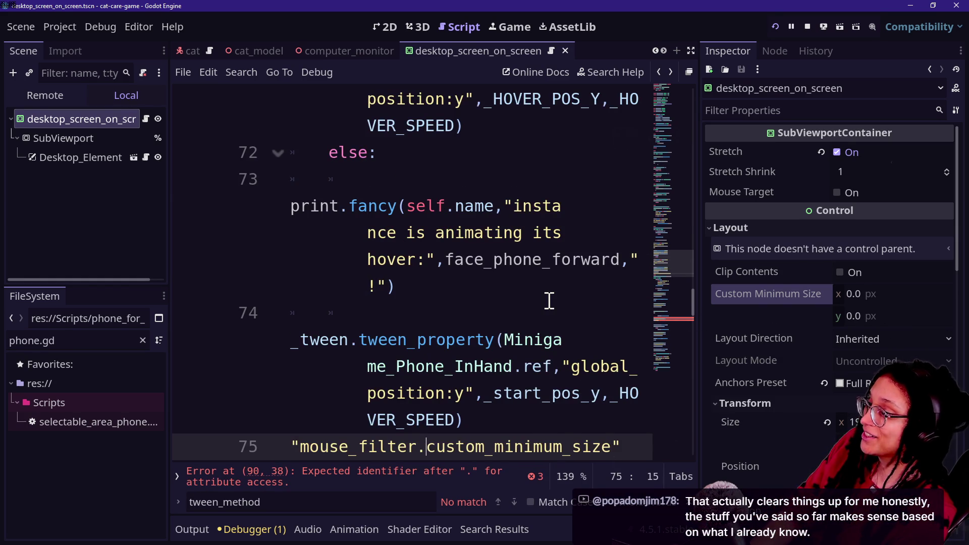
# Step: Hide the side docks with distraction-free mode and undo the property path on line 75
pyautogui.write('"')
pyautogui.hotkey('ctrl', 'shift', 'F11')
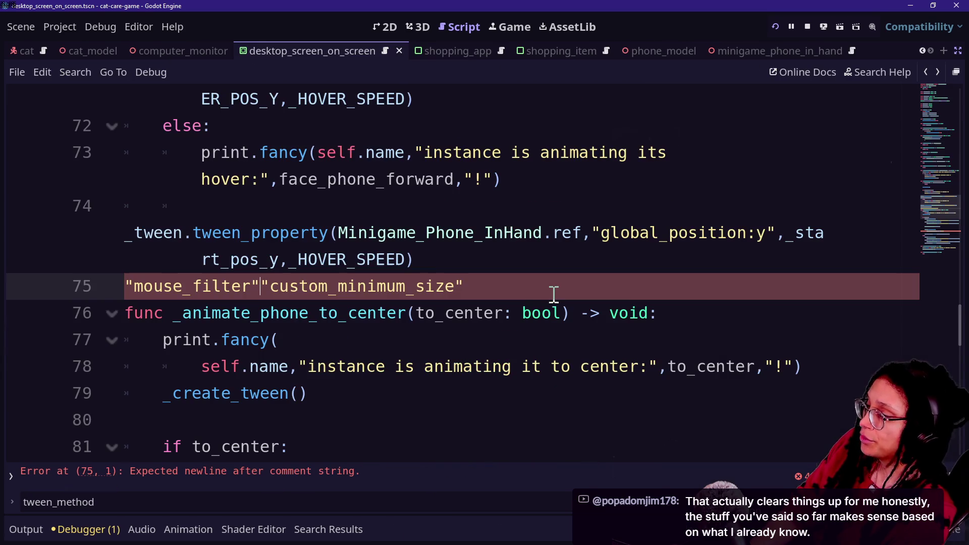
pyautogui.hotkey('ctrl', 'z')
pyautogui.hotkey('ctrl', 'z')
pyautogui.hotkey('ctrl', 'z')
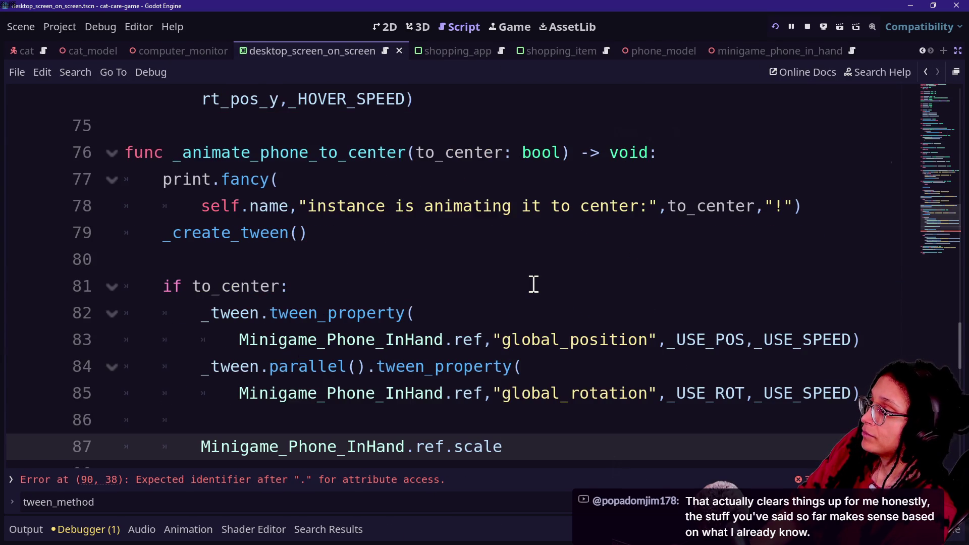
pyautogui.scroll(-2, 534, 284)
# Step: Remove the unfinished scale tween_property call and the Minigame_Phone_InHand.ref.scale line, then save
pyautogui.doubleClick(533, 286)
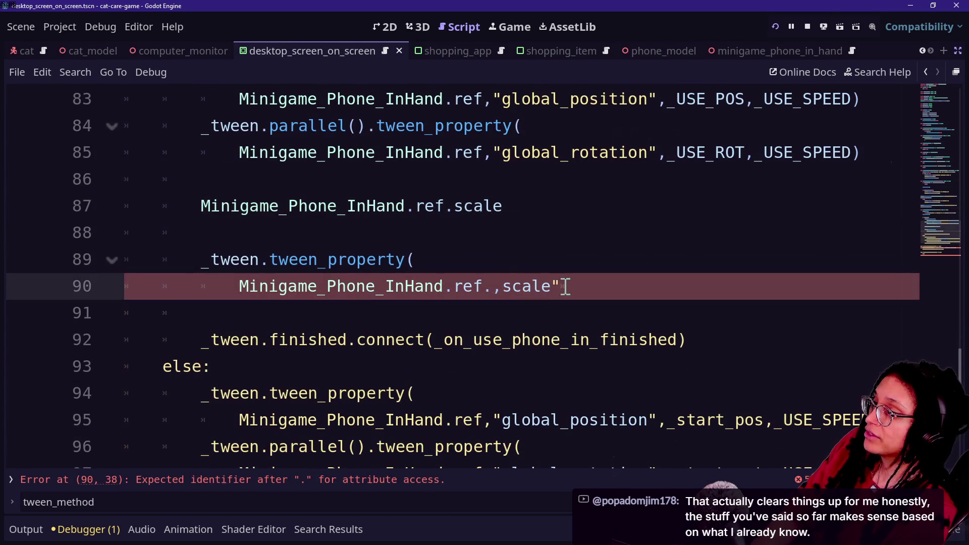
pyautogui.write('"')
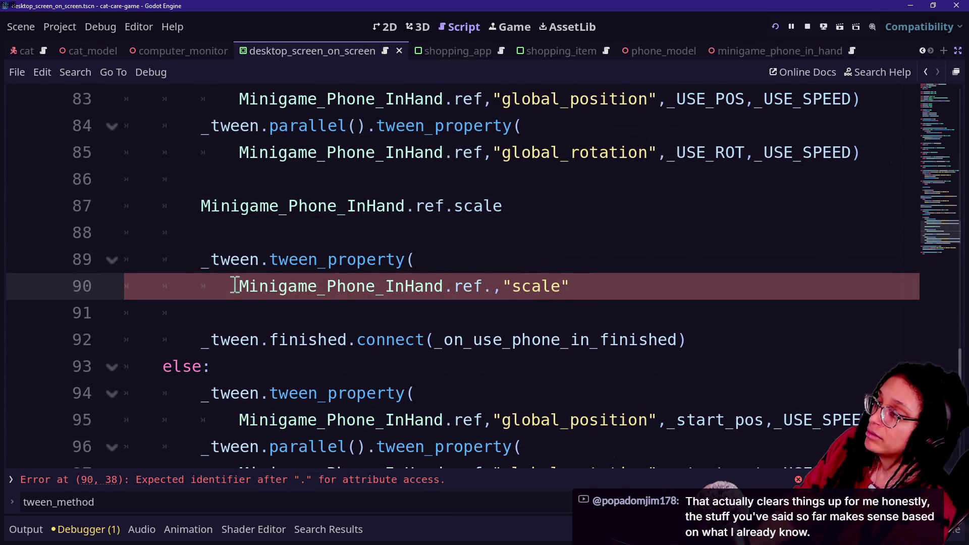
pyautogui.moveTo(239, 275); pyautogui.dragTo(484, 276)
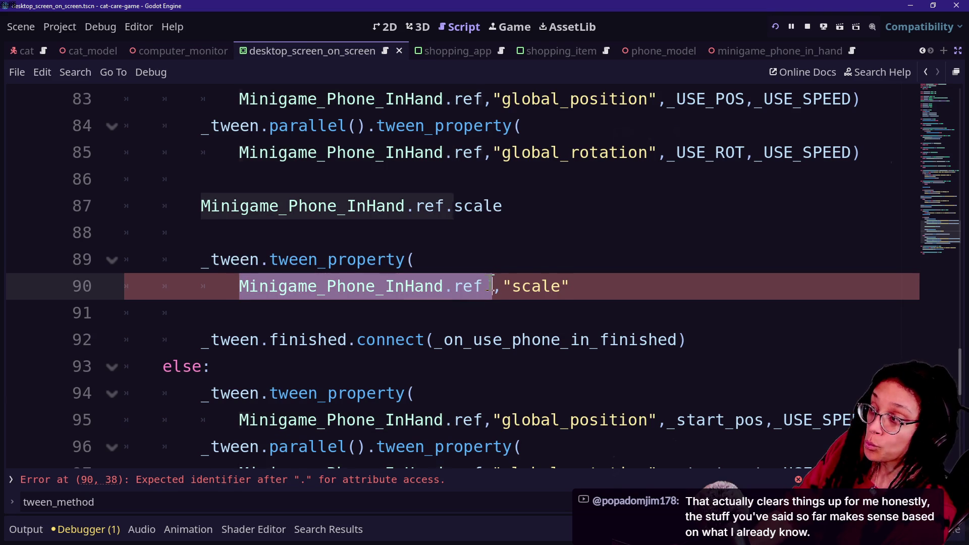
pyautogui.click(522, 279)
pyautogui.click(595, 277)
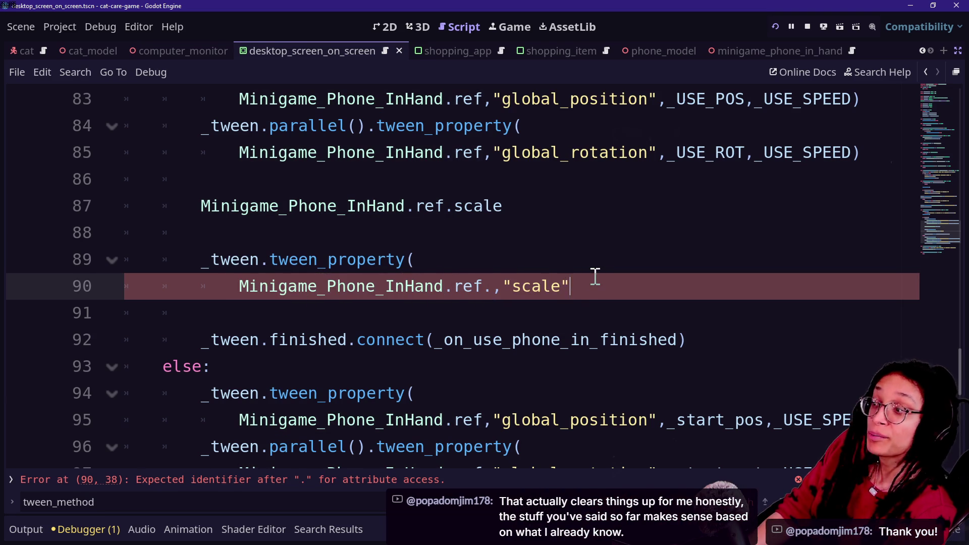
pyautogui.write(',')
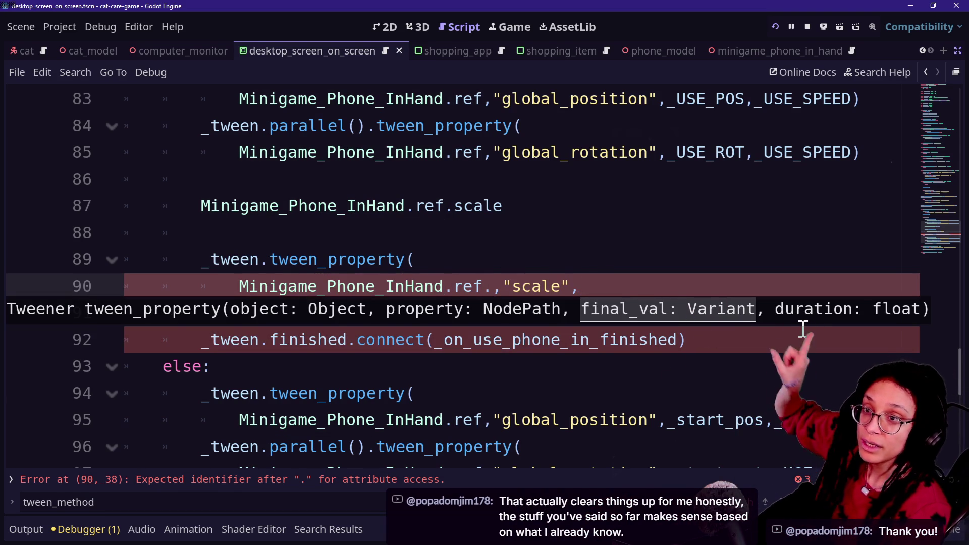
pyautogui.moveTo(584, 326)
pyautogui.mouseDown()
pyautogui.moveTo(611, 236)
pyautogui.moveTo(640, 217)
pyautogui.moveTo(631, 164)
pyautogui.moveTo(653, 214)
pyautogui.mouseUp()
pyautogui.press('BackSpace')
pyautogui.press('BackSpace')
pyautogui.press('Return')
pyautogui.press('BackSpace')
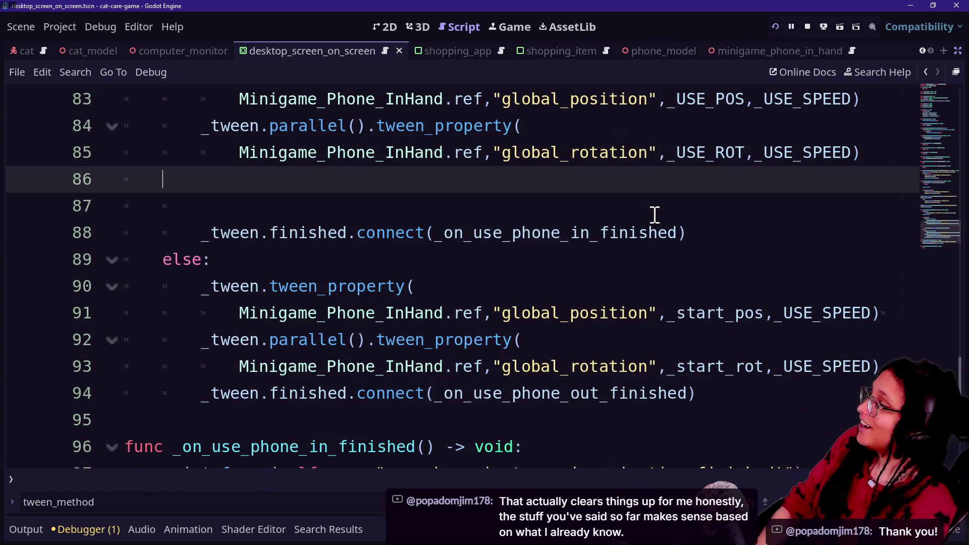
pyautogui.press('Up')
pyautogui.hotkey('ctrl', 's')
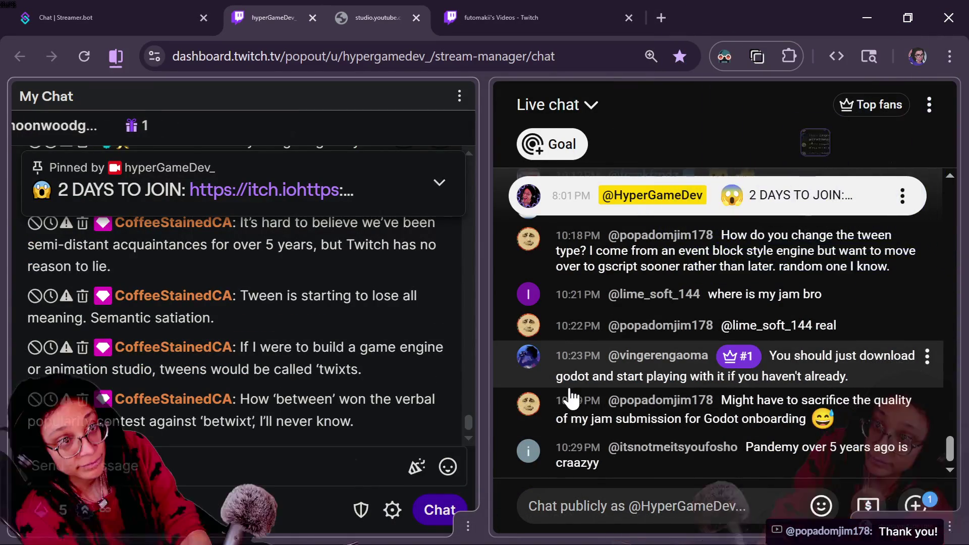
# Step: Reload the YouTube Studio chat with F5 to read new messages, then return to Godot's script editor
pyautogui.click(644, 401)
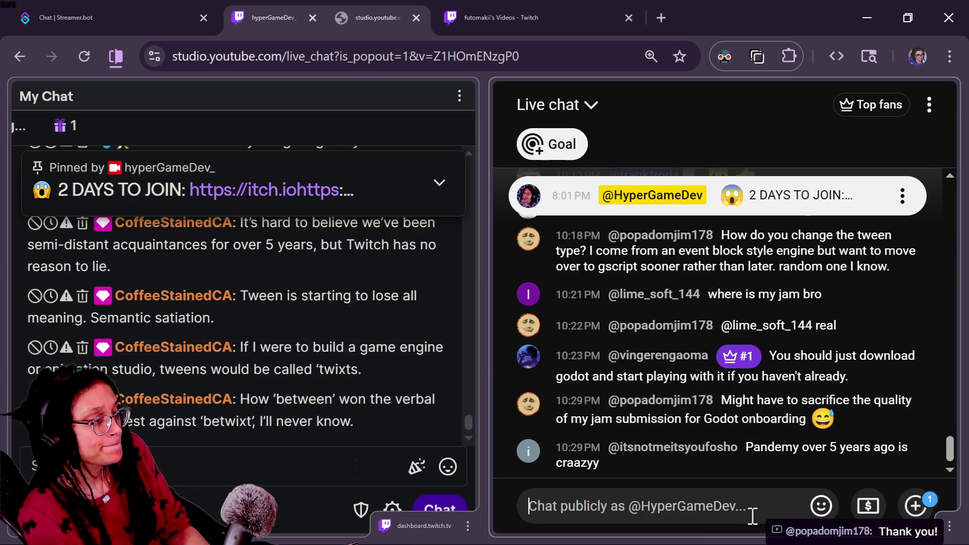
pyautogui.press('F5')
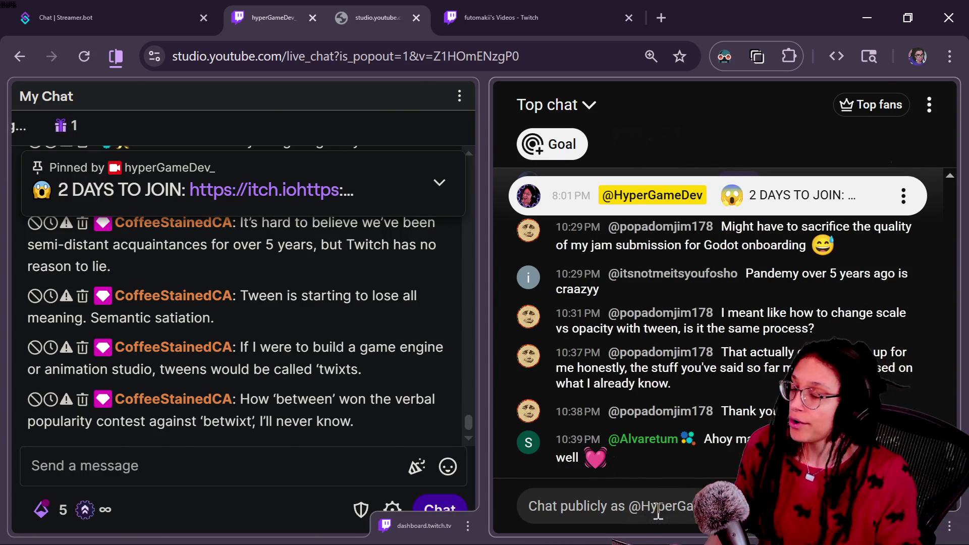
pyautogui.hotkey('alt', 'Tab')
pyautogui.click(497, 323)
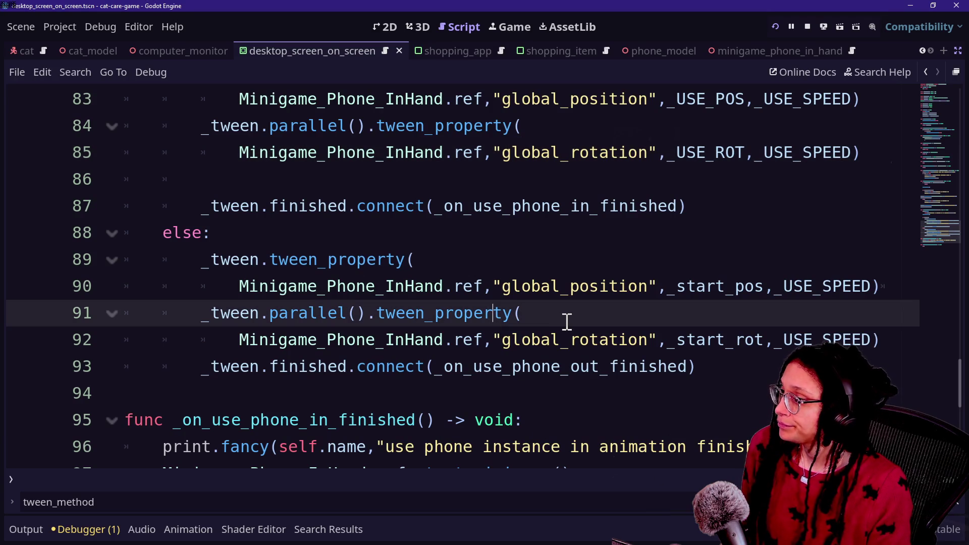
# Step: In the running game, open and exit the desk computer's Shopping App, then enter and leave the litter box view
pyautogui.scroll(10, 567, 321)
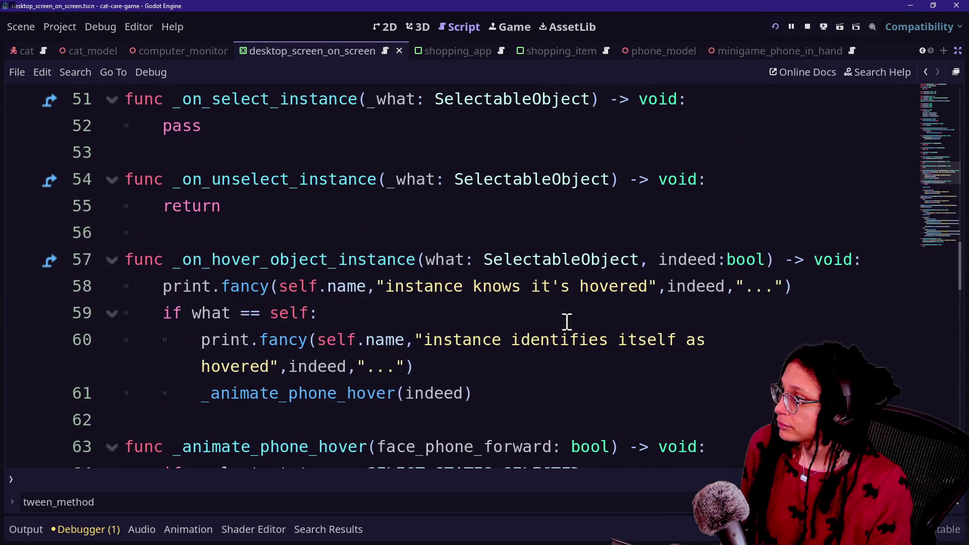
pyautogui.click(497, 27)
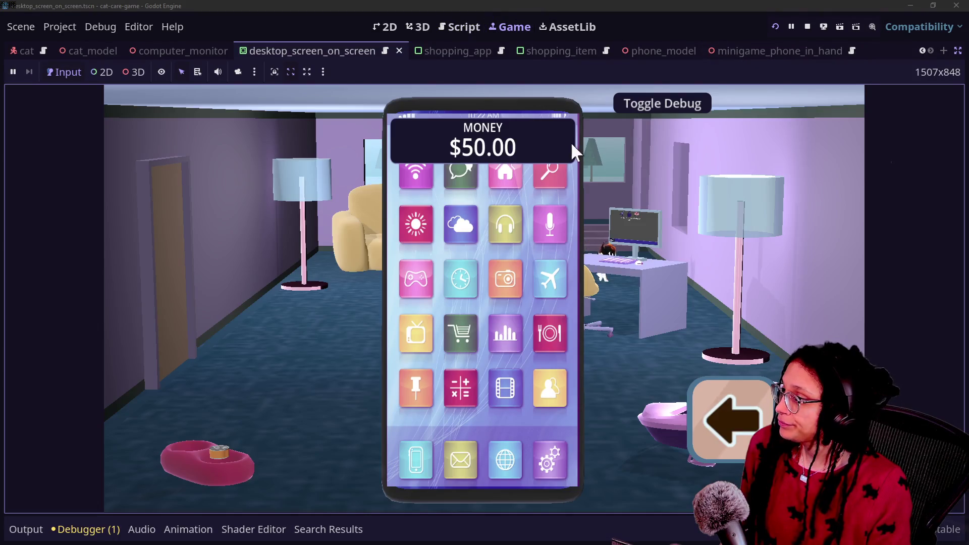
pyautogui.click(707, 427)
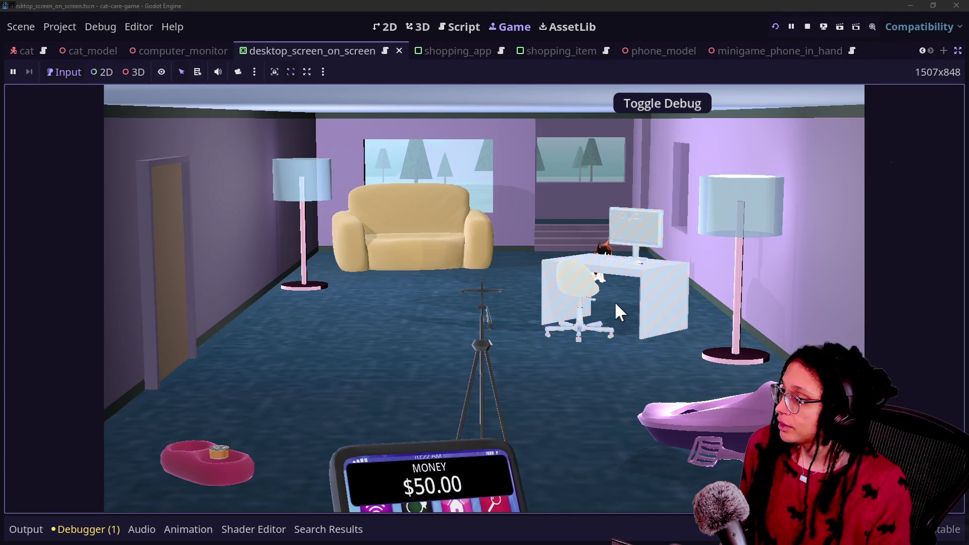
pyautogui.click(616, 304)
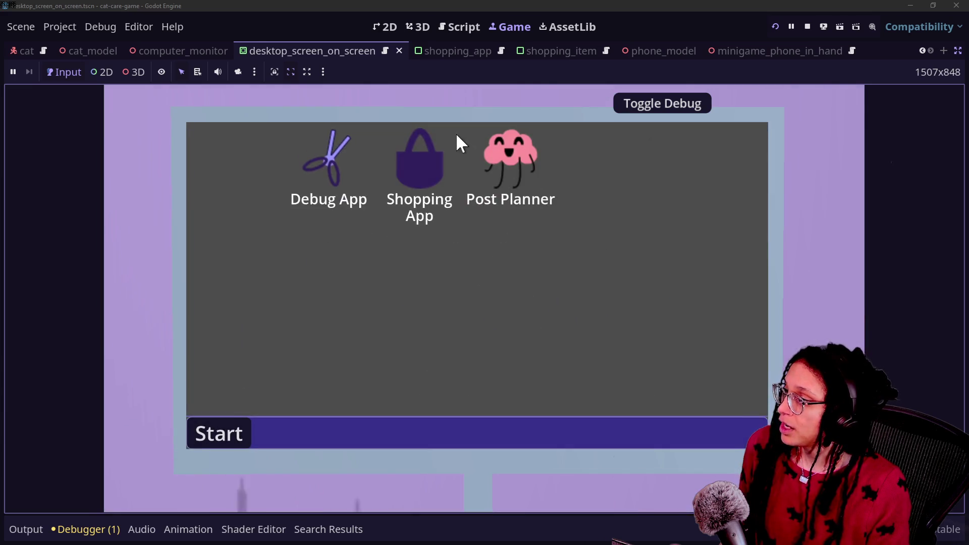
pyautogui.click(422, 156)
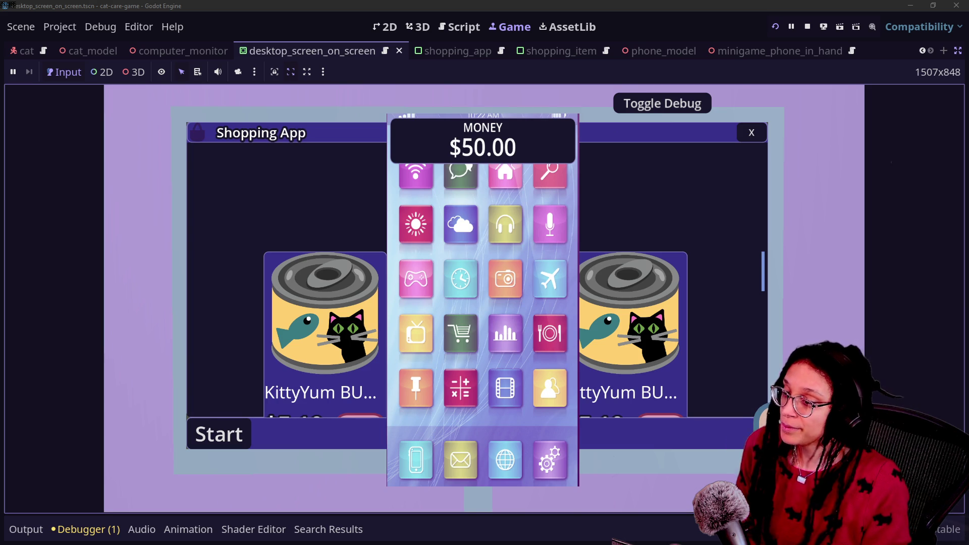
pyautogui.press('Escape')
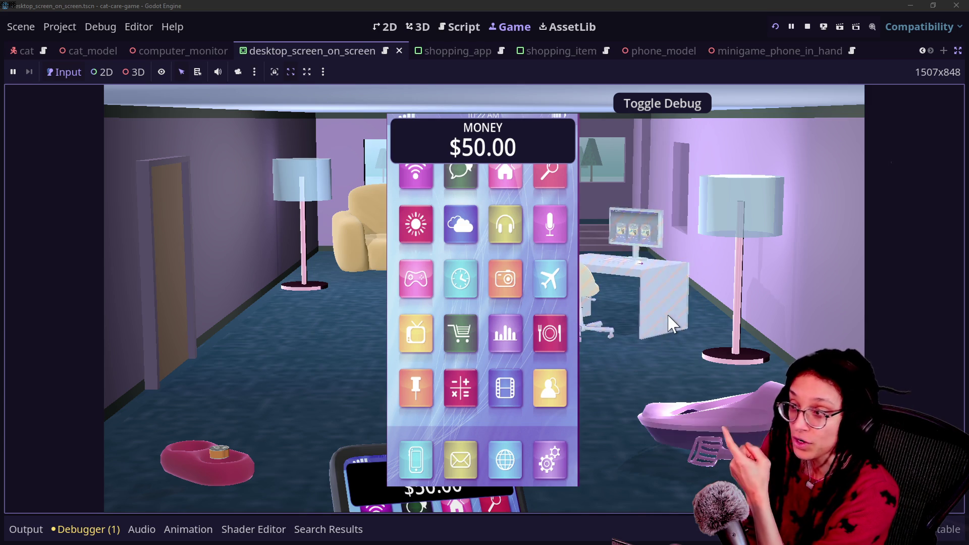
pyautogui.click(703, 418)
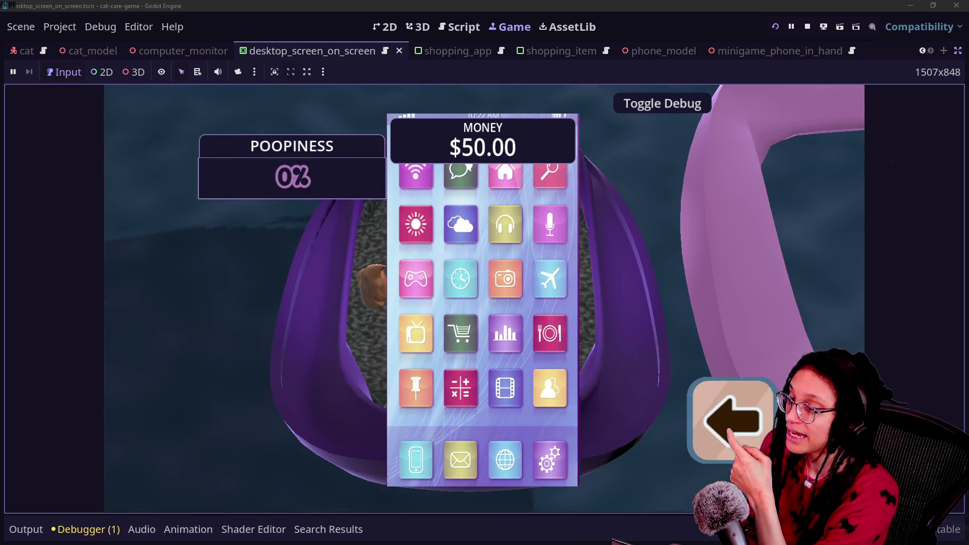
pyautogui.click(727, 410)
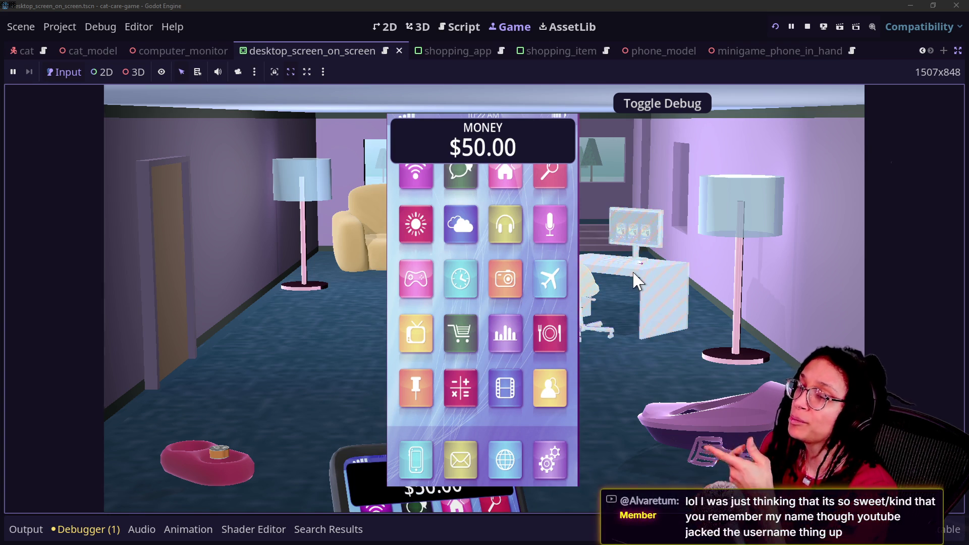
# Step: Reopen the Shopping App on the in-game desk computer, then pause and return to the script editor
pyautogui.click(632, 283)
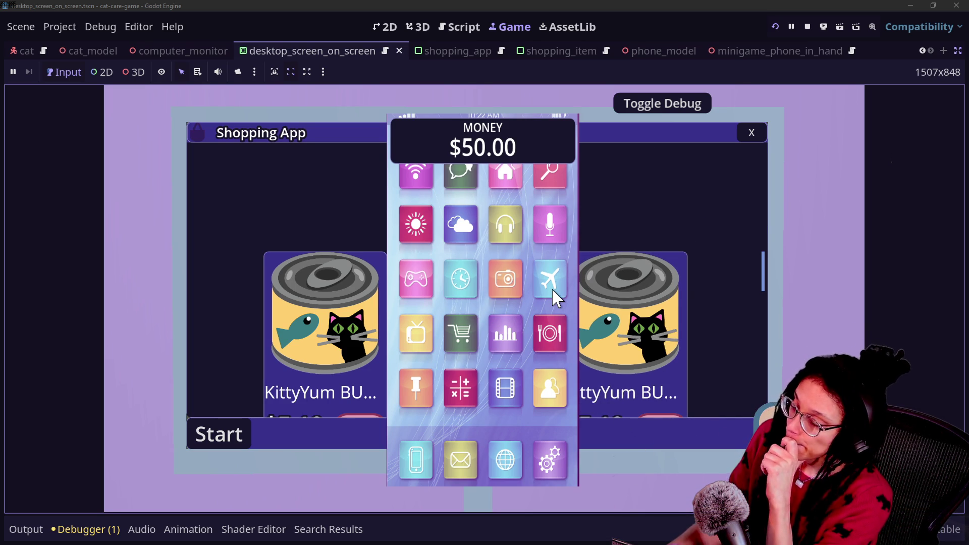
pyautogui.click(791, 27)
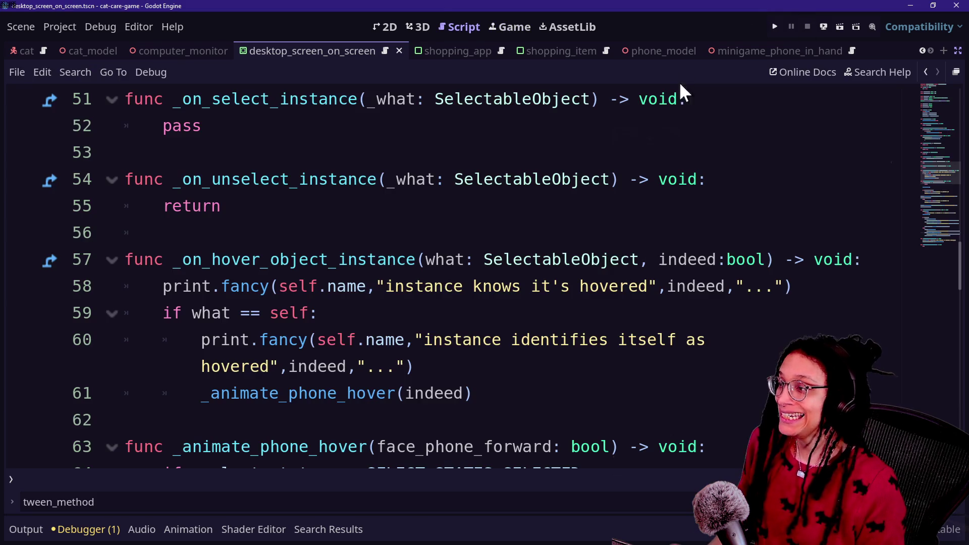
# Step: Quick-open ui_button_back_object.gd by searching 'back'
pyautogui.click(319, 234)
pyautogui.hotkey('alt', 'shift', 'o')
pyautogui.write('back')
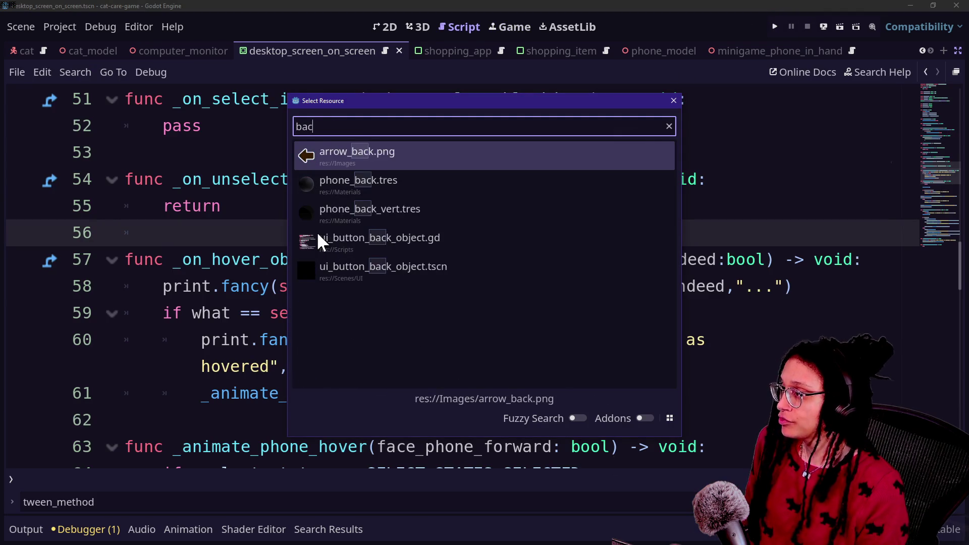
pyautogui.press('Down')
pyautogui.press('Down')
pyautogui.click(318, 239)
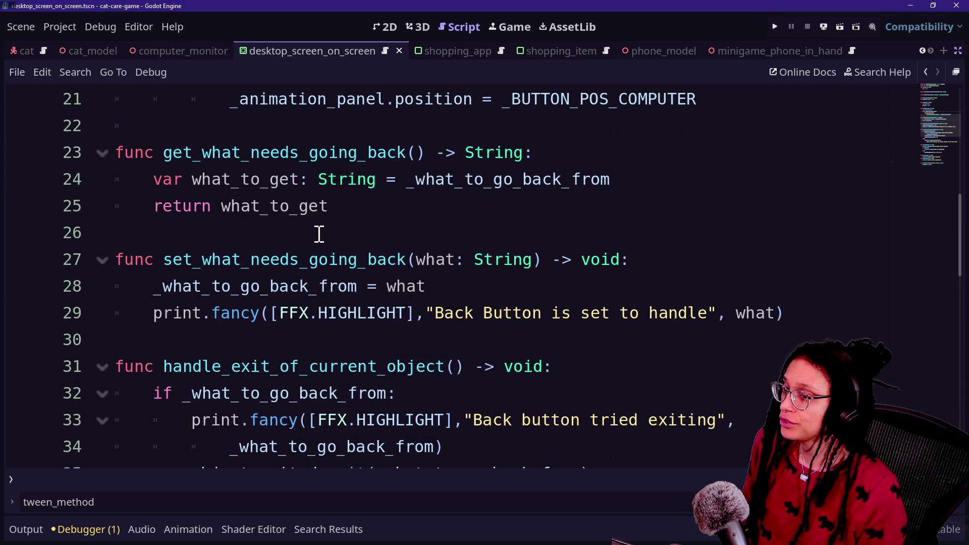
# Step: Review the script's top lines, including the object_exited signal declaration
pyautogui.click(537, 188)
pyautogui.press('Down')
pyautogui.press('Up')
pyautogui.press('Up')
pyautogui.press('Up')
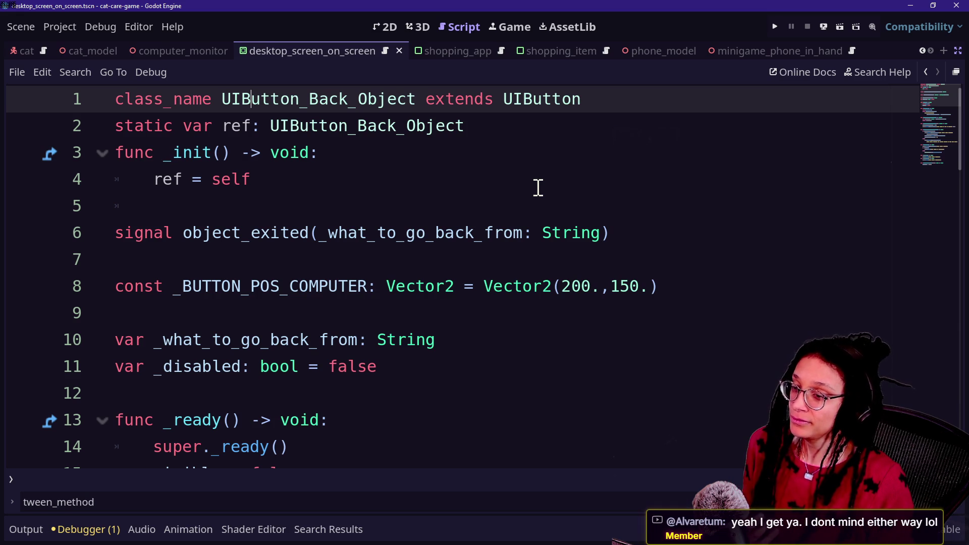
pyautogui.click(446, 165)
pyautogui.press('Down')
pyautogui.press('Down')
pyautogui.click(561, 297)
pyautogui.press('Down')
pyautogui.press('Down')
pyautogui.press('Up')
pyautogui.press('Up')
pyautogui.press('Up')
pyautogui.press('Down')
pyautogui.press('Down')
pyautogui.press('Down')
pyautogui.moveTo(263, 179); pyautogui.dragTo(498, 233)
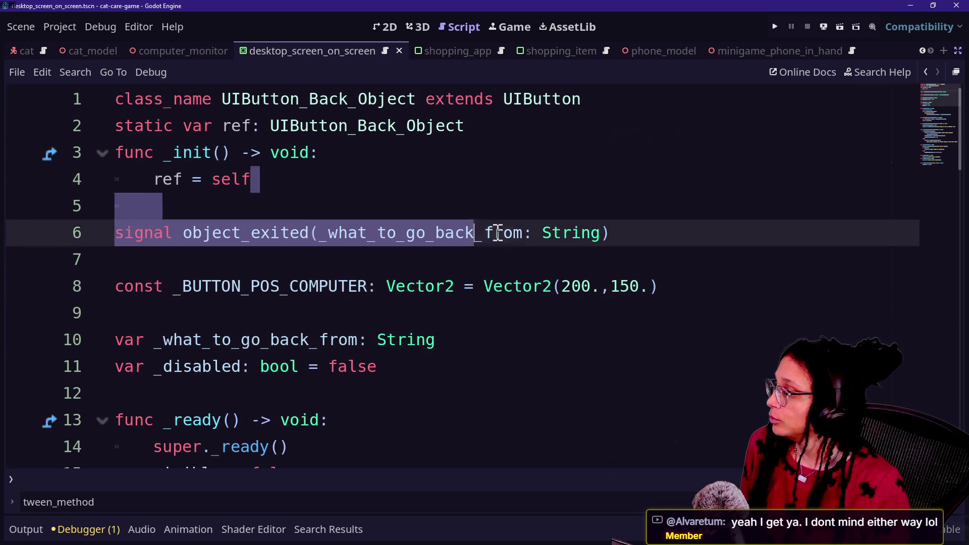
pyautogui.click(527, 254)
pyautogui.click(444, 206)
pyautogui.press('Down')
pyautogui.press('Down')
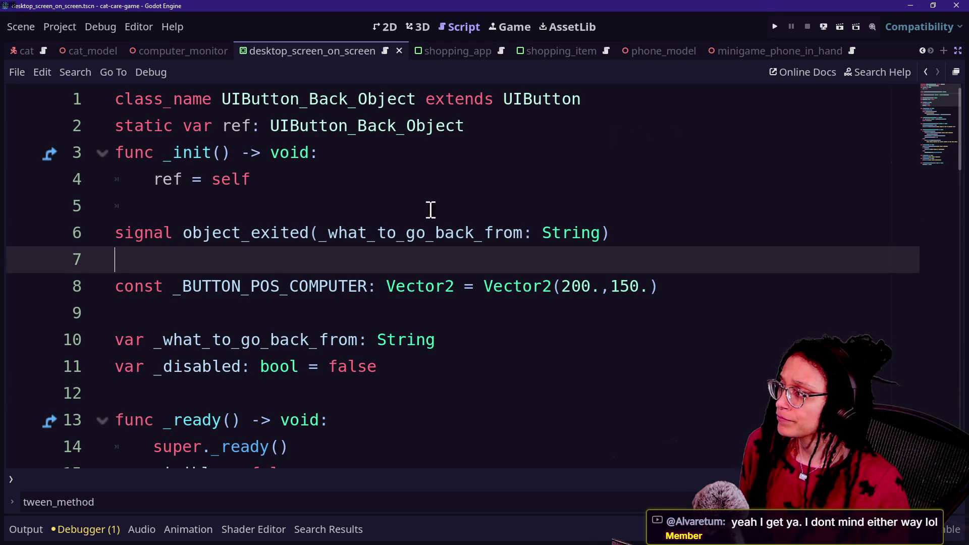
# Step: Inspect the _what_to_go_back_from declaration and its String type on line 10
pyautogui.scroll(-1, 265, 336)
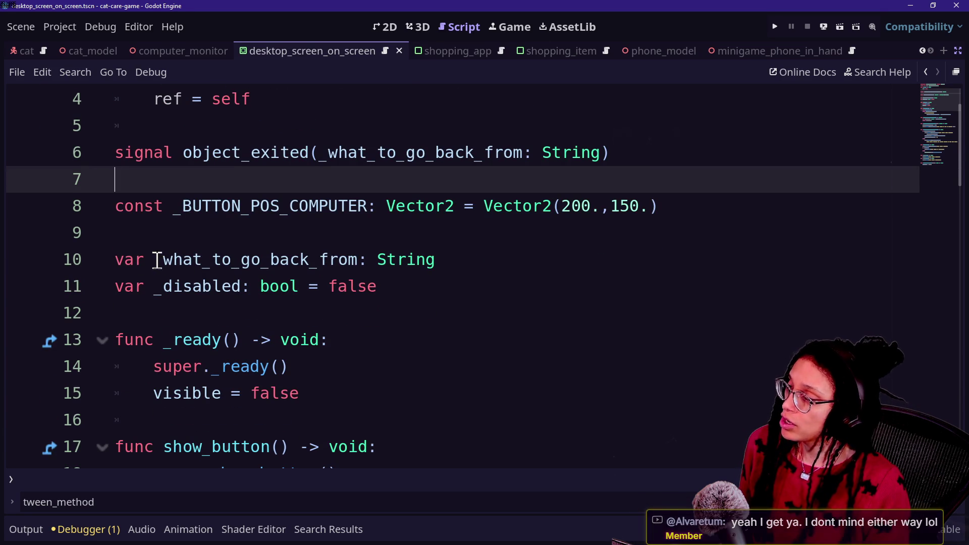
pyautogui.moveTo(154, 259)
pyautogui.mouseDown()
pyautogui.moveTo(389, 259)
pyautogui.moveTo(352, 260)
pyautogui.moveTo(363, 259)
pyautogui.mouseUp()
pyautogui.click(360, 260)
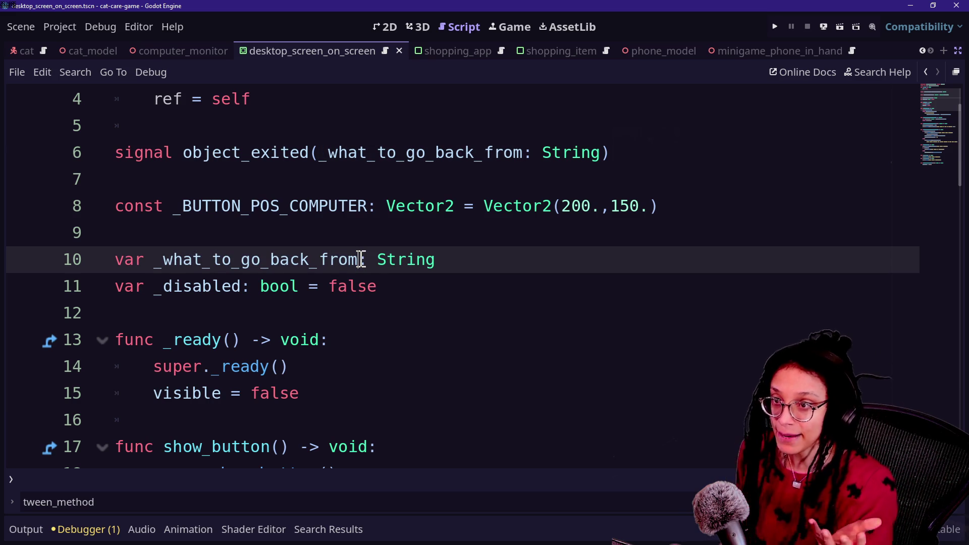
pyautogui.moveTo(148, 260); pyautogui.dragTo(453, 262)
pyautogui.click(365, 260)
pyautogui.click(453, 262)
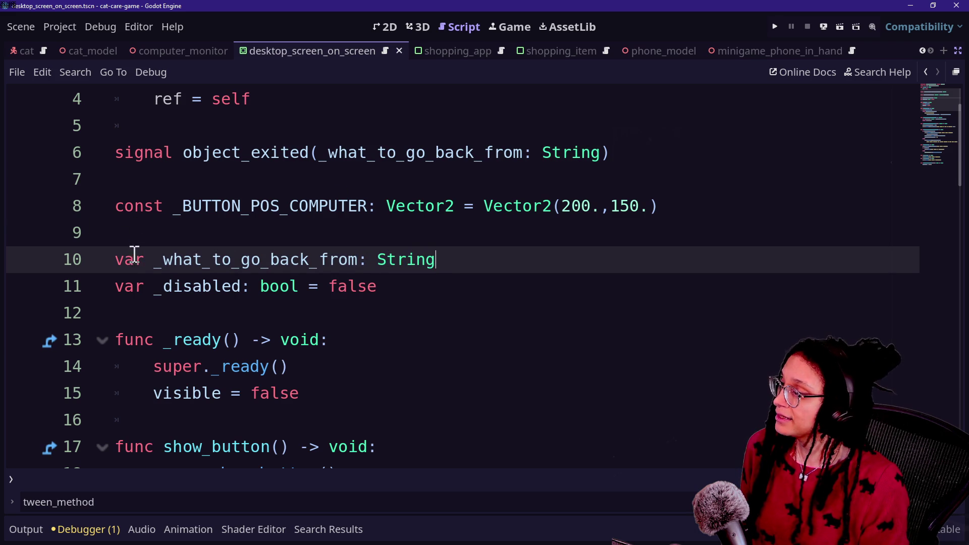
pyautogui.scroll(-4, 170, 273)
pyautogui.scroll(1, 186, 270)
pyautogui.moveTo(220, 260)
pyautogui.mouseDown()
pyautogui.moveTo(498, 288)
pyautogui.moveTo(546, 262)
pyautogui.mouseUp()
pyautogui.click(545, 262)
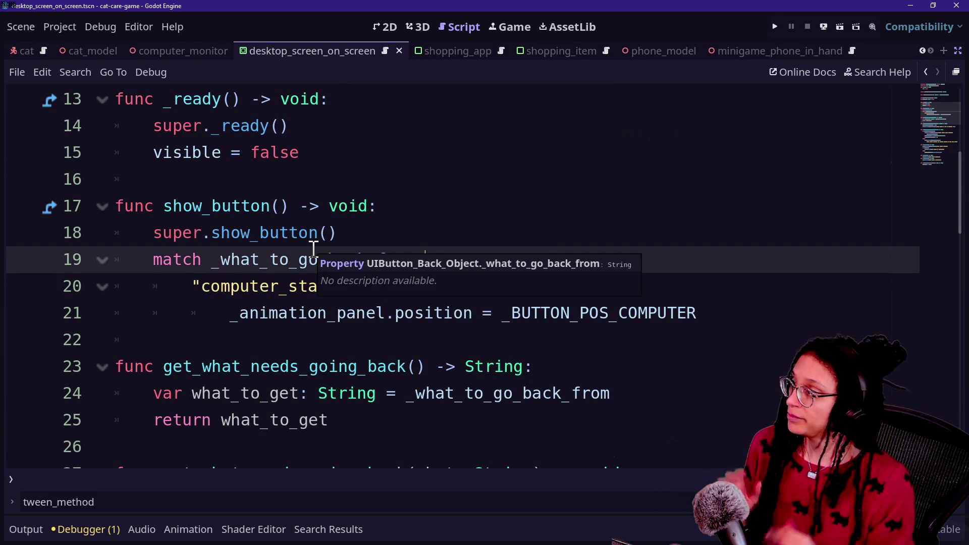
pyautogui.scroll(1, 313, 252)
pyautogui.scroll(4, 314, 249)
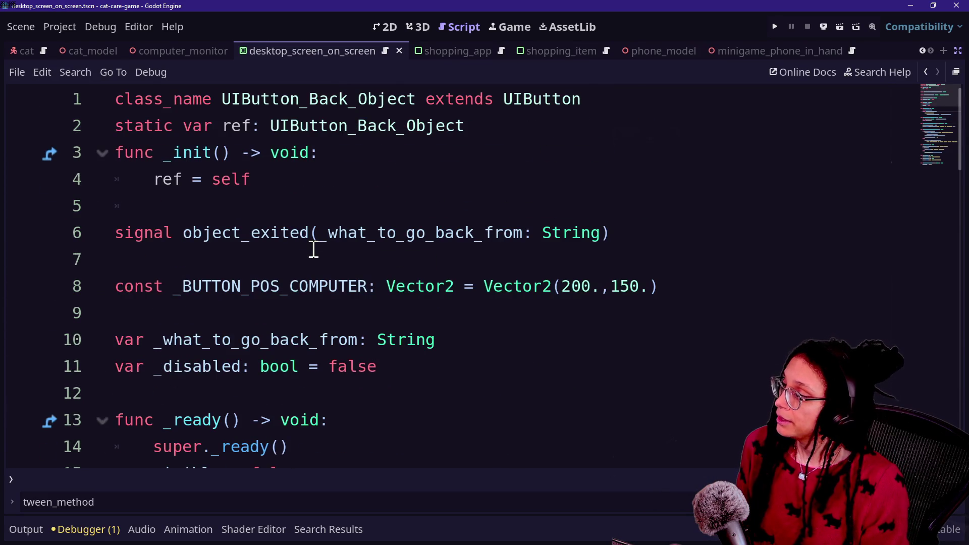
pyautogui.scroll(-1, 313, 248)
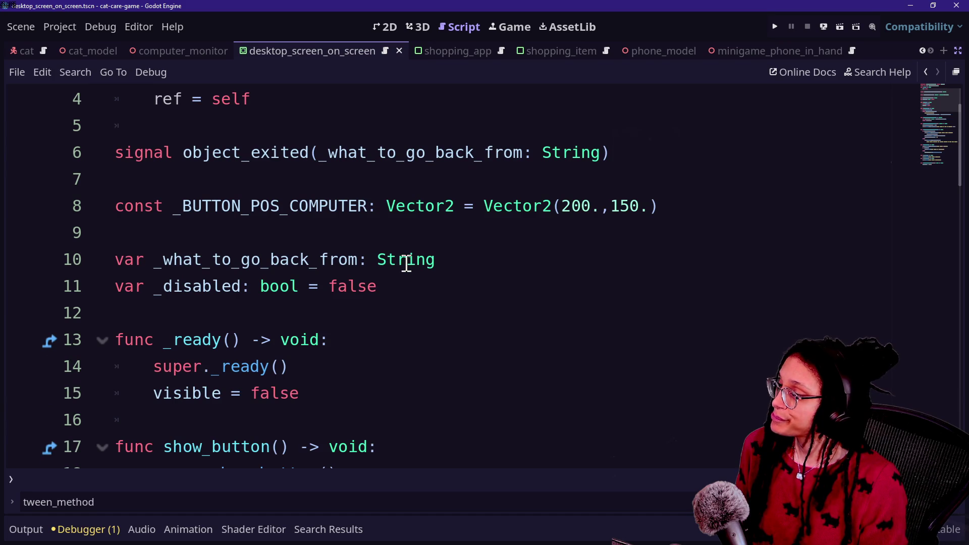
pyautogui.moveTo(401, 268)
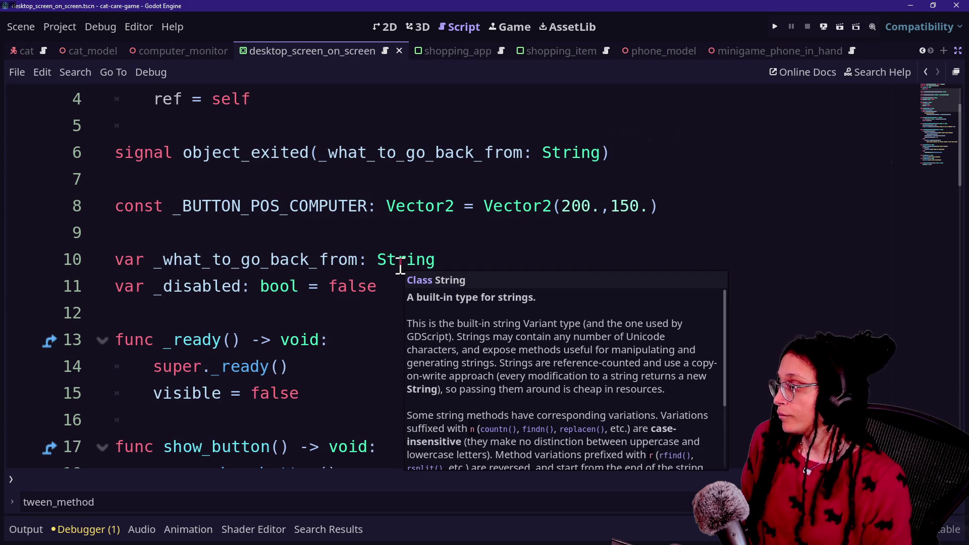
pyautogui.click(202, 236)
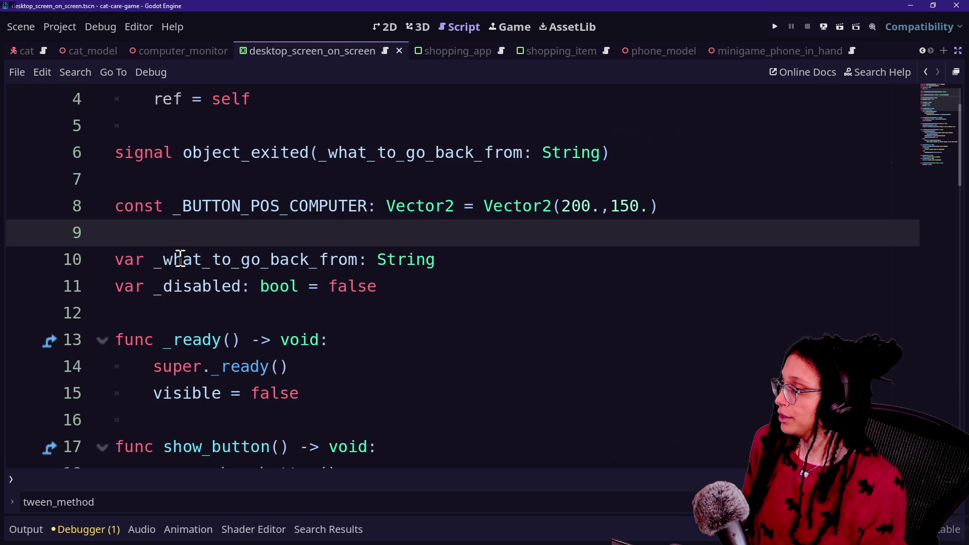
# Step: Change line 10's type to Array[String] and select the get_what_needs_going_back function name
pyautogui.click(377, 259)
pyautogui.write('Array[')
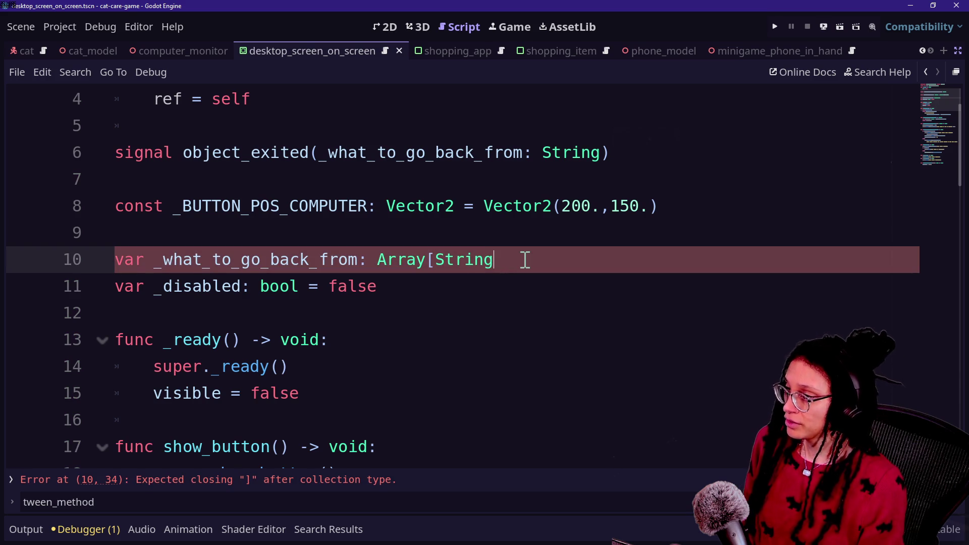
pyautogui.scroll(-4, 209, 278)
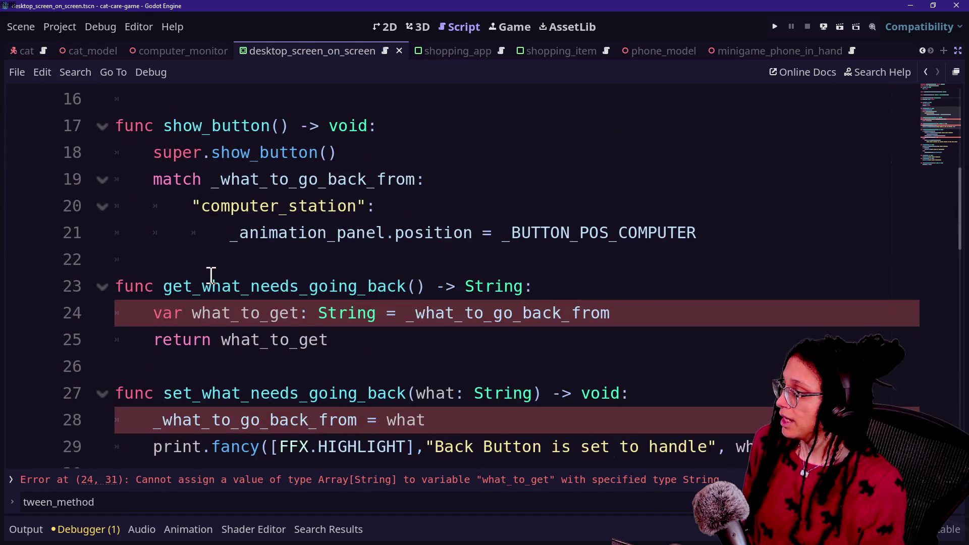
pyautogui.keyDown('shift'); pyautogui.click(461, 321); pyautogui.keyUp('shift')
pyautogui.click(461, 321)
pyautogui.scroll(-1, 356, 297)
pyautogui.scroll(1, 173, 260)
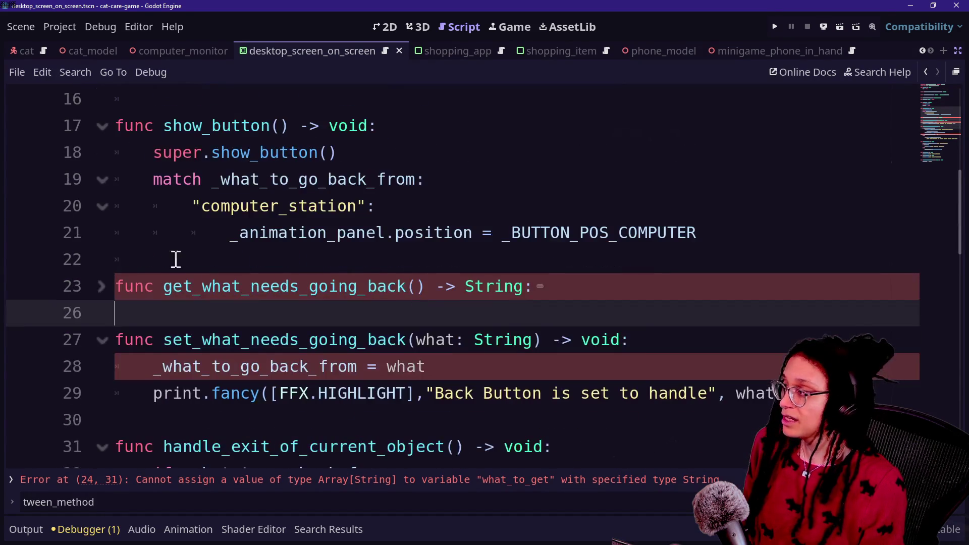
pyautogui.click(102, 286)
pyautogui.scroll(-2, 242, 288)
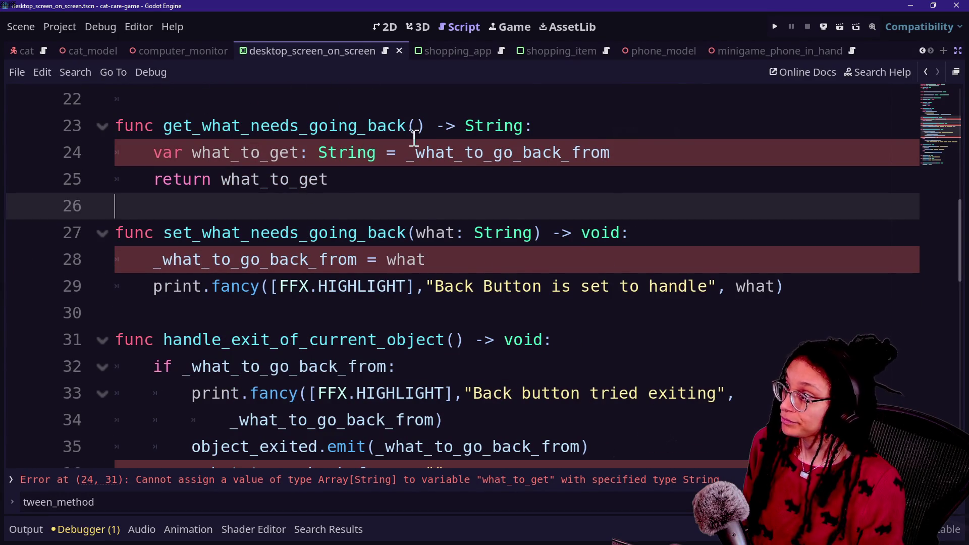
pyautogui.click(563, 125)
pyautogui.scroll(1, 586, 145)
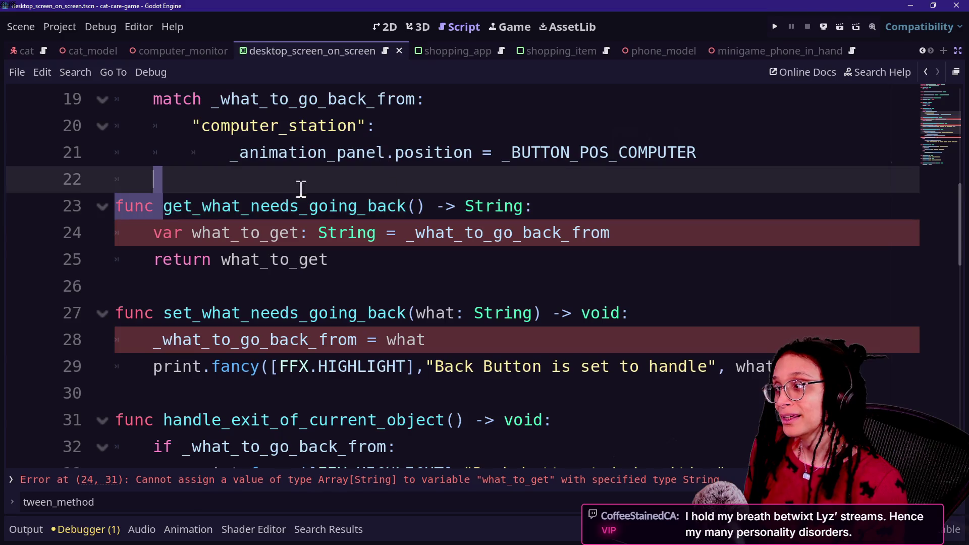
pyautogui.doubleClick(409, 198)
pyautogui.hotkey('ctrl', 'shift', 'f')
pyautogui.press('Return')
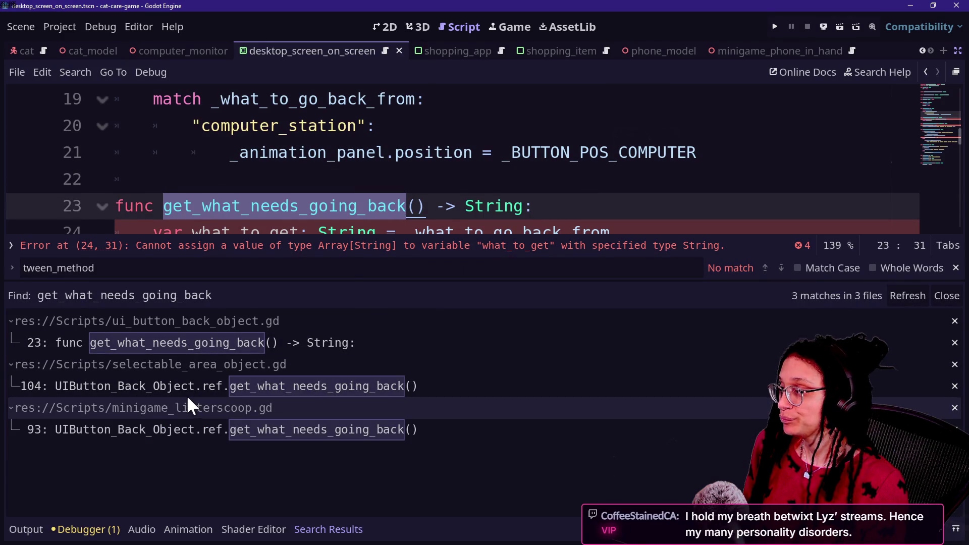
pyautogui.click(119, 385)
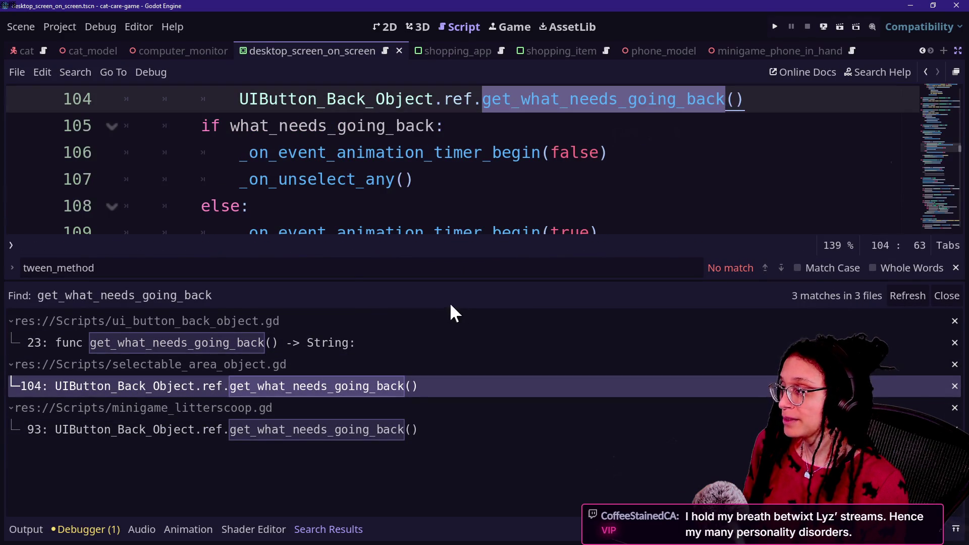
pyautogui.hotkey('ctrl', 'j')
pyautogui.scroll(2, 403, 208)
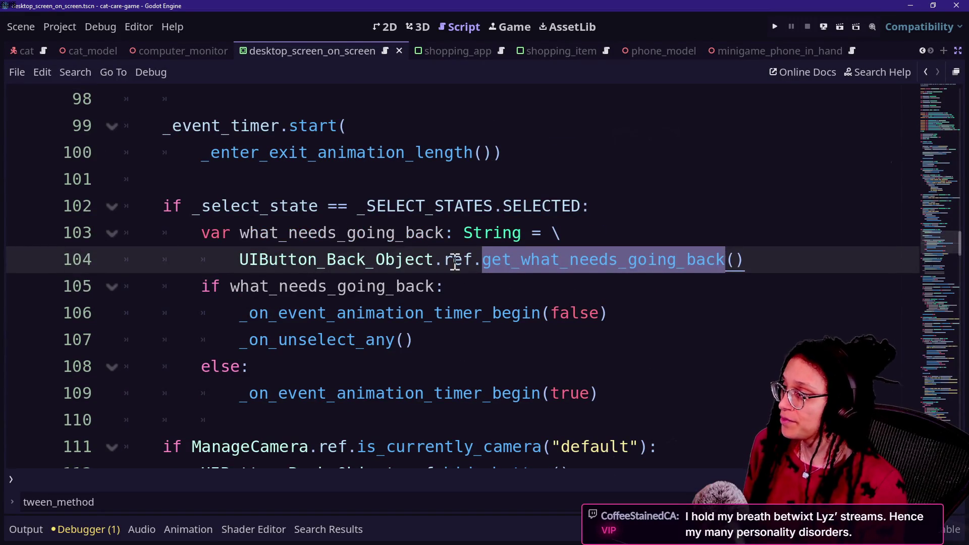
pyautogui.moveTo(201, 206); pyautogui.dragTo(692, 296)
pyautogui.click(692, 296)
pyautogui.click(320, 232)
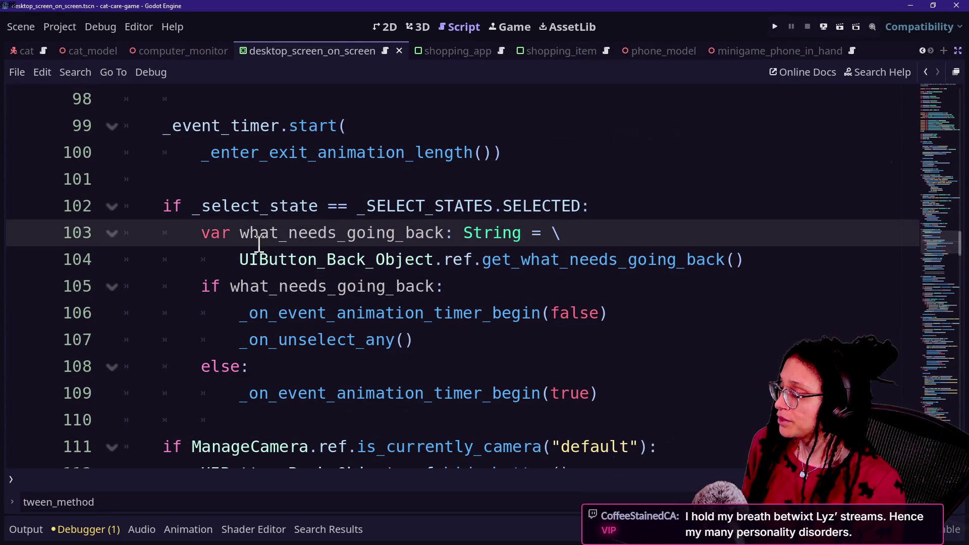
pyautogui.moveTo(241, 232); pyautogui.dragTo(424, 259)
pyautogui.click(424, 260)
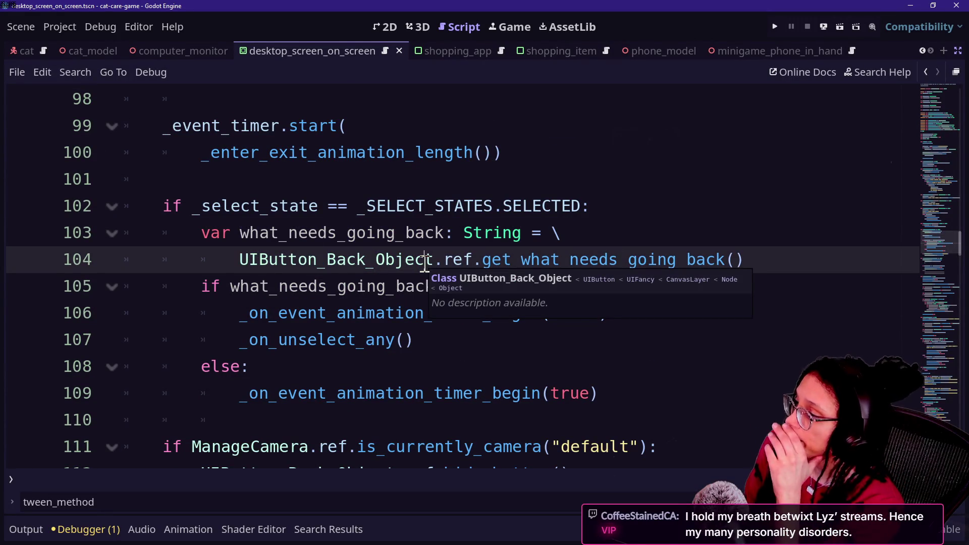
pyautogui.click(269, 297)
pyautogui.click(417, 286)
pyautogui.click(493, 365)
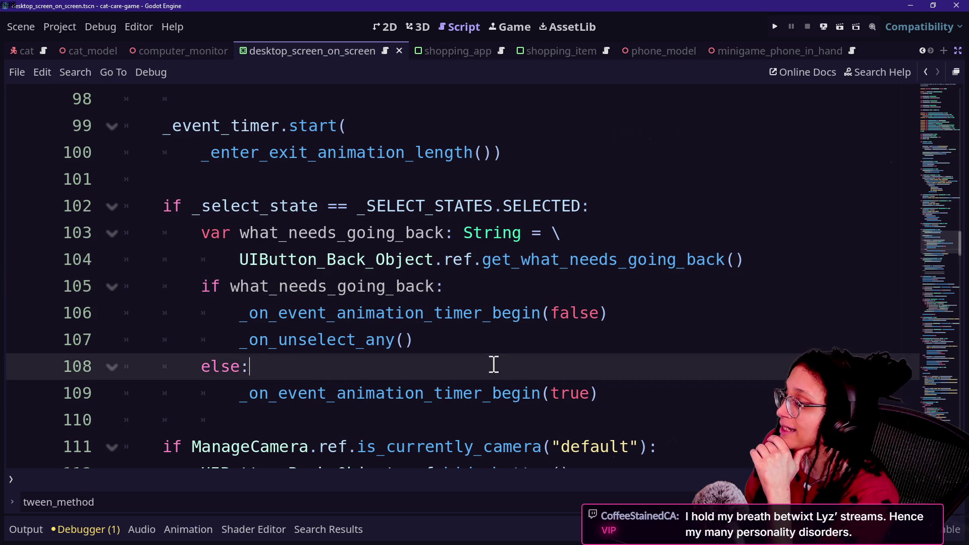
pyautogui.click(507, 347)
pyautogui.press('Down')
pyautogui.press('Down')
pyautogui.press('Down')
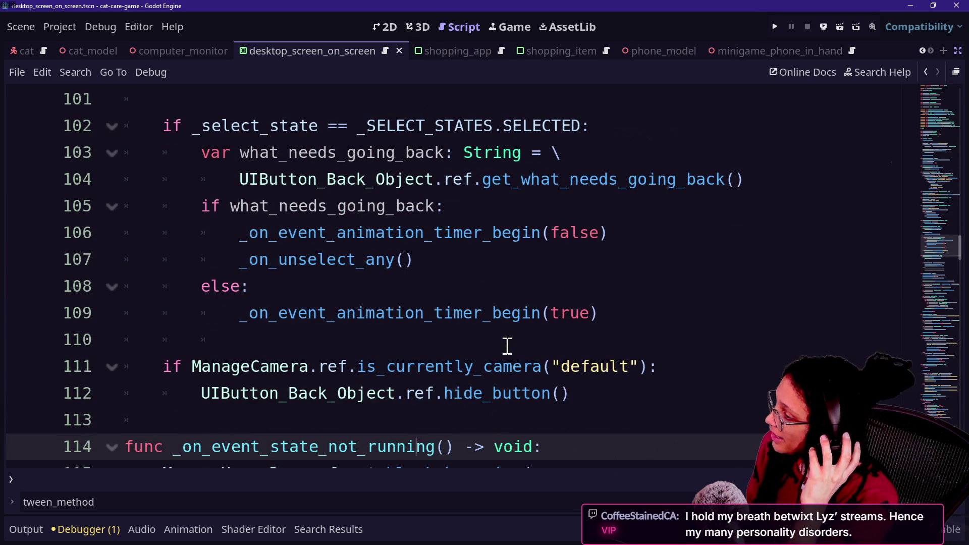
pyautogui.press('Down')
pyautogui.press('Up')
pyautogui.press('Up')
pyautogui.press('Up')
pyautogui.press('Up')
pyautogui.press('Up')
pyautogui.press('Up')
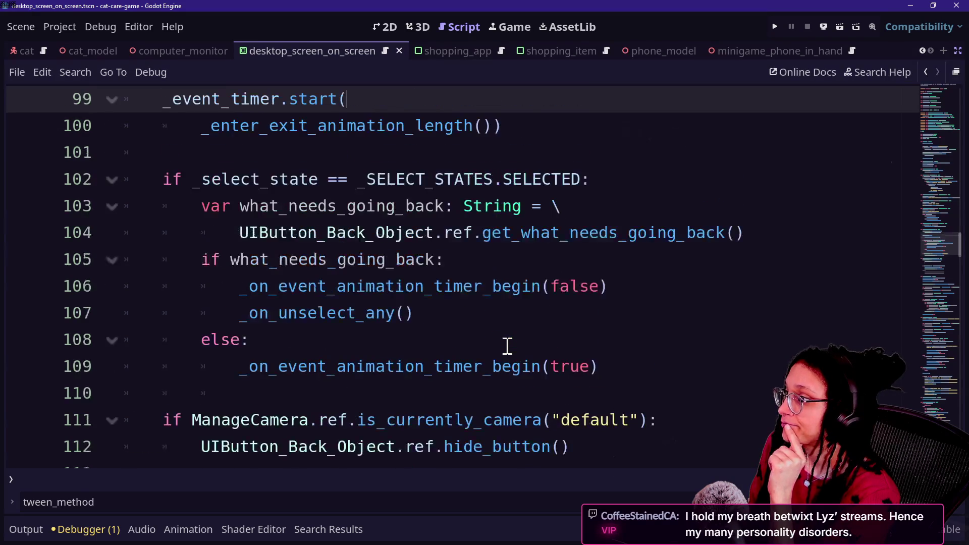
pyautogui.press('Up')
pyautogui.press('Down')
pyautogui.press('Up')
pyautogui.press('Down')
pyautogui.press('Down')
pyautogui.press('Down')
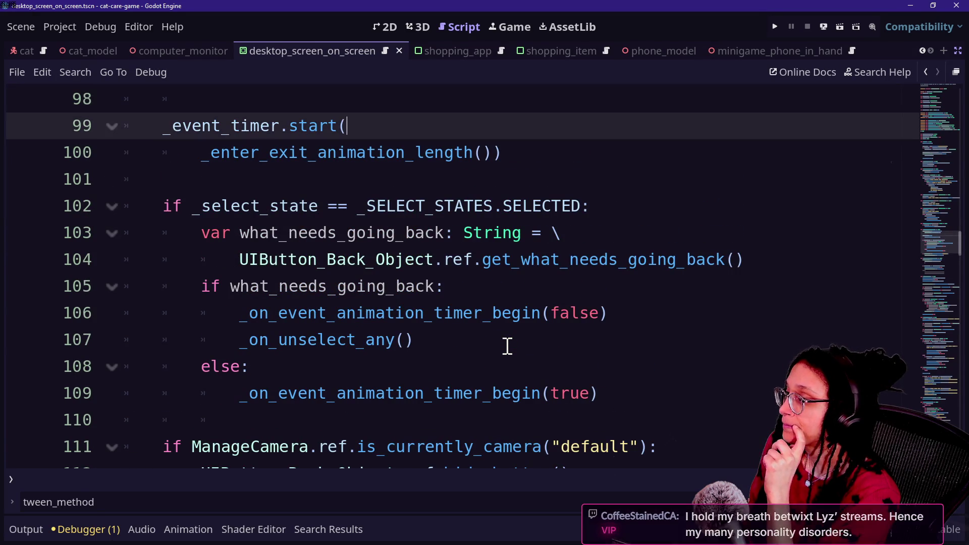
pyautogui.press('Down')
pyautogui.press('Down')
pyautogui.press('Down')
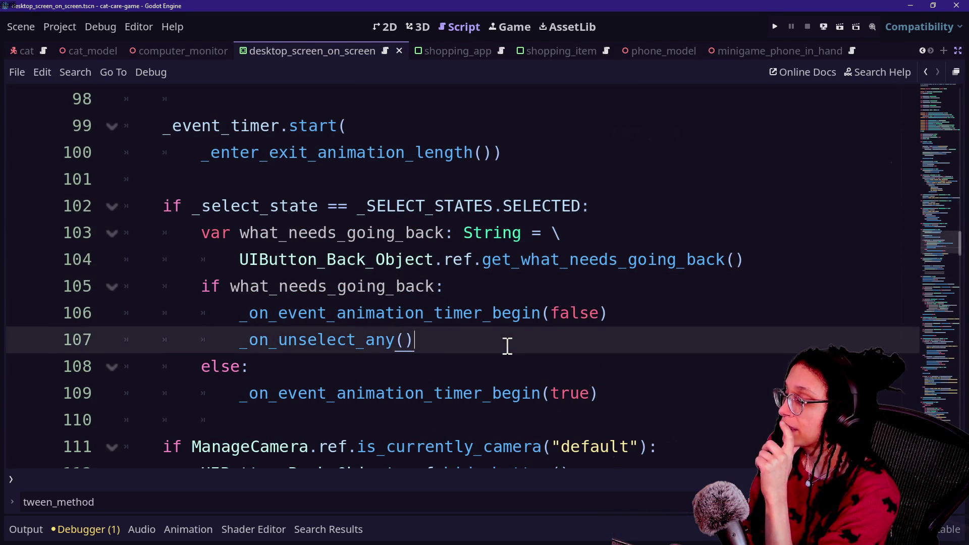
pyautogui.press('Up')
pyautogui.press('Up')
pyautogui.press('Down')
pyautogui.press('Down')
pyautogui.press('Down')
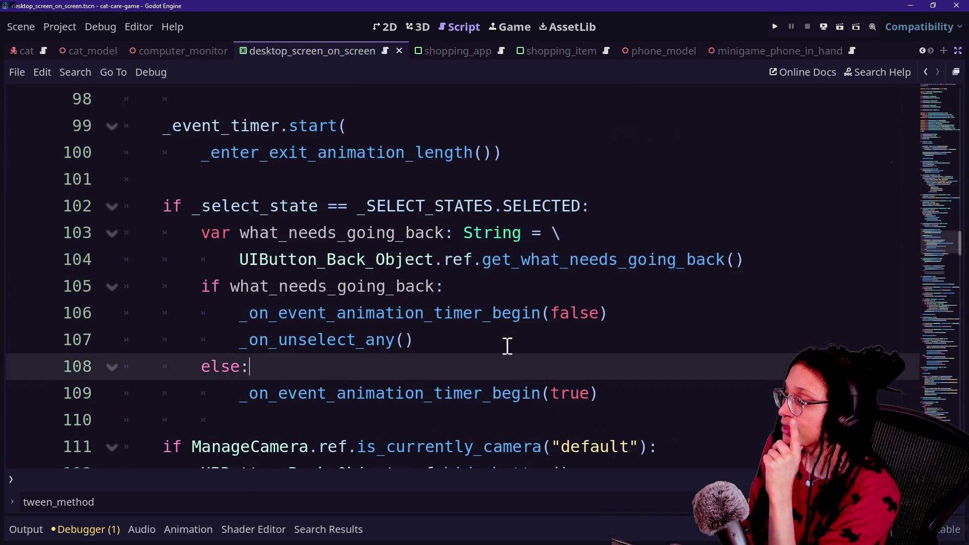
pyautogui.press('Down')
pyautogui.press('Up')
pyautogui.press('Up')
pyautogui.press('Up')
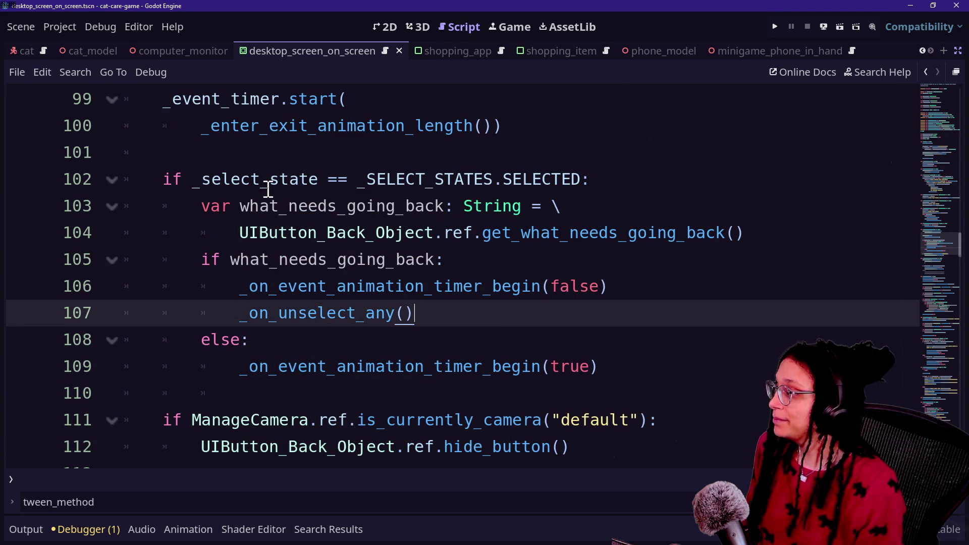
pyautogui.scroll(-5, 216, 267)
pyautogui.scroll(-2, 217, 267)
pyautogui.scroll(6, 216, 267)
pyautogui.scroll(1, 374, 232)
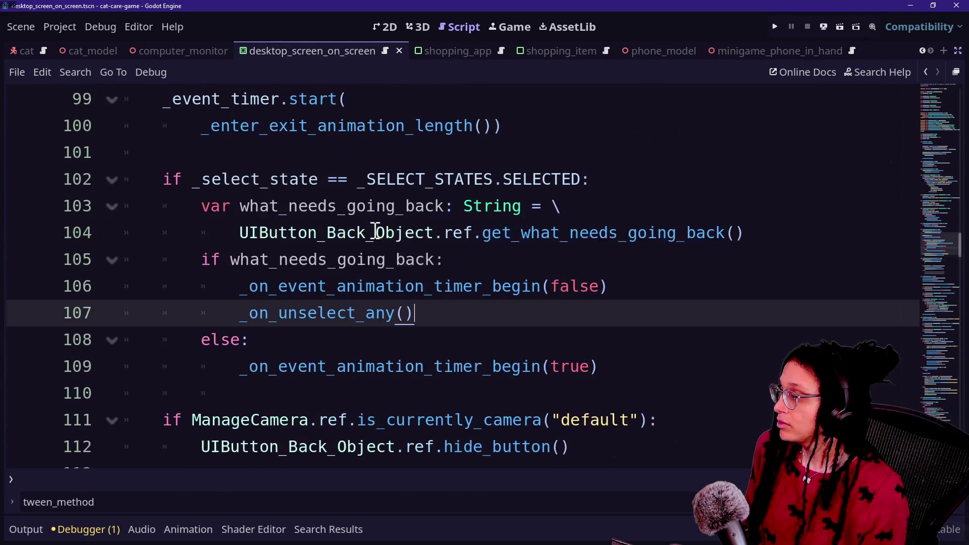
# Step: Change the types on line 103 and the getter's return on line 23 to Array[String]
pyautogui.click(463, 209)
pyautogui.write('Array[String')
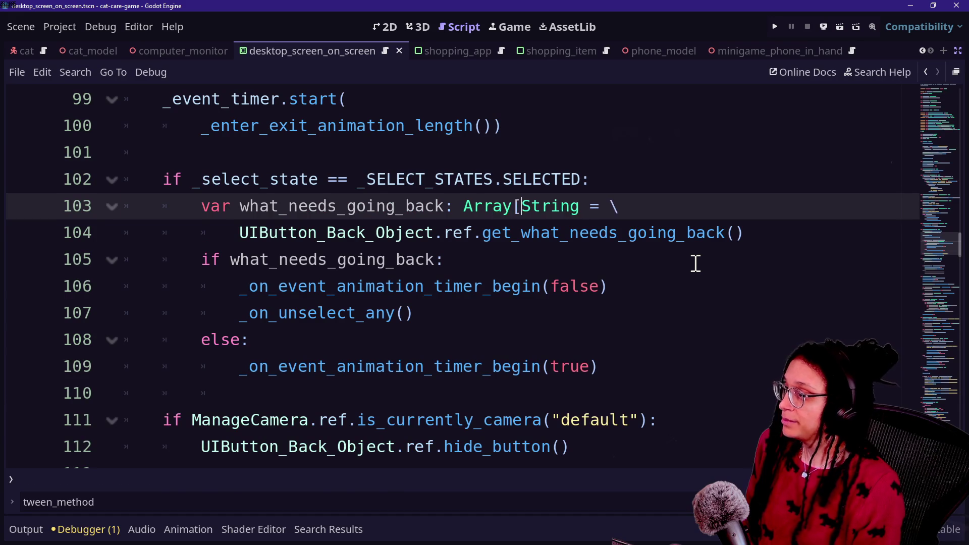
pyautogui.write(']')
pyautogui.click(327, 181)
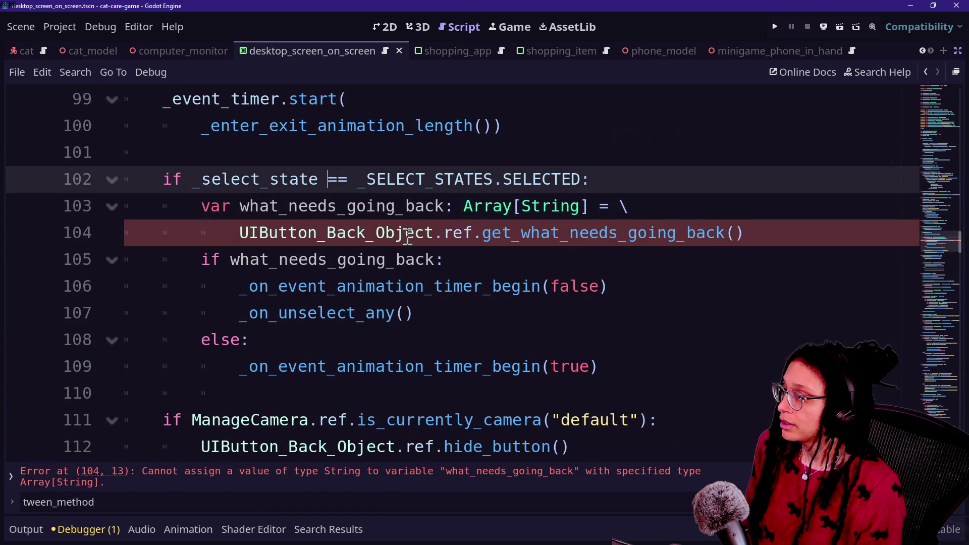
pyautogui.keyDown('ctrl'); pyautogui.click(579, 244); pyautogui.keyUp('ctrl')
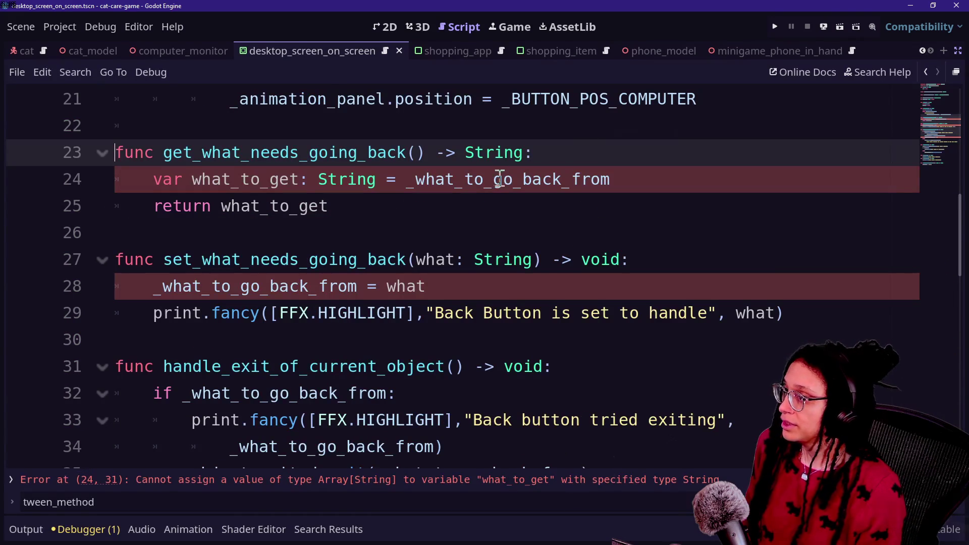
pyautogui.write('Array[String')
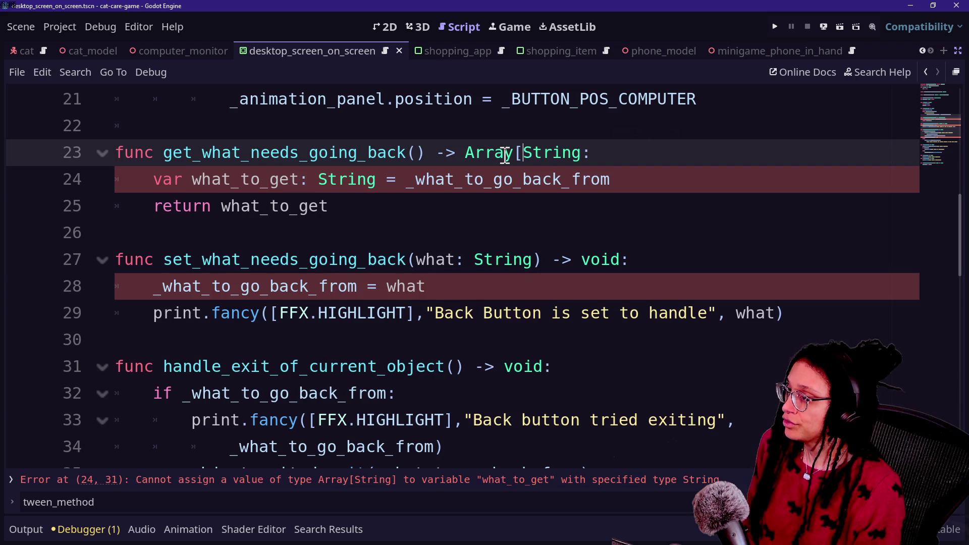
pyautogui.write(']')
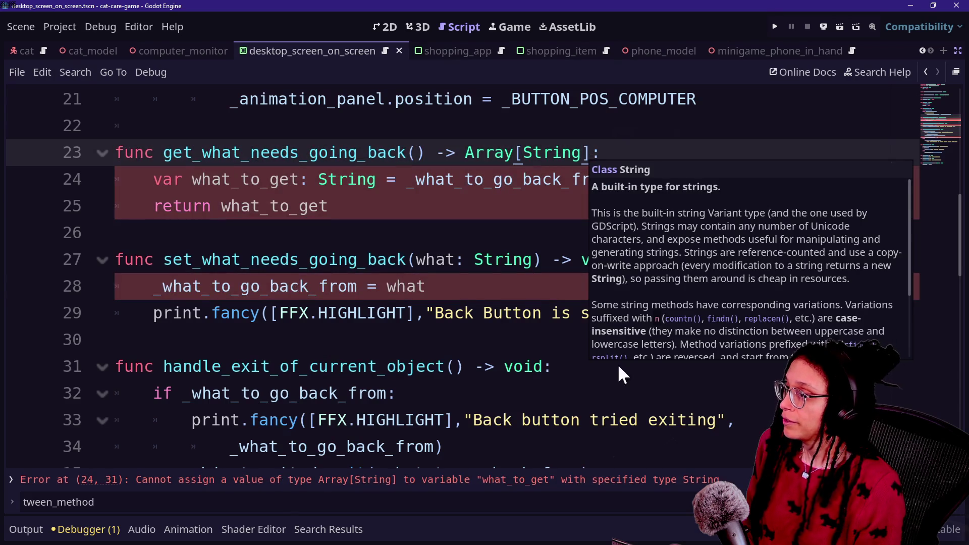
pyautogui.click(486, 347)
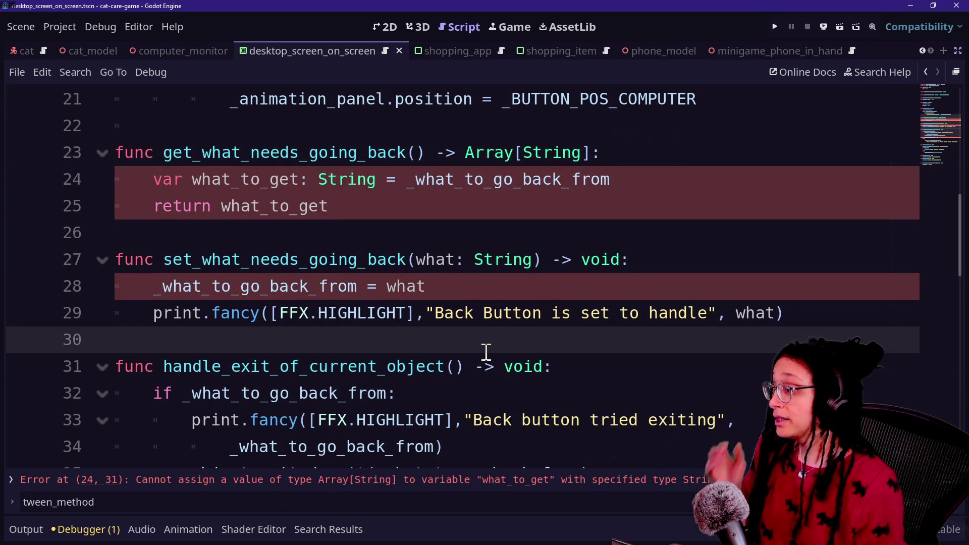
# Step: Make line 36 reset _what_to_go_back_from to [] instead of an empty string
pyautogui.scroll(-4, 484, 336)
pyautogui.scroll(2, 486, 339)
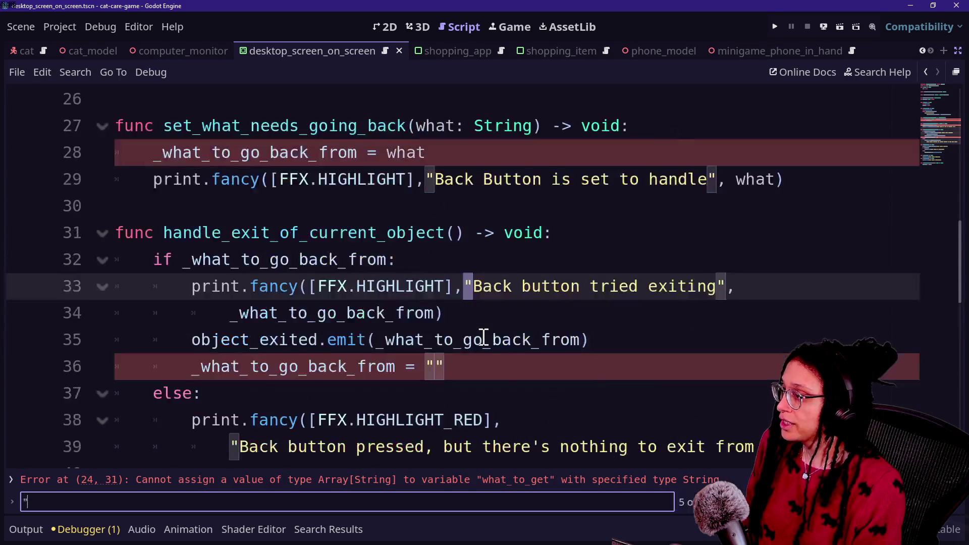
pyautogui.scroll(-1, 485, 336)
pyautogui.click(404, 308)
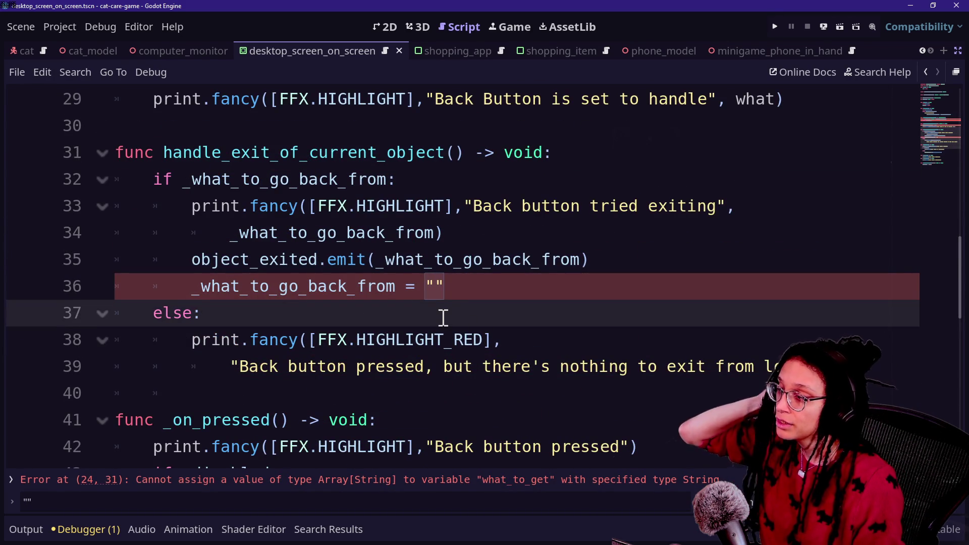
pyautogui.click(454, 289)
pyautogui.press('BackSpace')
pyautogui.press('BackSpace')
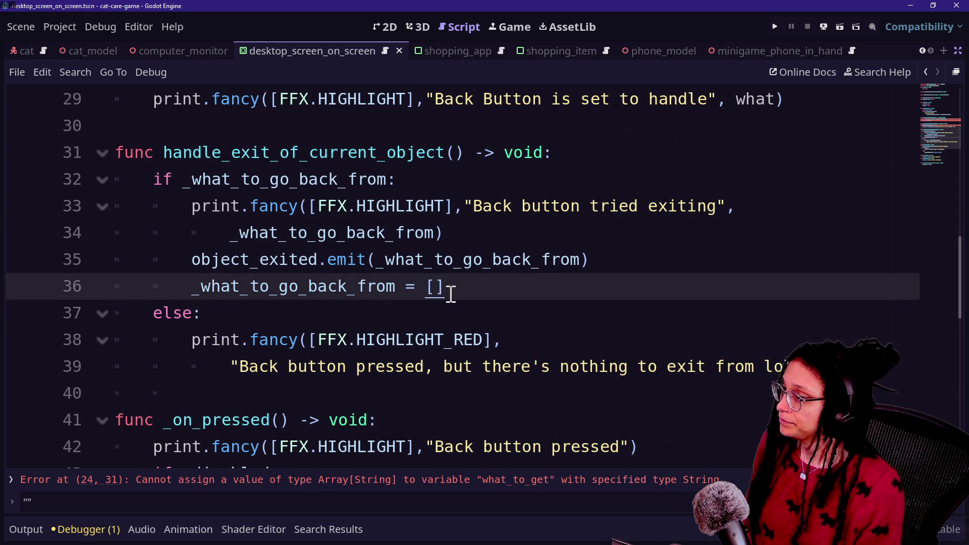
# Step: Search all scripts for get_what_needs_going_back
pyautogui.scroll(5, 451, 296)
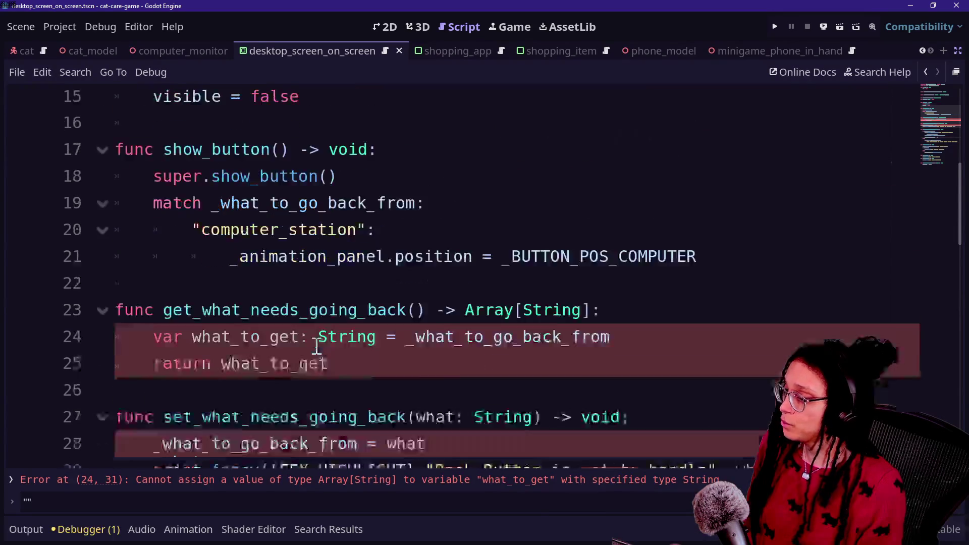
pyautogui.scroll(-1, 316, 346)
pyautogui.hotkey('ctrl', 'shift', 'f')
pyautogui.press('Return')
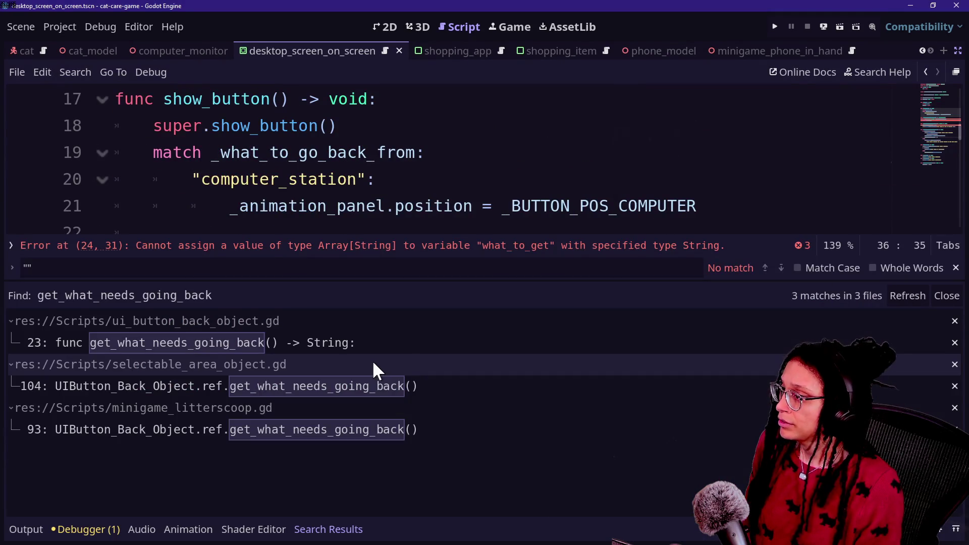
# Step: Inspect the line 104 get_what_needs_going_back declaration in selectable_area_object.gd and save
pyautogui.click(360, 392)
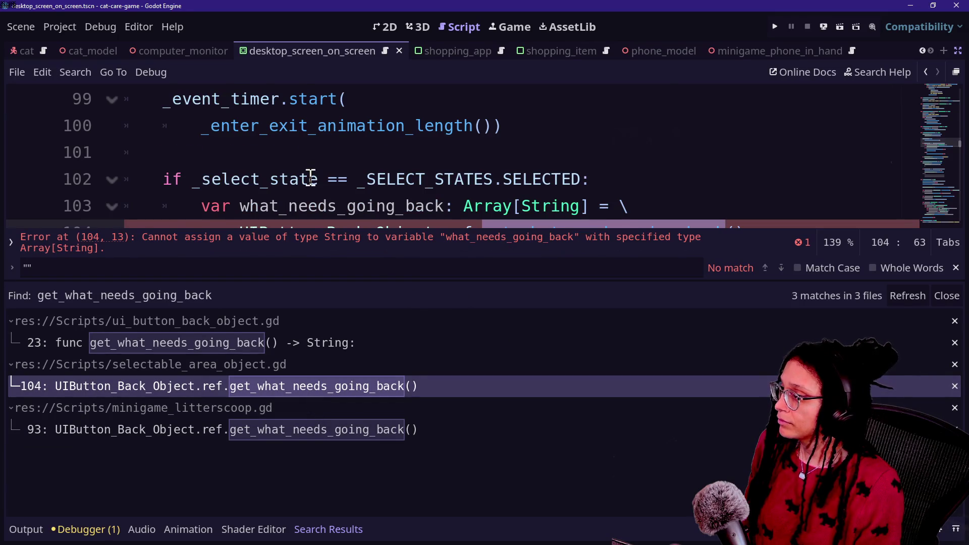
pyautogui.scroll(-1, 311, 178)
pyautogui.hotkey('alt', 'o')
pyautogui.hotkey('alt', 'o')
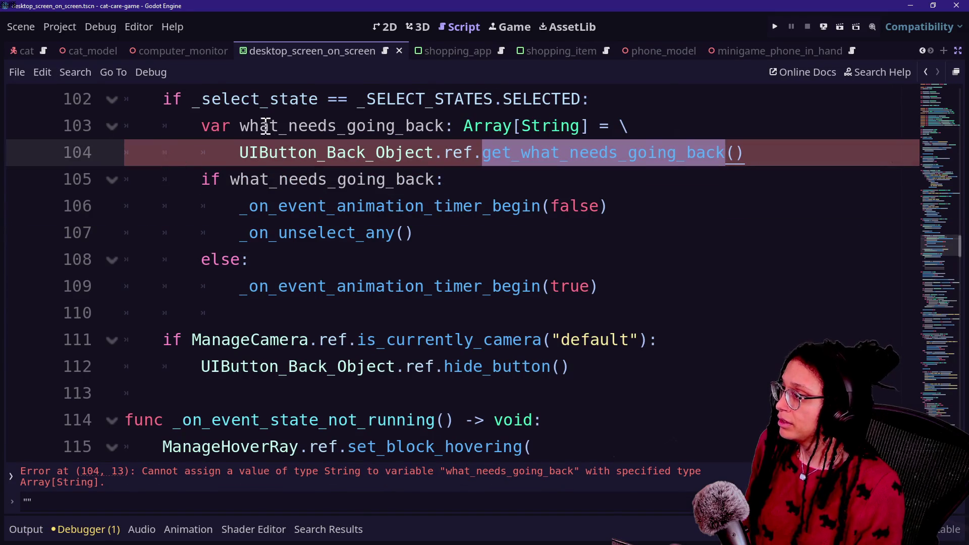
pyautogui.moveTo(266, 127); pyautogui.dragTo(559, 151)
pyautogui.click(569, 153)
pyautogui.hotkey('ctrl', 's')
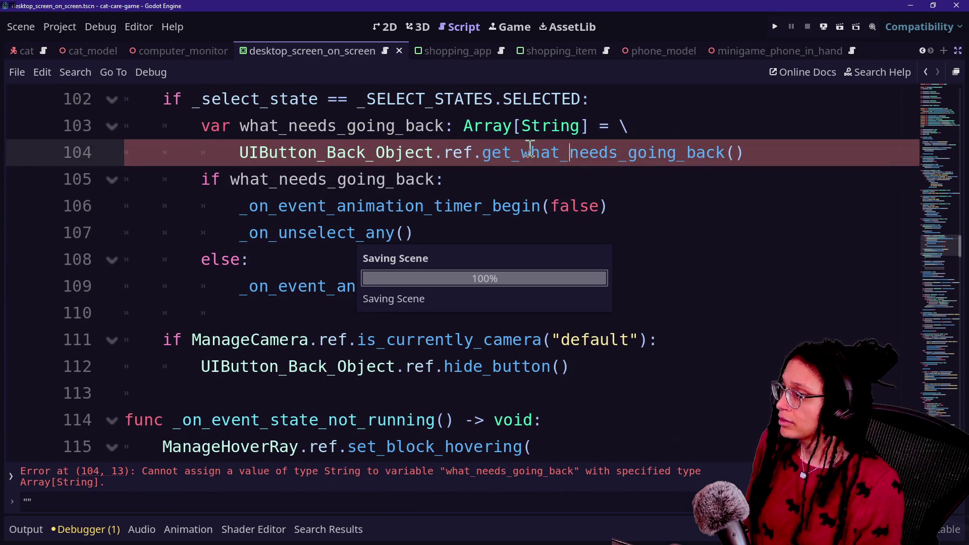
pyautogui.keyDown('ctrl'); pyautogui.click(530, 151); pyautogui.keyUp('ctrl')
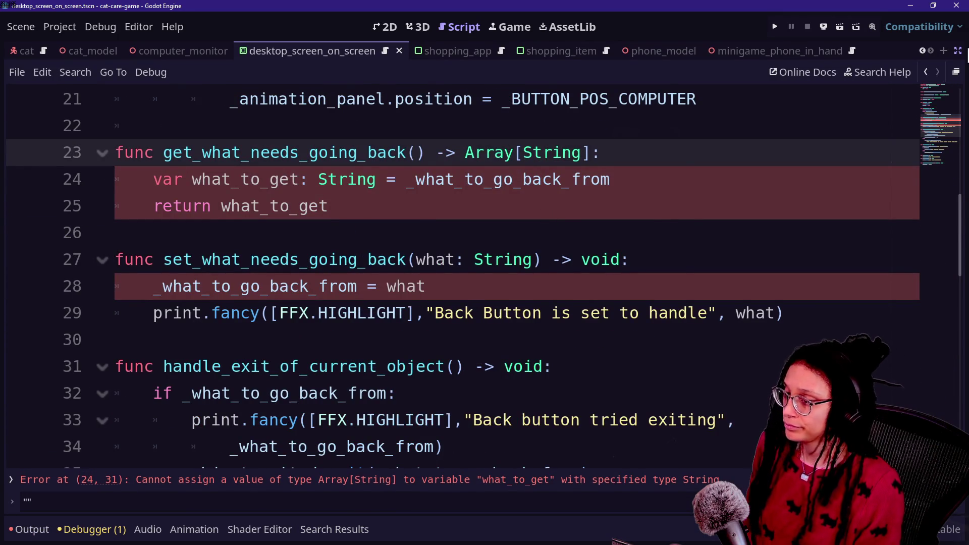
# Step: Open selectable_area_phone.gd and follow SelectableObject to its script code
pyautogui.hotkey('shift', 'alt', 'o')
pyautogui.press('Down')
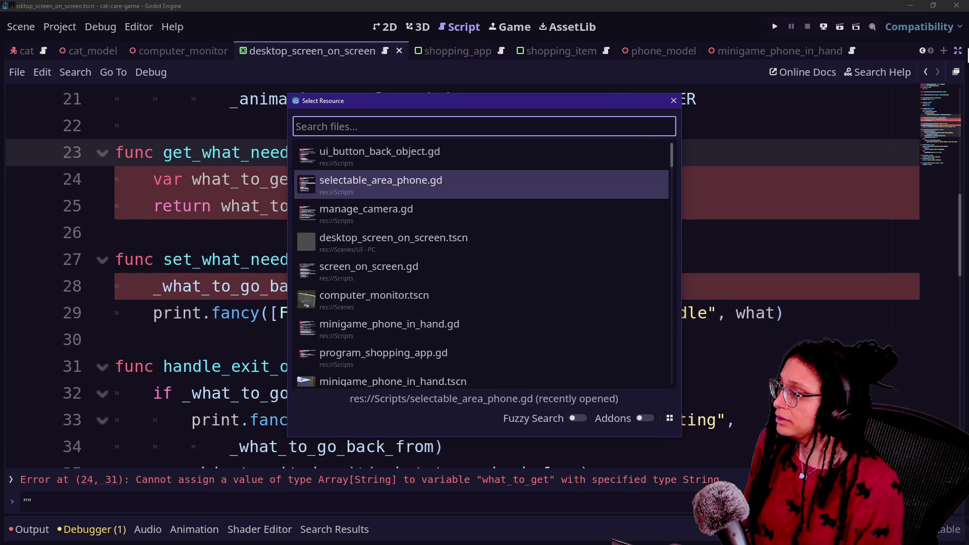
pyautogui.press('Return')
pyautogui.scroll(15, 803, 230)
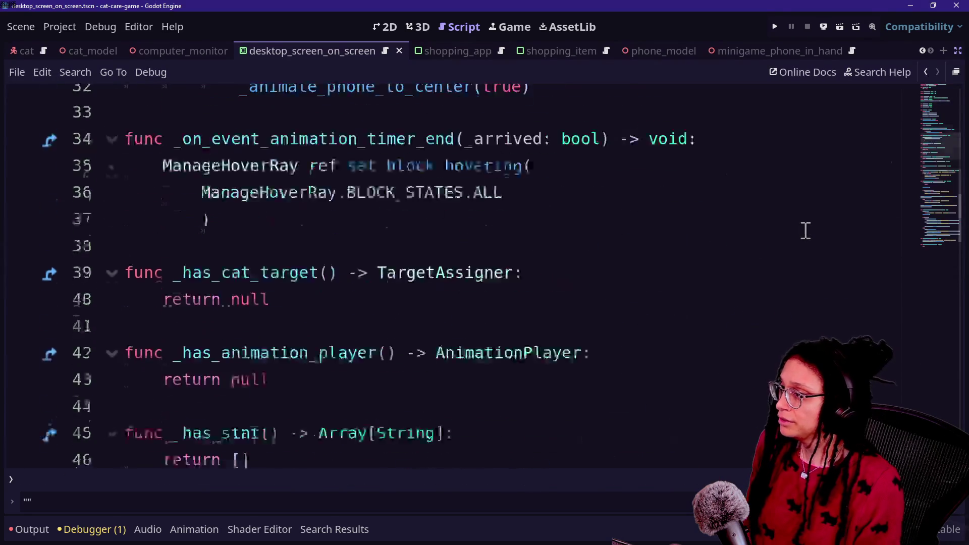
pyautogui.click(513, 101)
pyautogui.keyDown('ctrl'); pyautogui.click(512, 101); pyautogui.keyUp('ctrl')
pyautogui.press('Down')
pyautogui.press('Down')
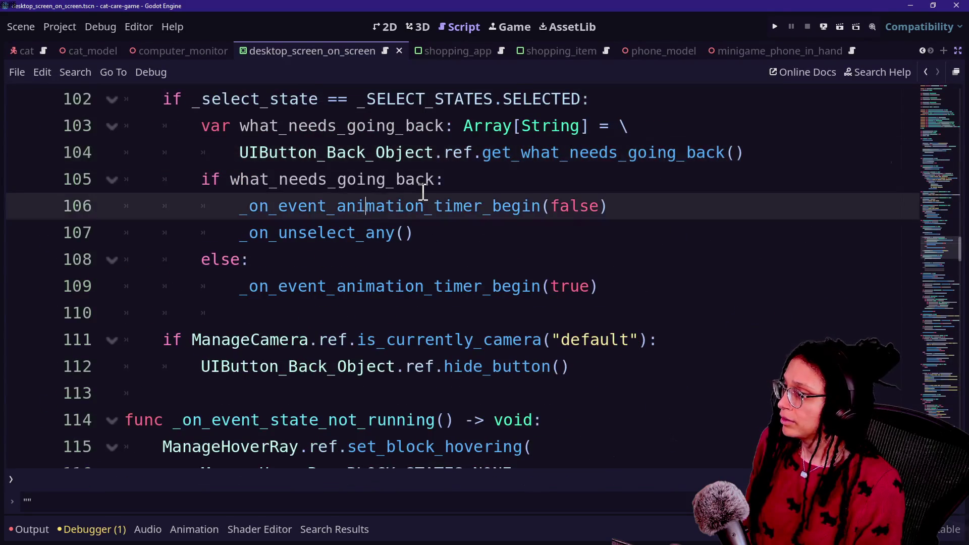
pyautogui.scroll(-14, 423, 192)
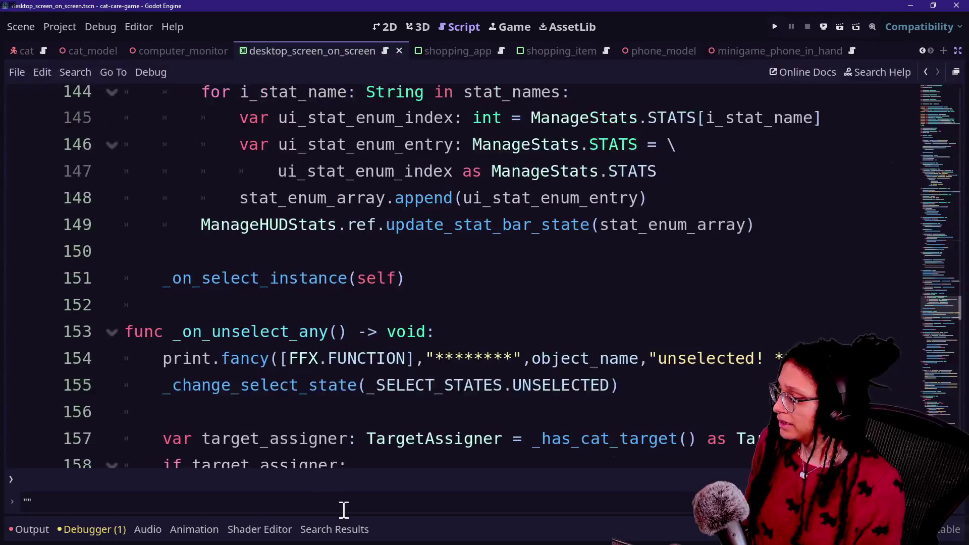
# Step: Jump to the line 93 error in minigame_litterscoop.gd with the bottom panel hidden
pyautogui.click(334, 529)
pyautogui.click(225, 430)
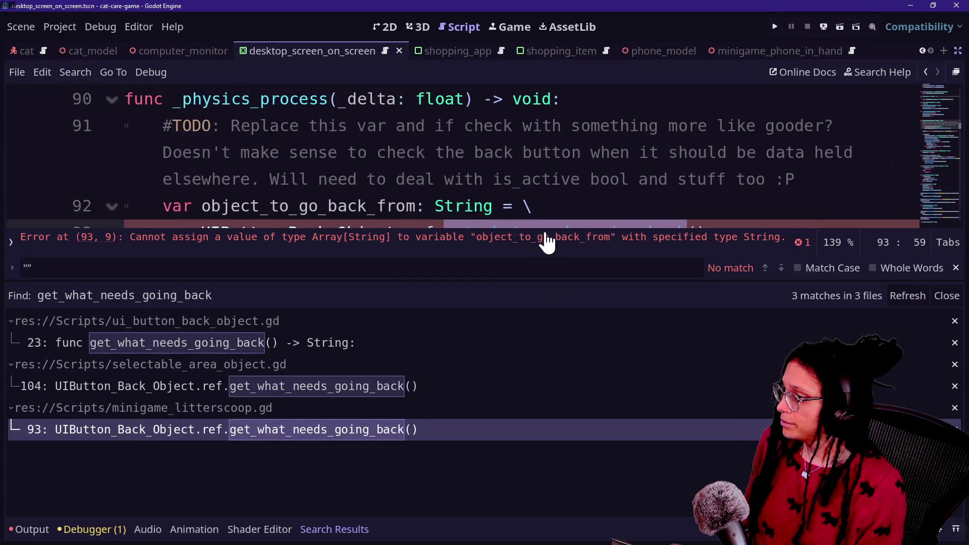
pyautogui.click(548, 242)
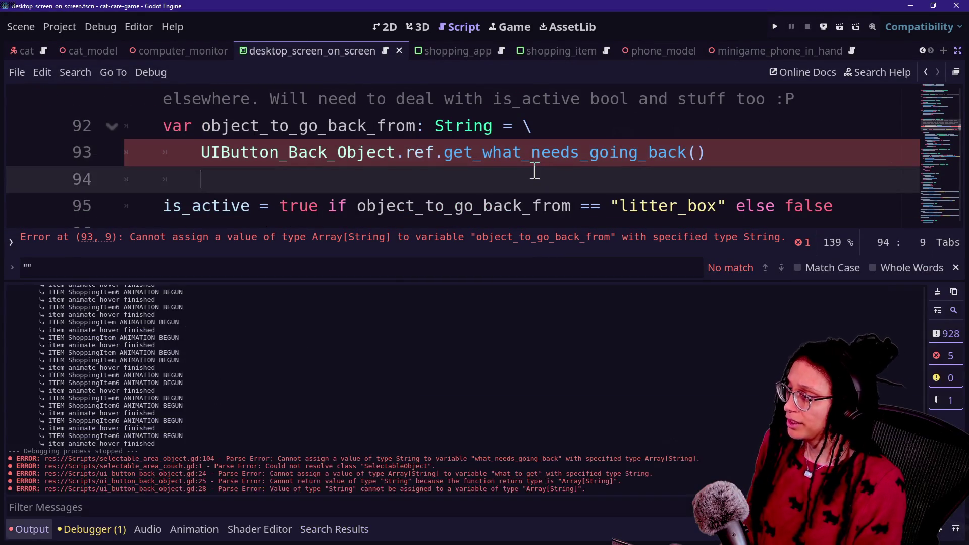
pyautogui.scroll(1, 409, 253)
pyautogui.click(408, 253)
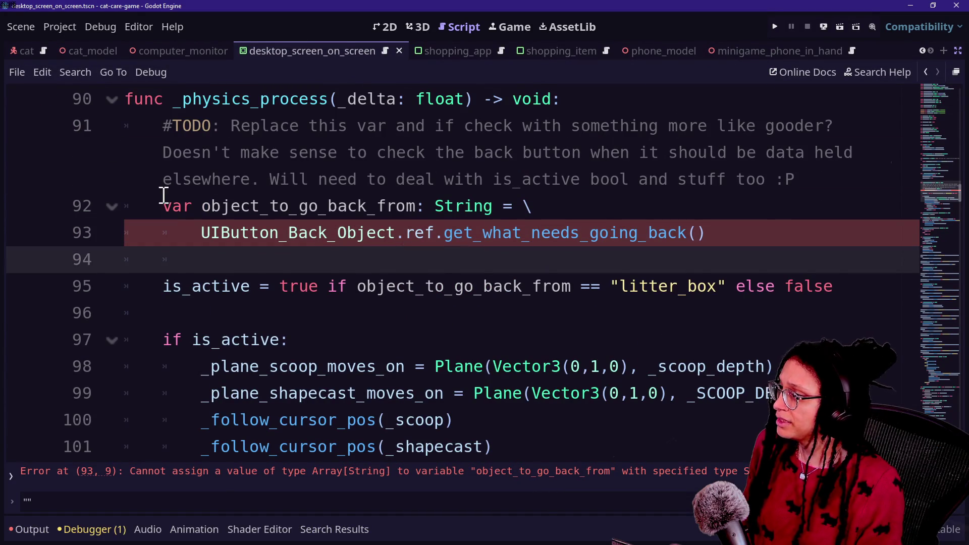
# Step: Examine the object_to_go_back_from variable and the line 95 is_active condition
pyautogui.moveTo(201, 202)
pyautogui.mouseDown()
pyautogui.moveTo(396, 233)
pyautogui.moveTo(416, 206)
pyautogui.mouseUp()
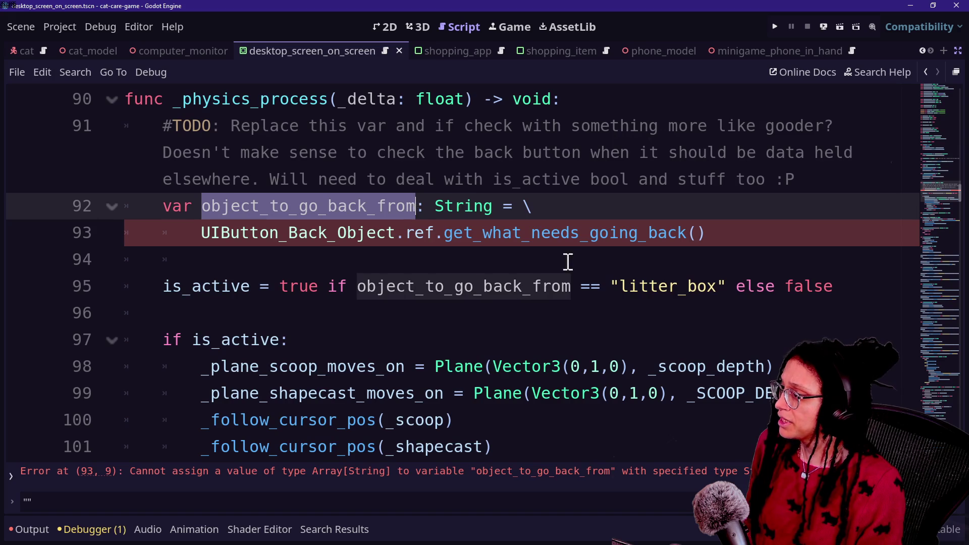
pyautogui.moveTo(195, 286); pyautogui.dragTo(737, 288)
pyautogui.click(272, 286)
pyautogui.click(736, 286)
pyautogui.moveTo(845, 288); pyautogui.dragTo(580, 286)
pyautogui.click(580, 287)
pyautogui.moveTo(328, 286); pyautogui.dragTo(622, 284)
pyautogui.moveTo(217, 286)
pyautogui.mouseDown()
pyautogui.moveTo(567, 271)
pyautogui.moveTo(727, 307)
pyautogui.mouseUp()
# Step: Start a new line beneath the litter_box is_active check on line 95
pyautogui.click(729, 309)
pyautogui.click(729, 309)
pyautogui.moveTo(217, 286)
pyautogui.mouseDown()
pyautogui.moveTo(505, 297)
pyautogui.moveTo(756, 291)
pyautogui.mouseUp()
pyautogui.click(755, 292)
pyautogui.moveTo(880, 287)
pyautogui.mouseDown()
pyautogui.moveTo(480, 283)
pyautogui.moveTo(260, 249)
pyautogui.moveTo(205, 276)
pyautogui.moveTo(249, 293)
pyautogui.mouseUp()
pyautogui.click(177, 284)
pyautogui.moveTo(172, 285)
pyautogui.mouseDown()
pyautogui.moveTo(346, 277)
pyautogui.moveTo(454, 286)
pyautogui.mouseUp()
pyautogui.click(453, 287)
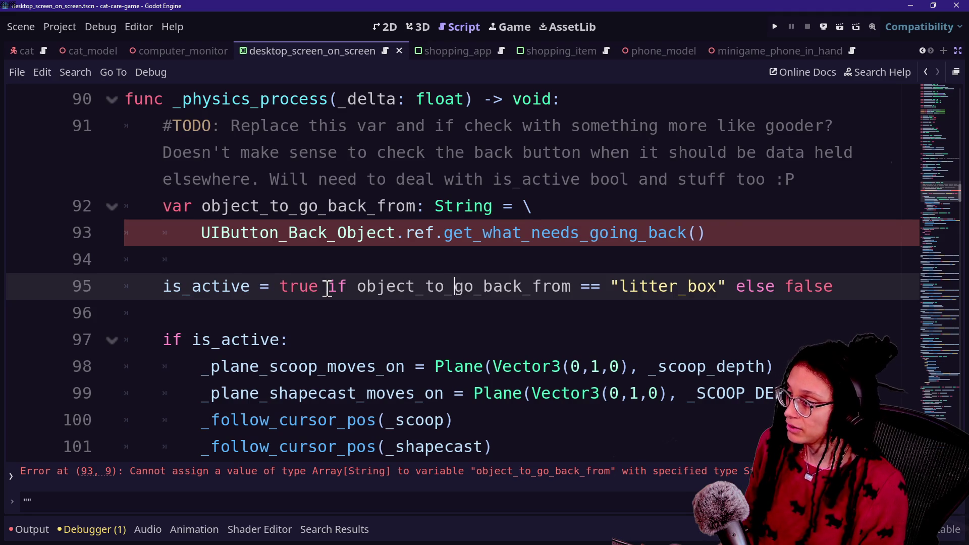
pyautogui.moveTo(332, 288); pyautogui.dragTo(445, 287)
pyautogui.click(872, 287)
pyautogui.press('Return')
pyautogui.press('Return')
pyautogui.write('if object_')
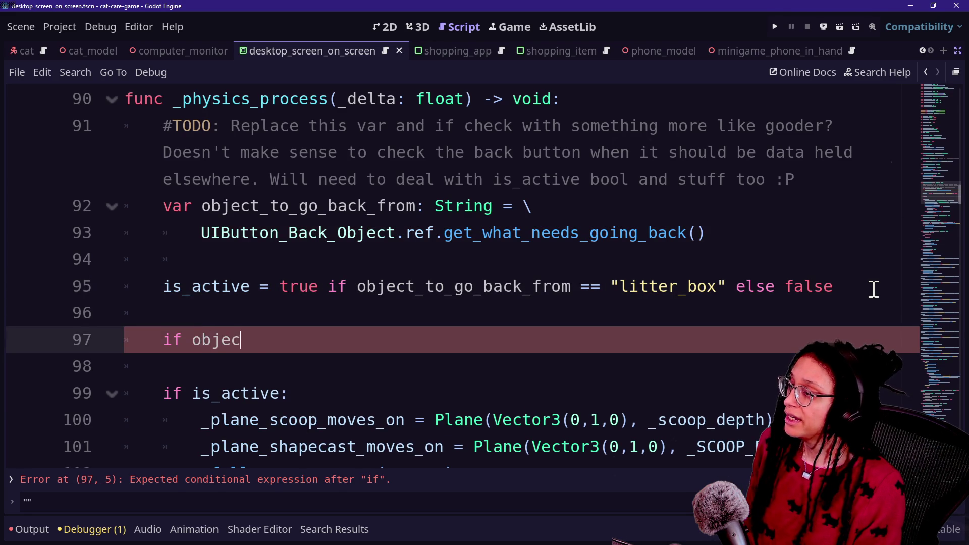
pyautogui.press('Return')
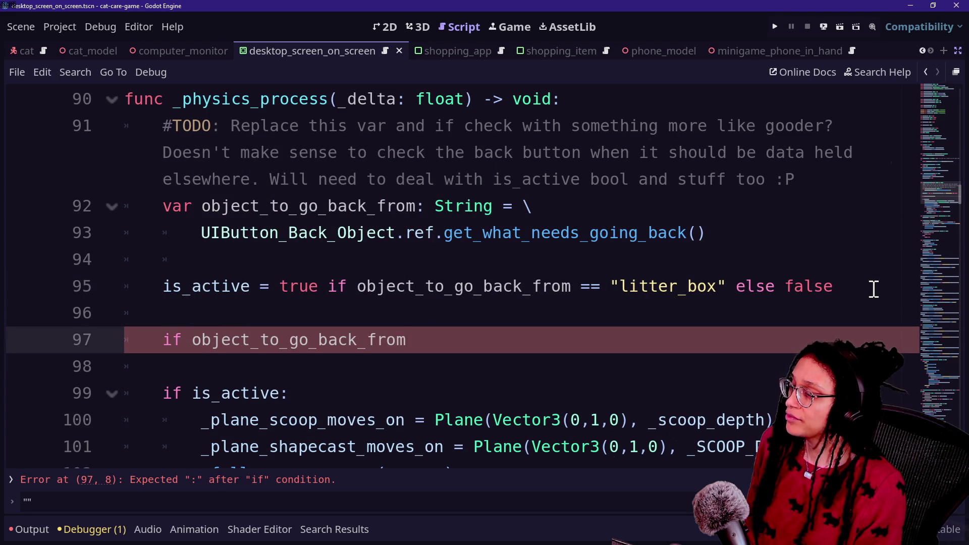
pyautogui.write('"litter_box":')
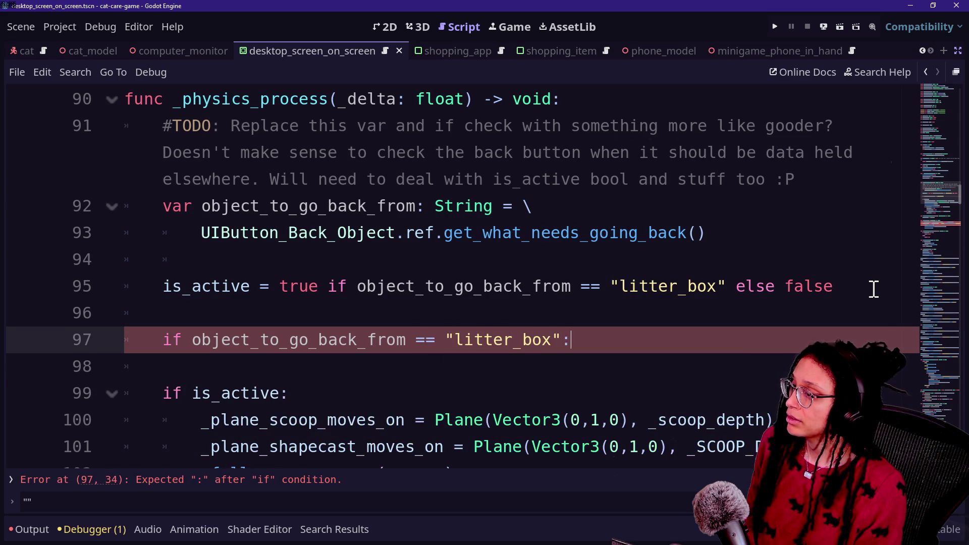
pyautogui.press('Return')
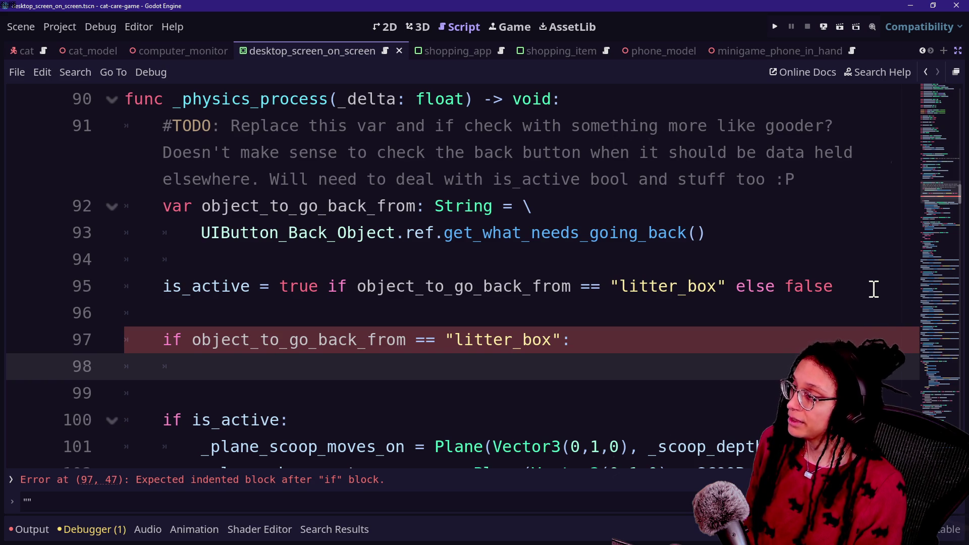
pyautogui.write('is')
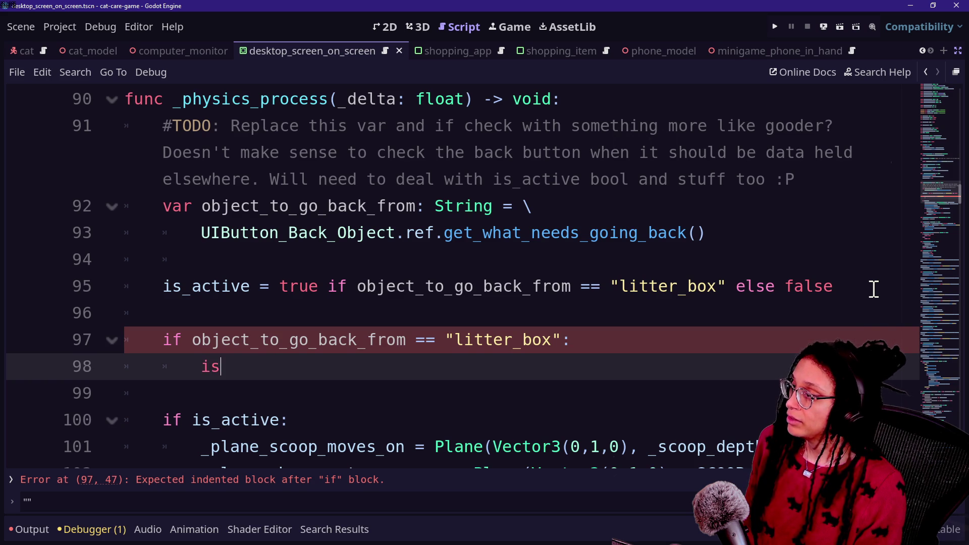
pyautogui.write('_active = true')
pyautogui.press('Return')
pyautogui.press('BackSpace')
pyautogui.write('else:')
pyautogui.press('Return')
pyautogui.write('itive')
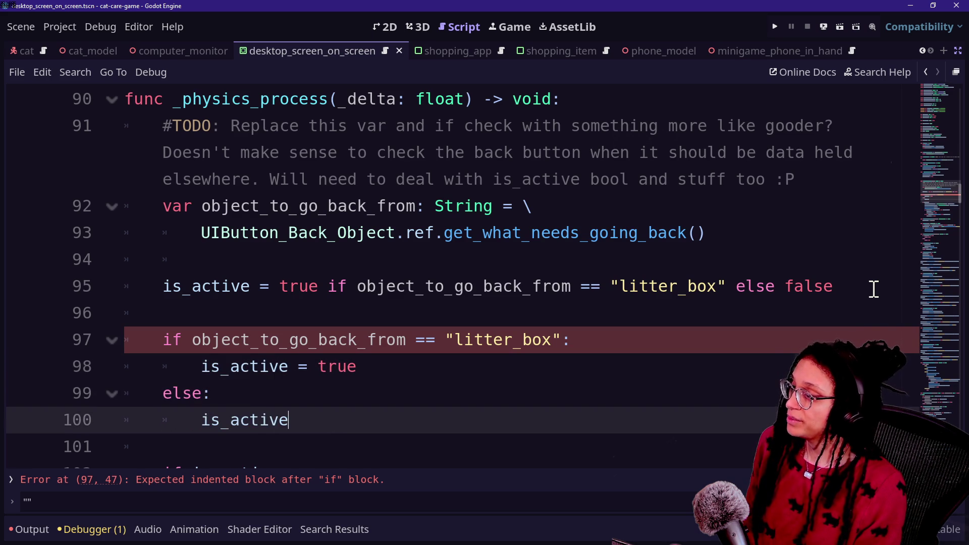
pyautogui.write('alse')
pyautogui.moveTo(163, 286); pyautogui.dragTo(753, 305)
pyautogui.click(814, 286)
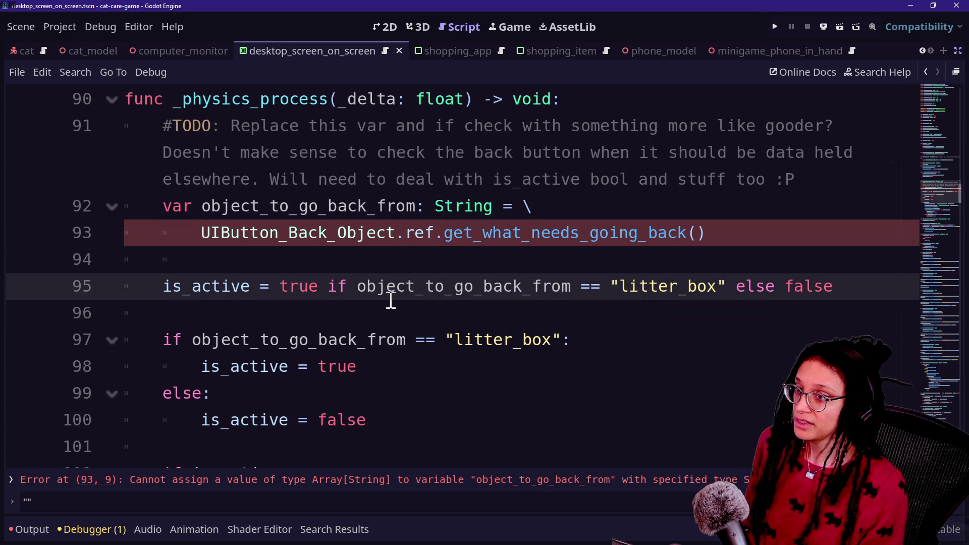
pyautogui.moveTo(391, 300); pyautogui.dragTo(456, 293)
pyautogui.moveTo(374, 419); pyautogui.dragTo(167, 337)
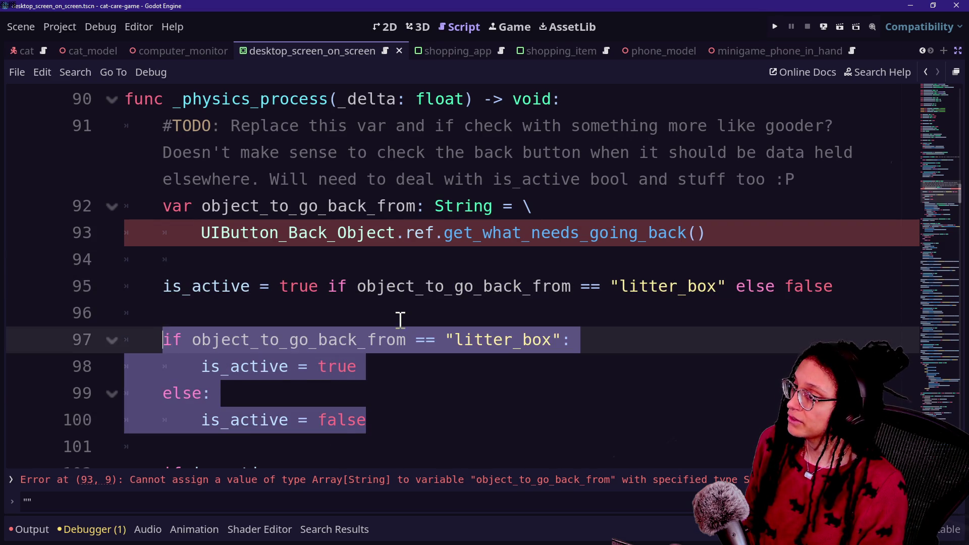
pyautogui.click(400, 320)
pyautogui.moveTo(288, 281); pyautogui.dragTo(643, 277)
pyautogui.click(641, 277)
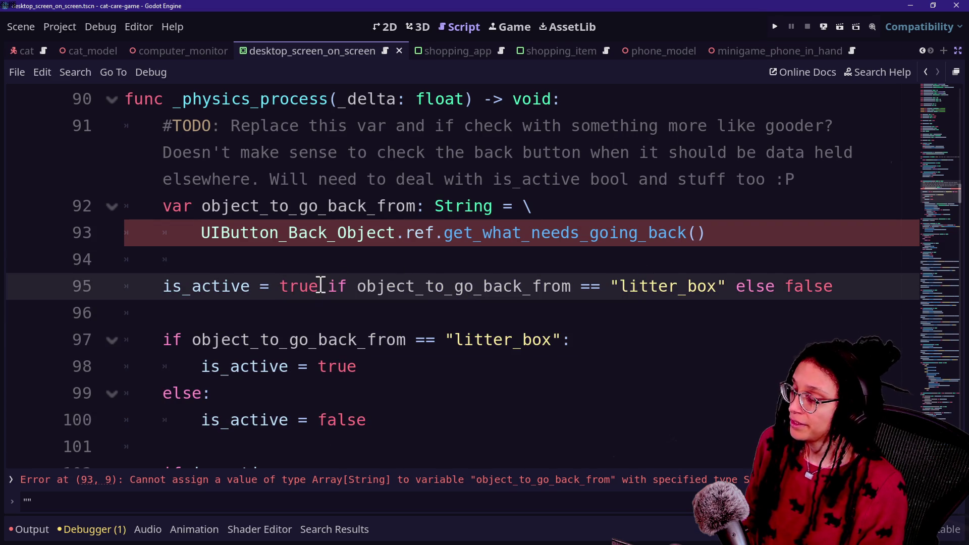
pyautogui.moveTo(330, 288)
pyautogui.mouseDown()
pyautogui.moveTo(328, 259)
pyautogui.moveTo(779, 288)
pyautogui.mouseUp()
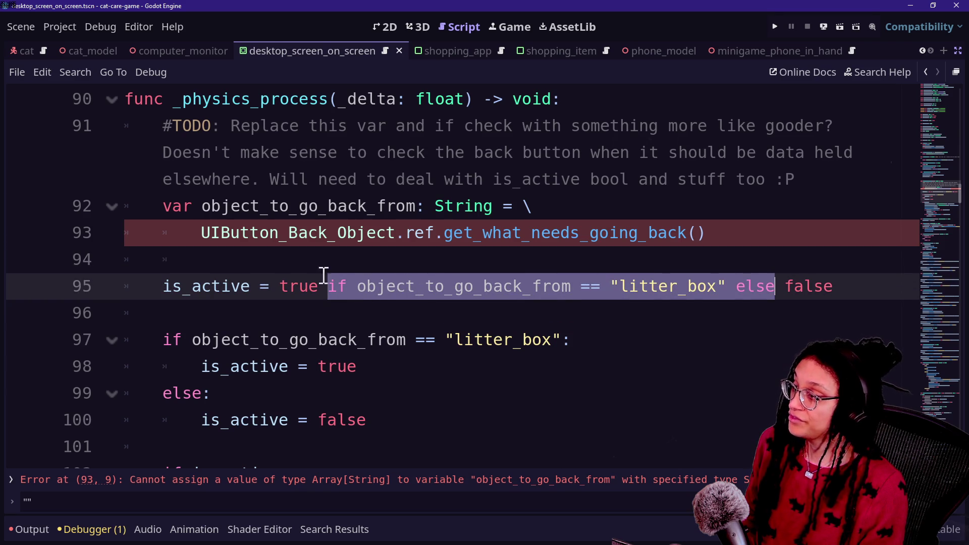
pyautogui.moveTo(278, 288); pyautogui.dragTo(303, 288)
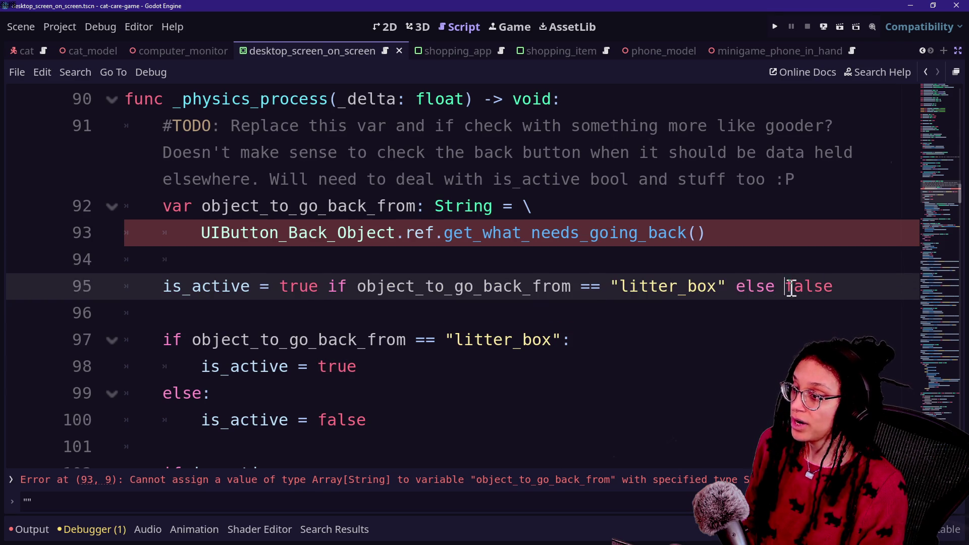
pyautogui.doubleClick(828, 286)
pyautogui.click(691, 304)
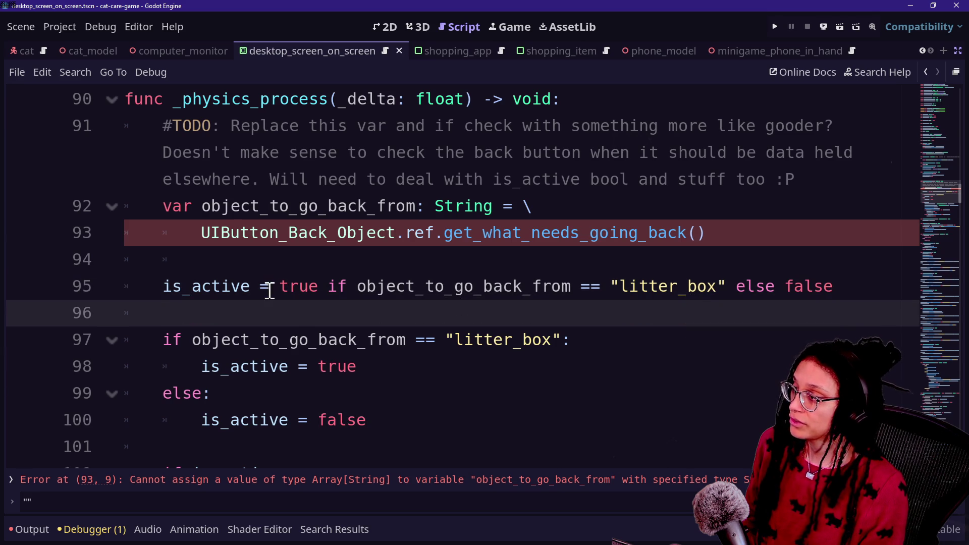
pyautogui.moveTo(272, 286); pyautogui.dragTo(321, 291)
pyautogui.moveTo(783, 286); pyautogui.dragTo(837, 294)
pyautogui.moveTo(163, 286); pyautogui.dragTo(255, 286)
pyautogui.moveTo(476, 411); pyautogui.dragTo(486, 313)
pyautogui.press('Delete')
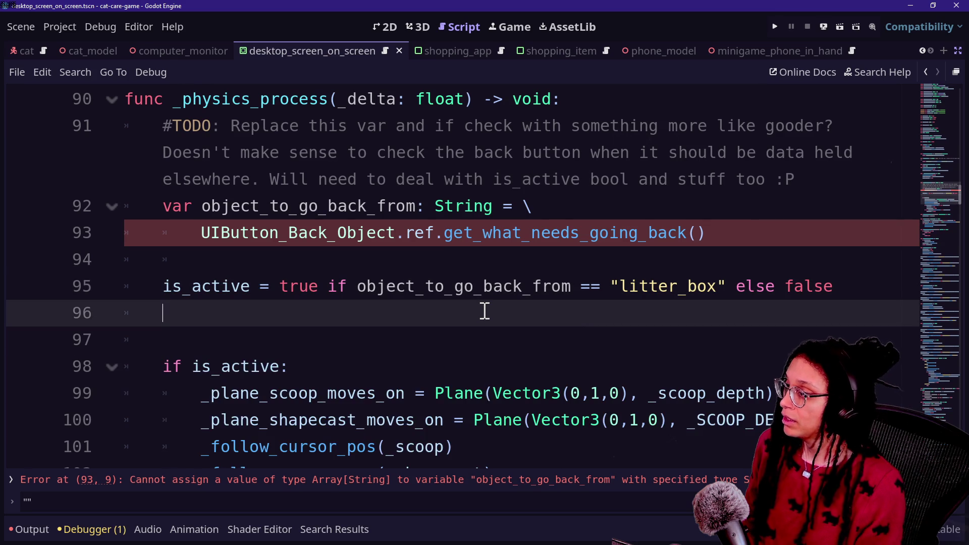
pyautogui.press('BackSpace')
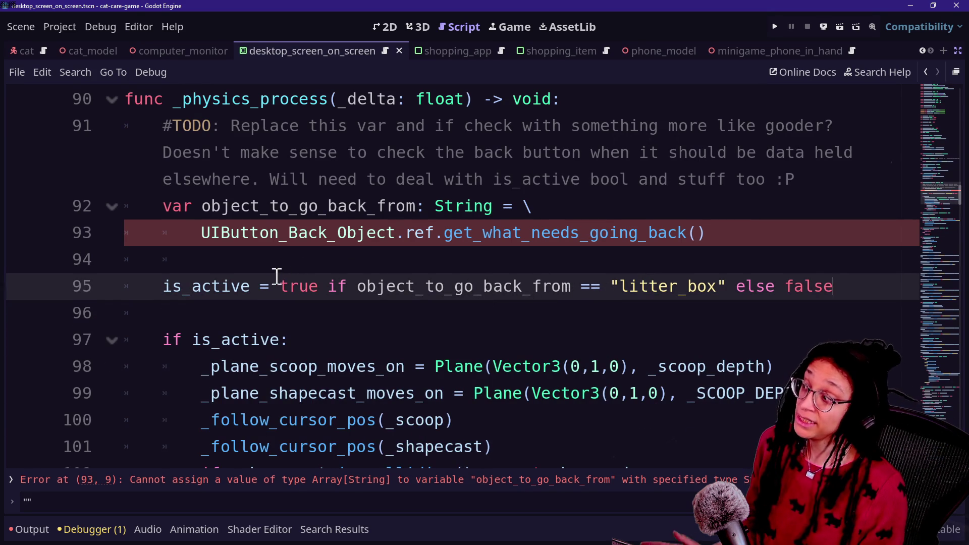
pyautogui.click(200, 260)
pyautogui.doubleClick(295, 286)
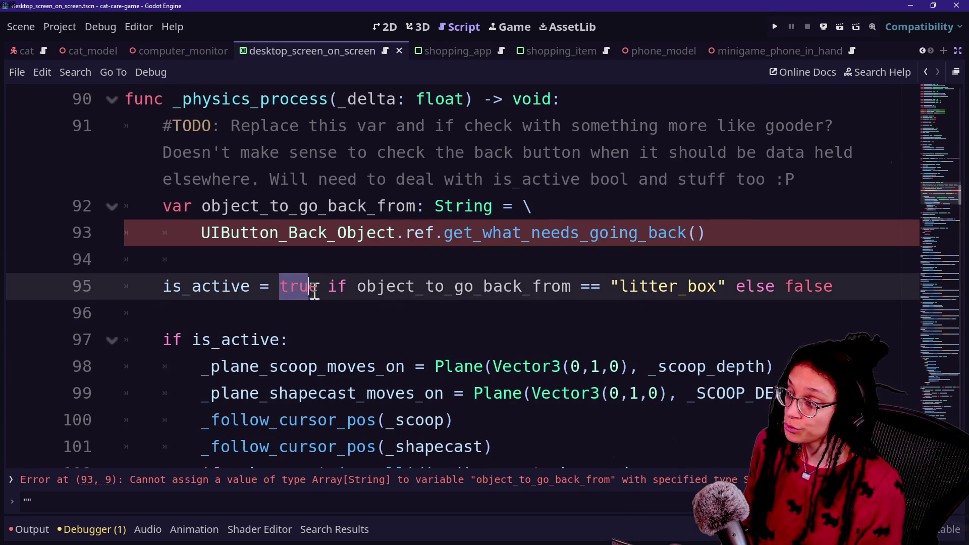
pyautogui.moveTo(348, 286)
pyautogui.mouseDown()
pyautogui.moveTo(582, 303)
pyautogui.moveTo(475, 287)
pyautogui.moveTo(697, 292)
pyautogui.mouseUp()
pyautogui.click(695, 291)
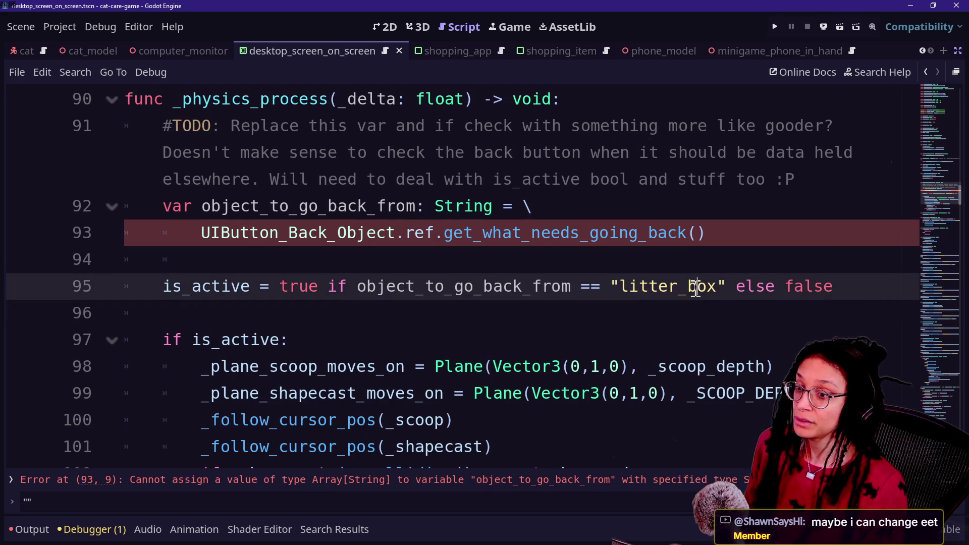
pyautogui.moveTo(173, 286); pyautogui.dragTo(259, 287)
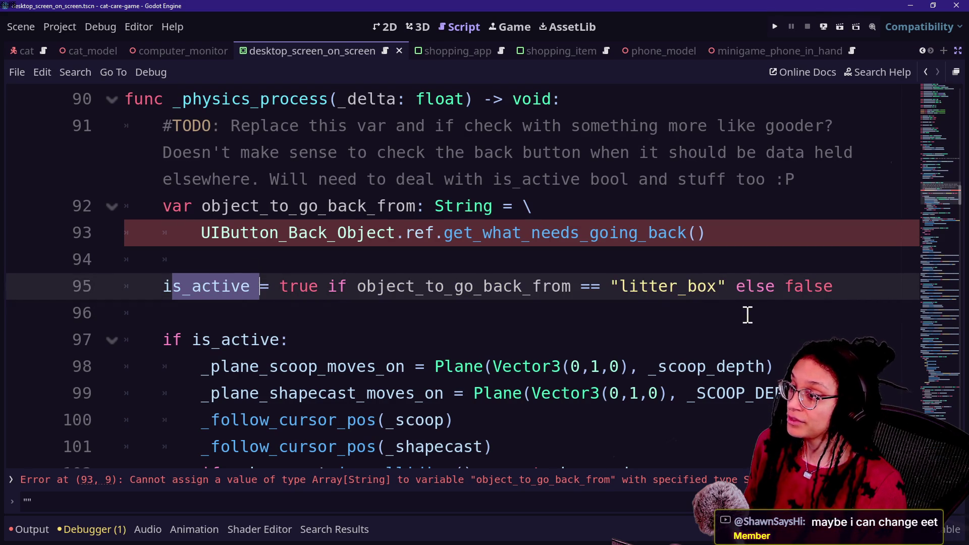
pyautogui.doubleClick(788, 295)
pyautogui.moveTo(348, 286); pyautogui.dragTo(584, 283)
pyautogui.moveTo(649, 287); pyautogui.dragTo(732, 286)
pyautogui.click(727, 292)
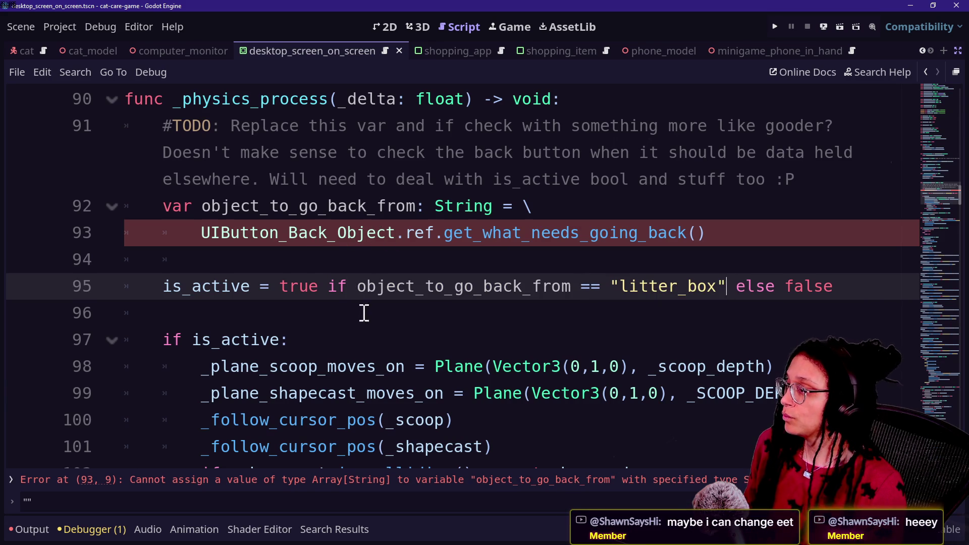
pyautogui.moveTo(357, 286); pyautogui.dragTo(629, 286)
pyautogui.click(629, 286)
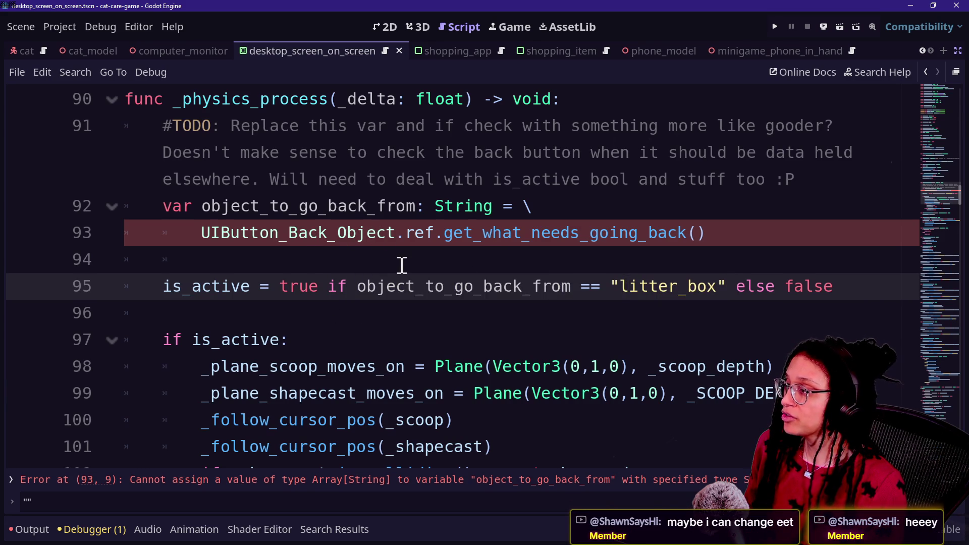
pyautogui.click(435, 206)
pyautogui.write('Arrayp')
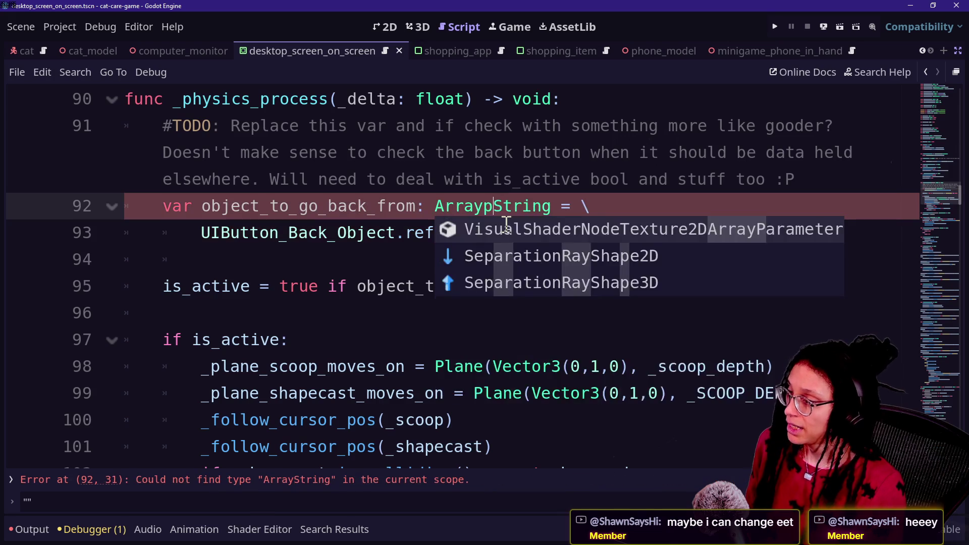
# Step: Finish typing object_to_go_back_from as Array[String] on line 92
pyautogui.press('BackSpace')
pyautogui.write('[')
pyautogui.write(']')
pyautogui.click(364, 313)
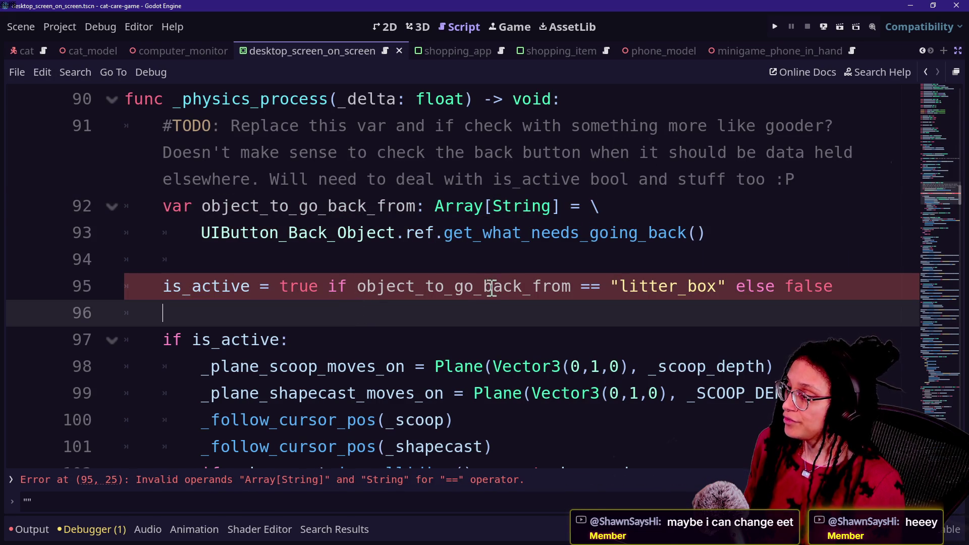
# Step: Replace == with .has("litter_box") on line 95 and save
pyautogui.click(572, 286)
pyautogui.write('.has')
pyautogui.press('Delete')
pyautogui.press('Delete')
pyautogui.press('Delete')
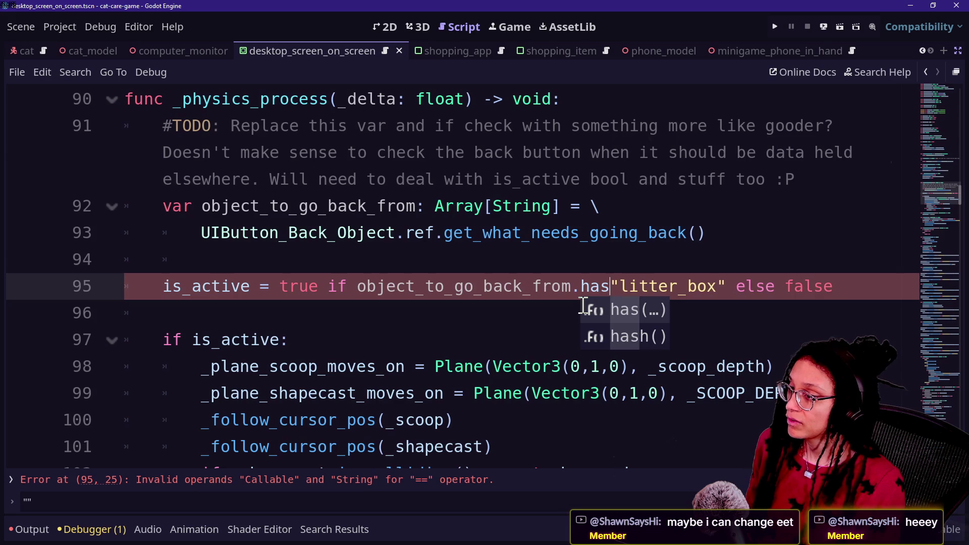
pyautogui.write('(')
pyautogui.press('Escape')
pyautogui.click(738, 286)
pyautogui.write(')')
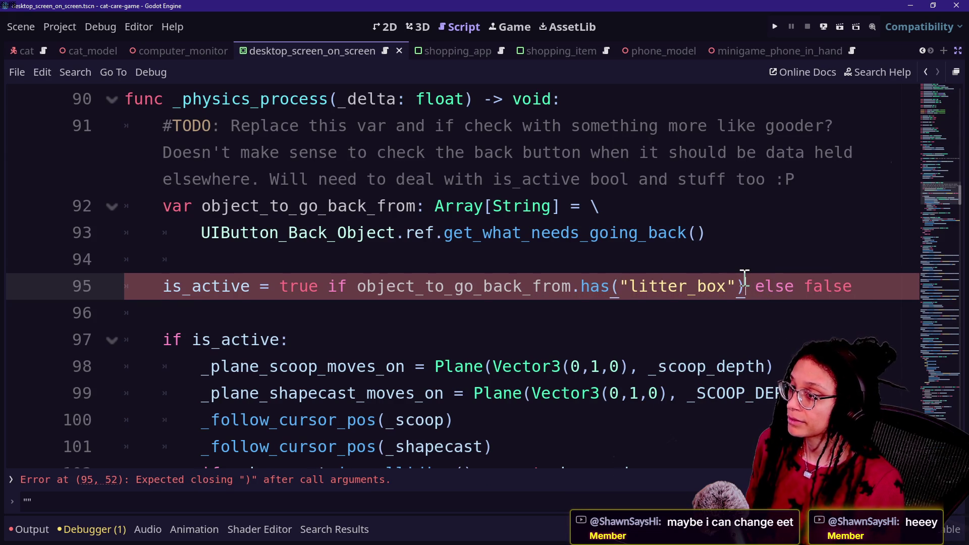
pyautogui.click(497, 273)
pyautogui.moveTo(357, 286); pyautogui.dragTo(682, 296)
pyautogui.click(682, 296)
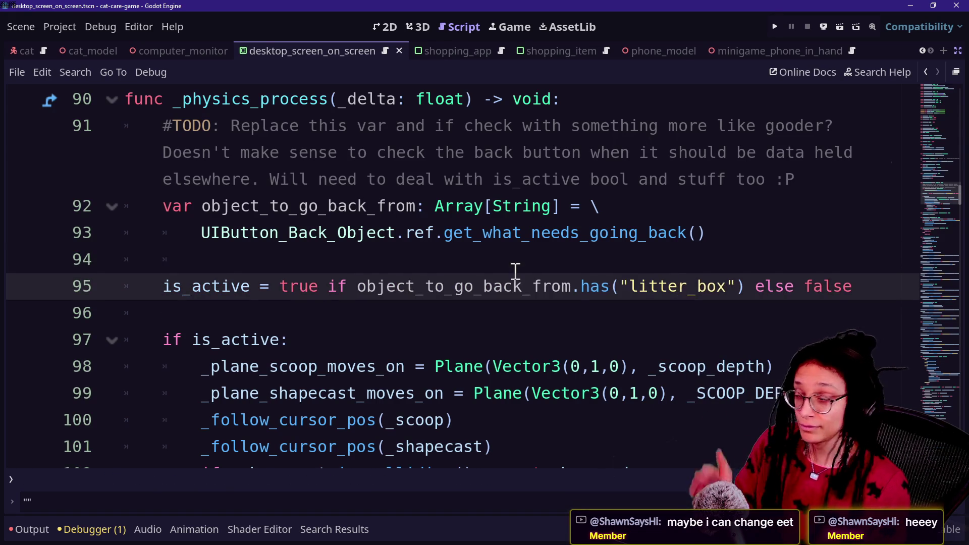
pyautogui.click(516, 271)
pyautogui.hotkey('ctrl', 's')
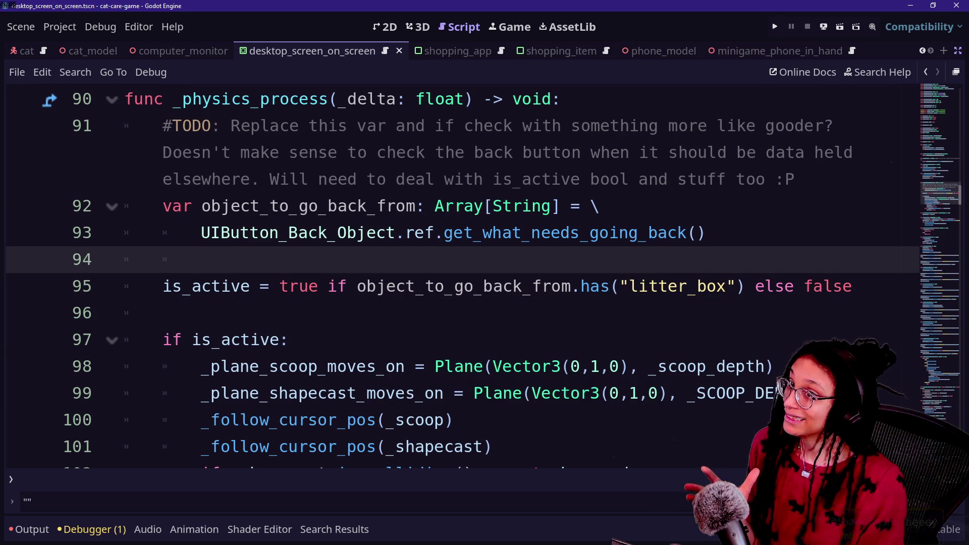
# Step: Quick-open ui_button_back_object.gd from the recently opened files list
pyautogui.click(460, 225)
pyautogui.doubleClick(516, 198)
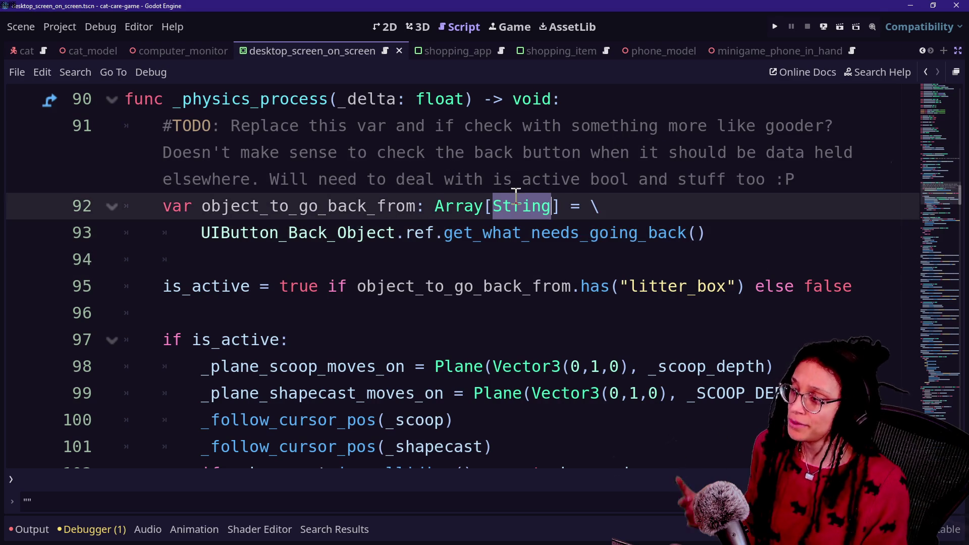
pyautogui.hotkey('shift', 'alt', 'o')
pyautogui.press('Down')
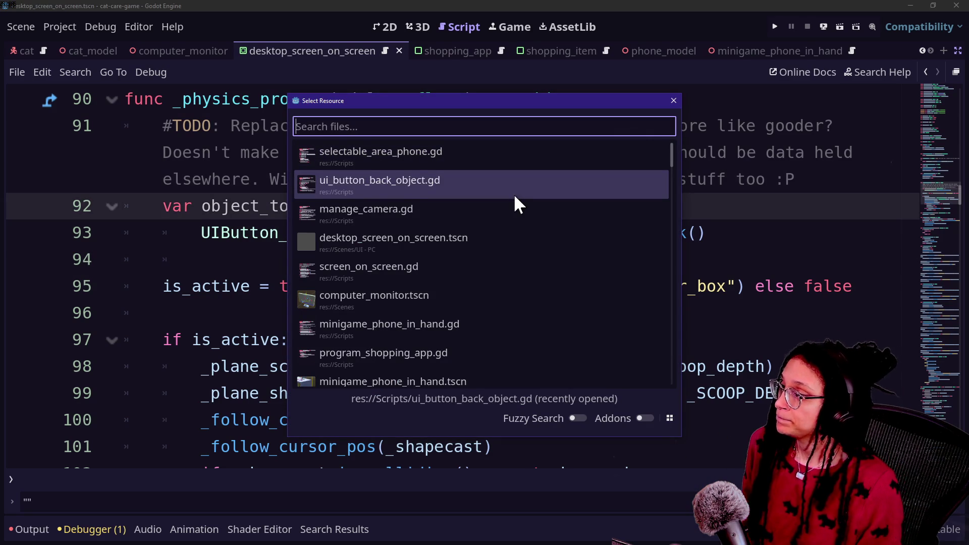
pyautogui.press('Down')
pyautogui.press('Up')
pyautogui.press('Down')
pyautogui.press('Up')
pyautogui.press('Down')
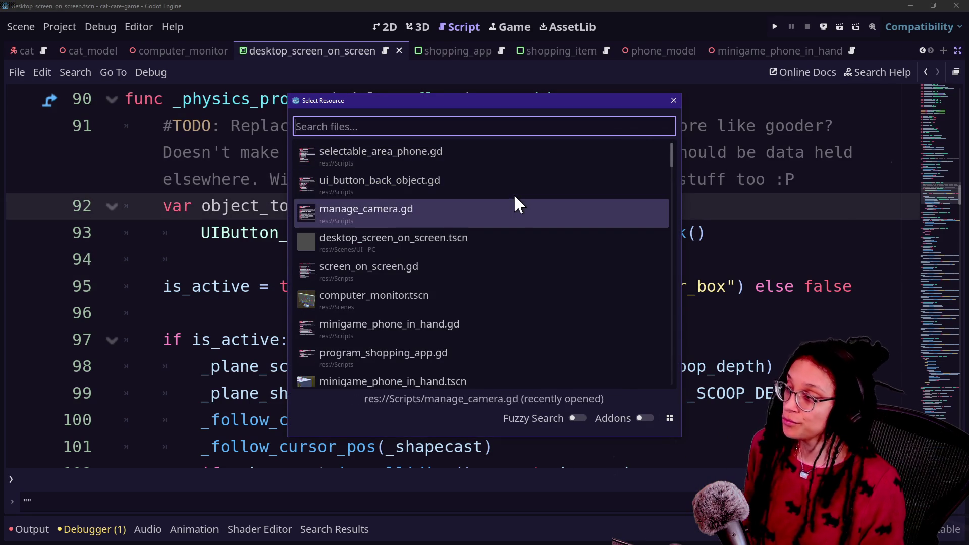
pyautogui.press('Up')
pyautogui.press('Down')
pyautogui.press('Up')
pyautogui.press('Up')
pyautogui.press('Down')
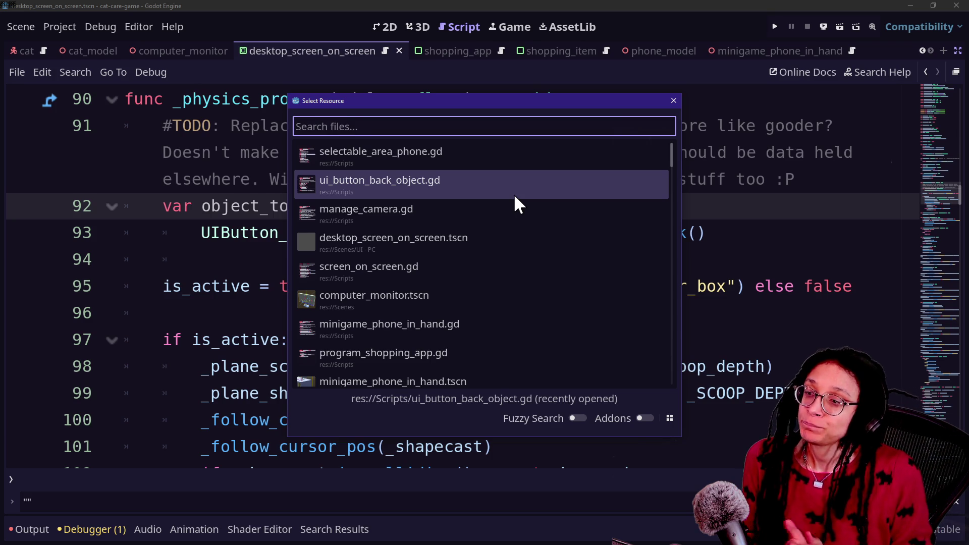
pyautogui.click(514, 196)
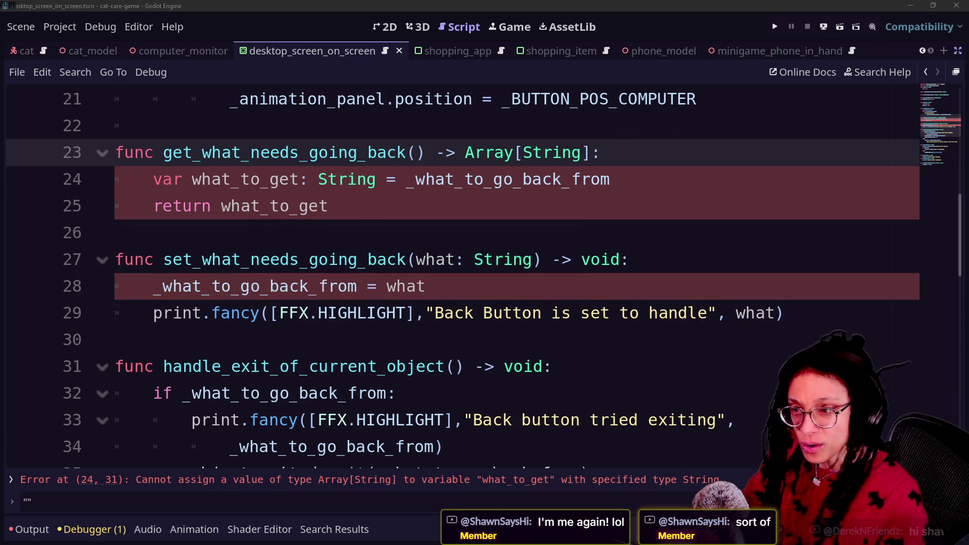
# Step: Add an empty array [] at the end of the reset line 36 in the getter
pyautogui.click(490, 237)
pyautogui.press('Down')
pyautogui.press('Down')
pyautogui.press('Up')
pyautogui.press('Up')
pyautogui.press('Up')
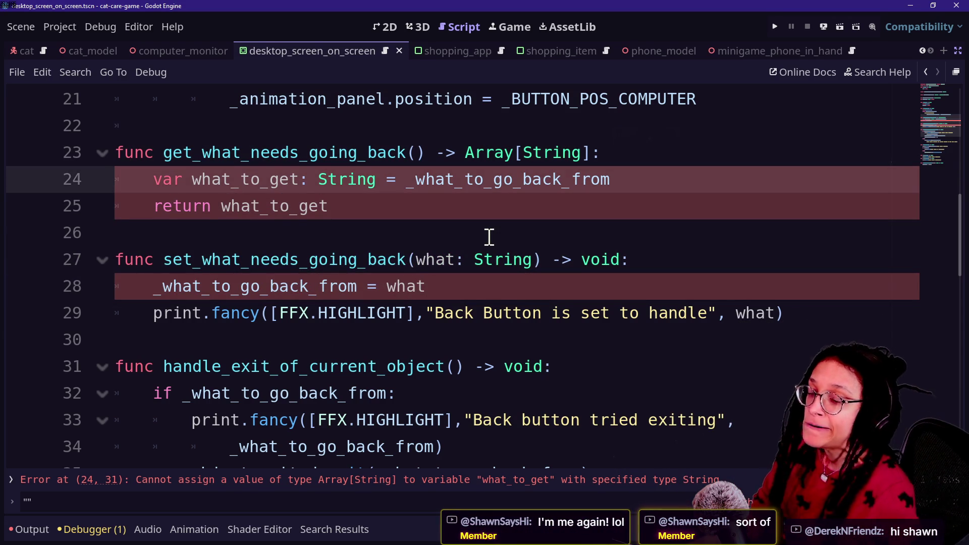
pyautogui.press('Down')
pyautogui.press('Up')
pyautogui.press('Down')
pyautogui.press('Down')
pyautogui.press('Down')
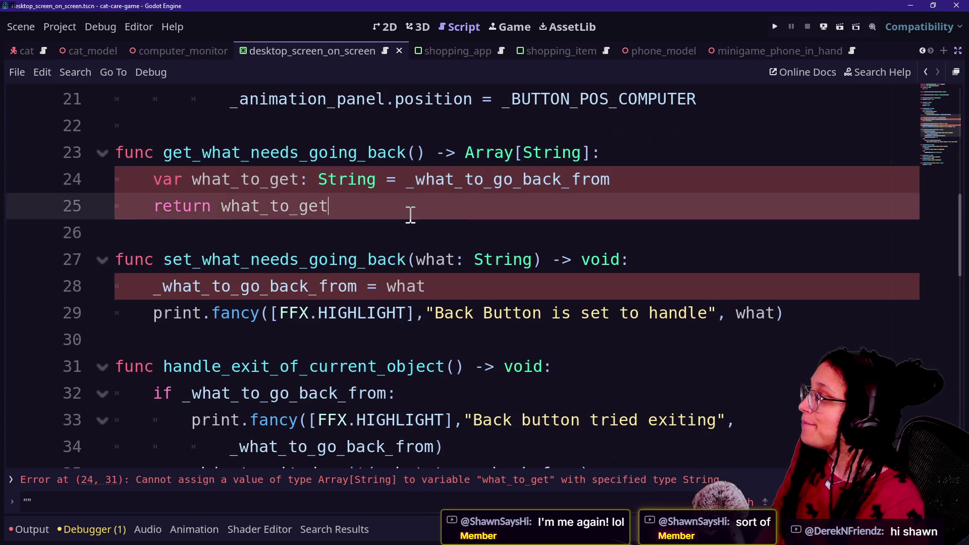
pyautogui.write('[]')
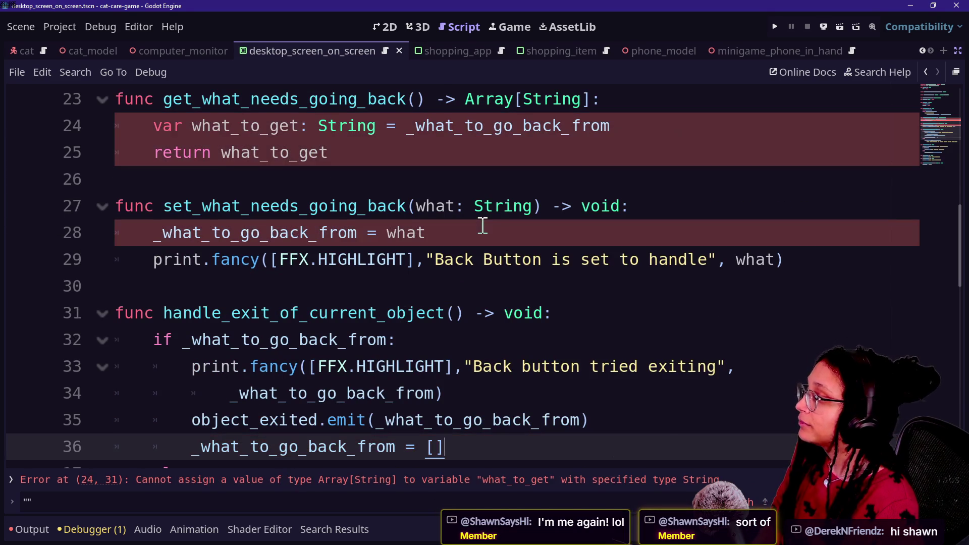
pyautogui.click(518, 200)
pyautogui.press('Up')
pyautogui.press('Up')
pyautogui.press('Up')
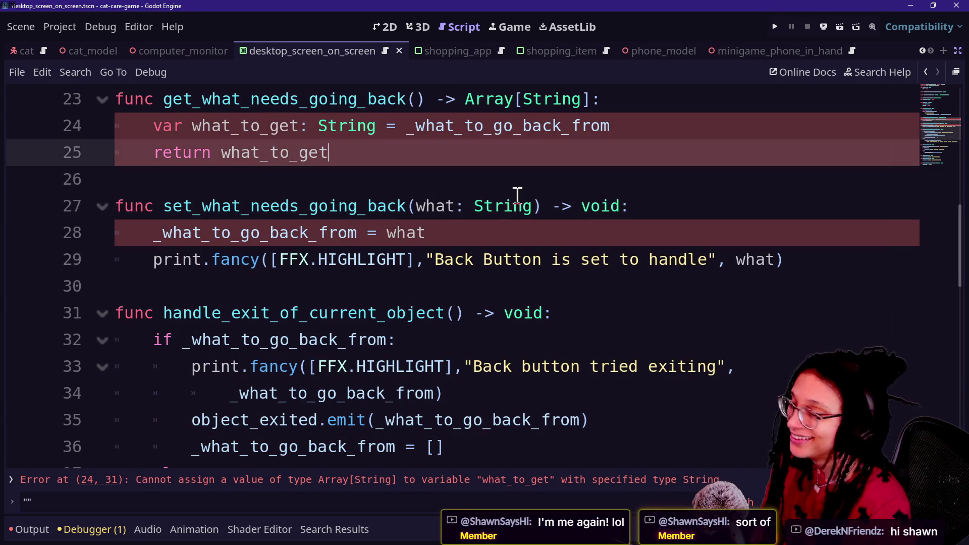
pyautogui.press('Up')
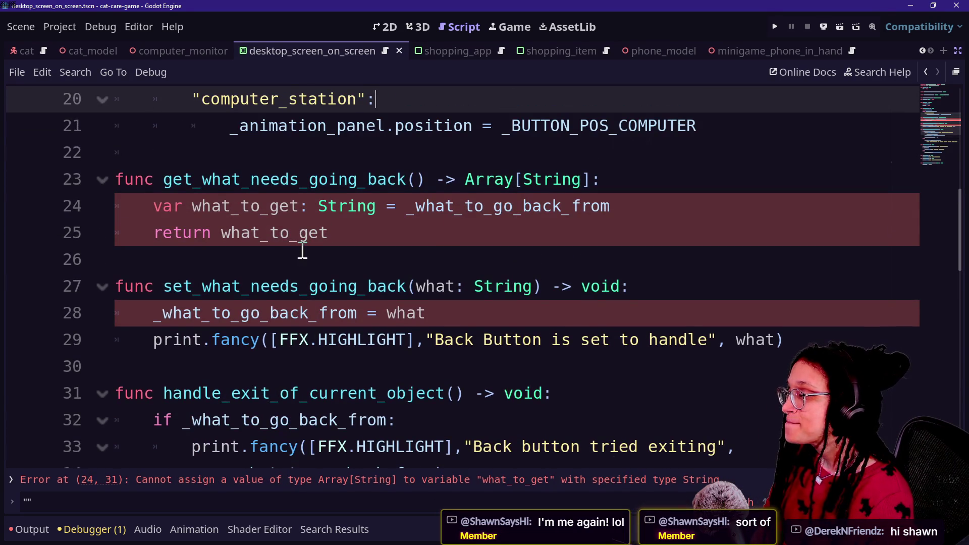
pyautogui.scroll(2, 433, 199)
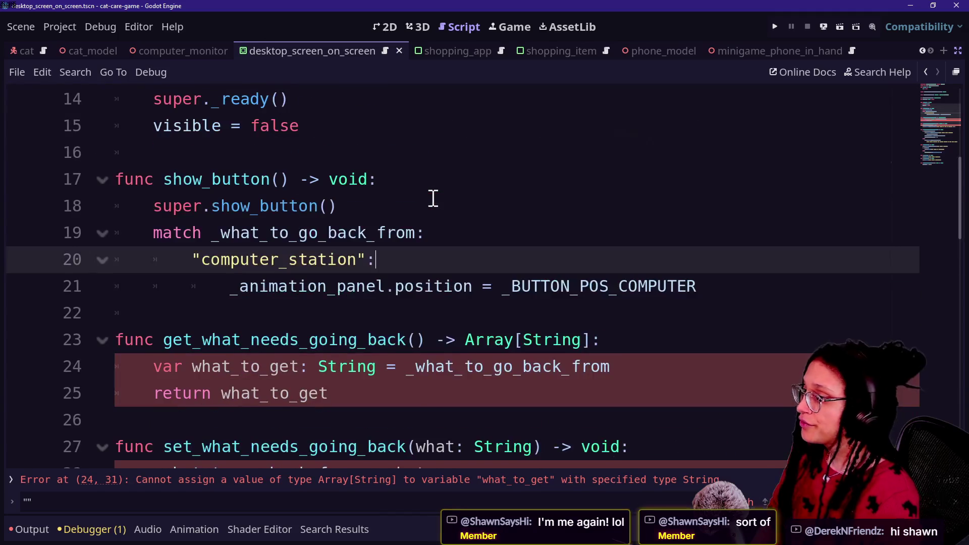
pyautogui.scroll(-1, 230, 231)
# Step: Change line 24's what_to_get type from String to Array[String] and save
pyautogui.click(318, 286)
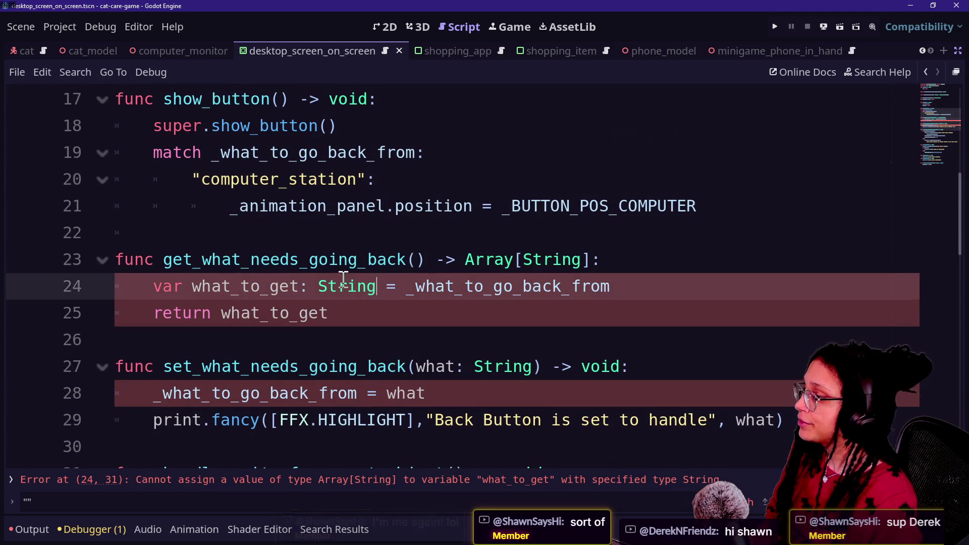
pyautogui.write('Array[')
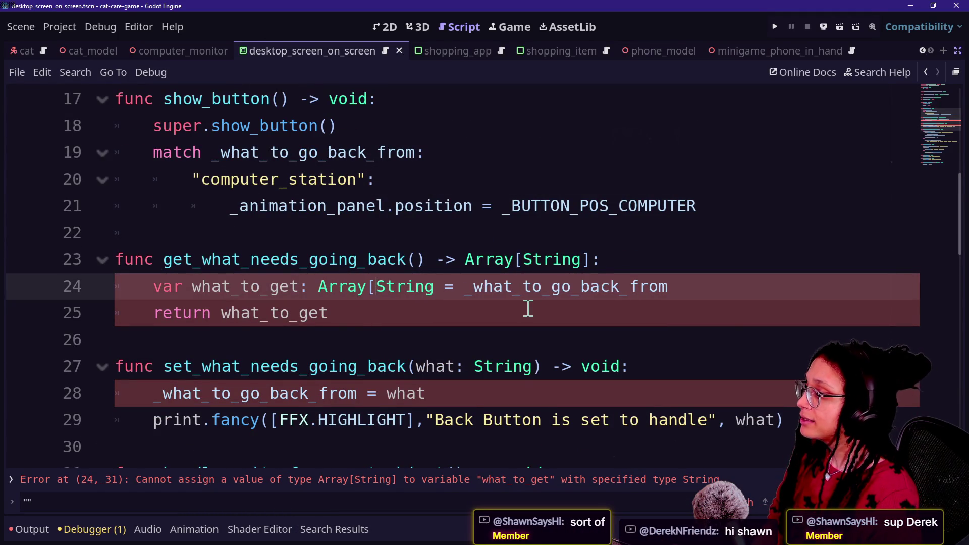
pyautogui.click(435, 286)
pyautogui.write(']')
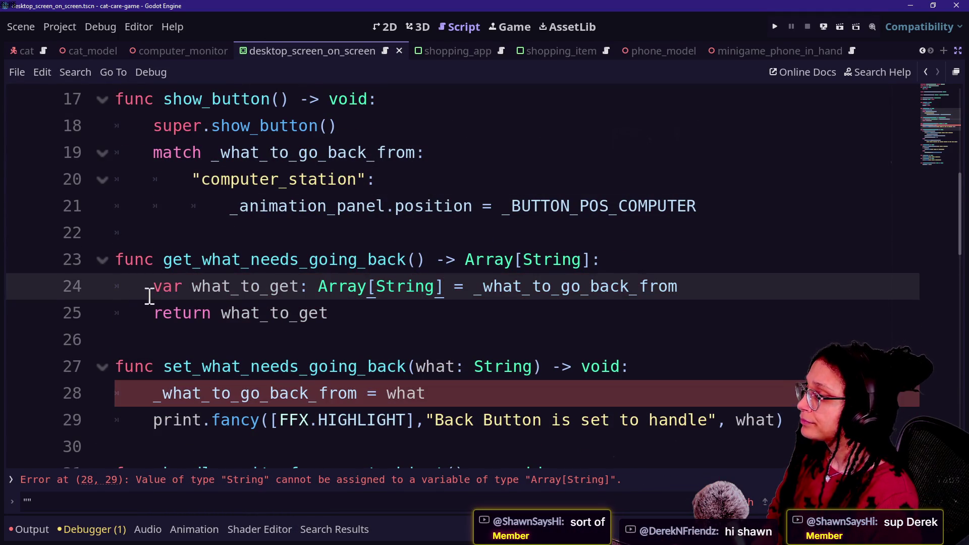
pyautogui.click(344, 314)
pyautogui.scroll(-2, 435, 339)
pyautogui.hotkey('ctrl', 's')
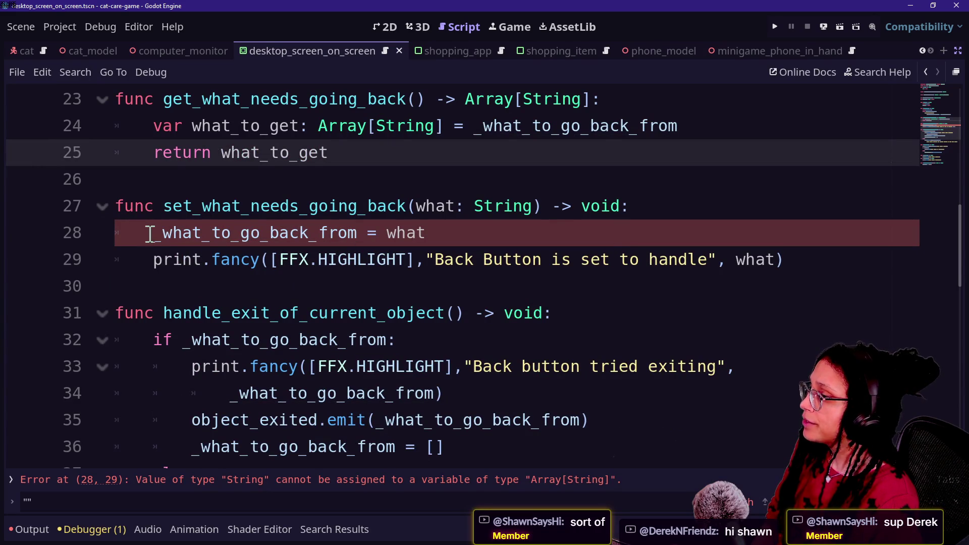
# Step: Replace the line 28 assignment with _what_to_go_back_from.append(what)
pyautogui.click(153, 233)
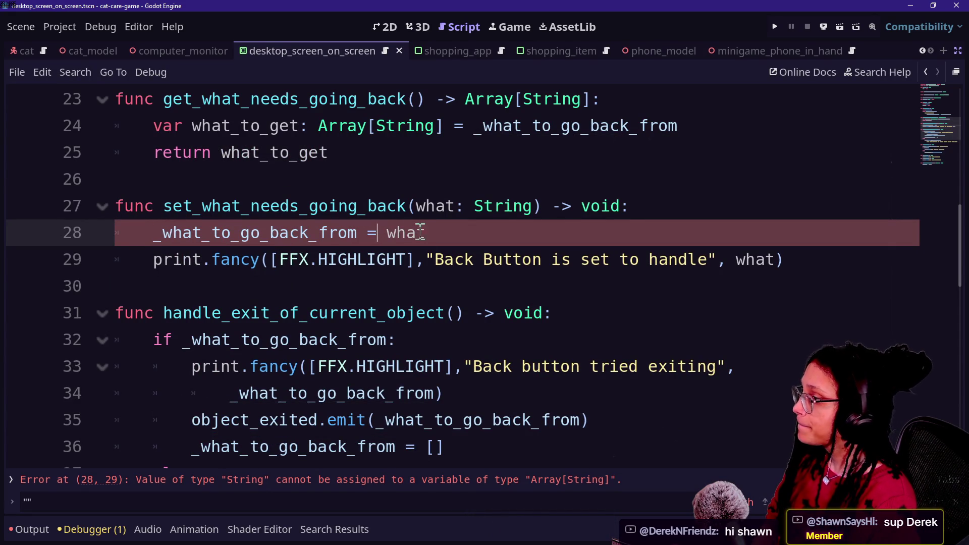
pyautogui.press('BackSpace')
pyautogui.press('BackSpace')
pyautogui.write('.append')
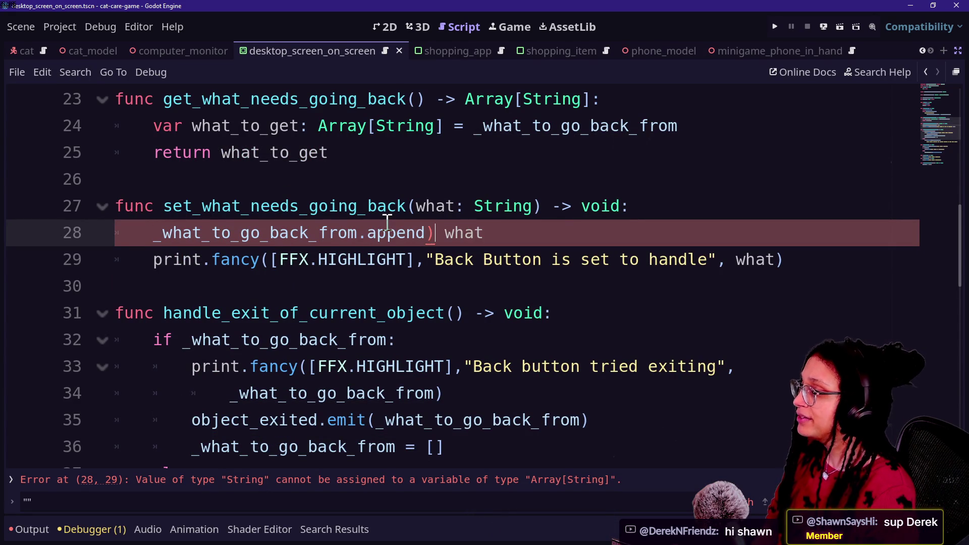
pyautogui.press('Delete')
pyautogui.write('(')
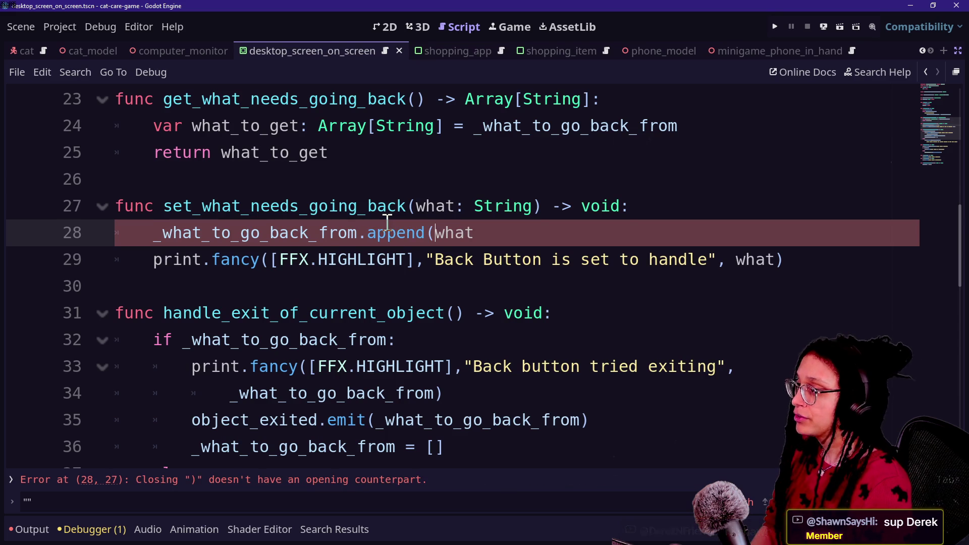
pyautogui.click(493, 233)
pyautogui.write(')')
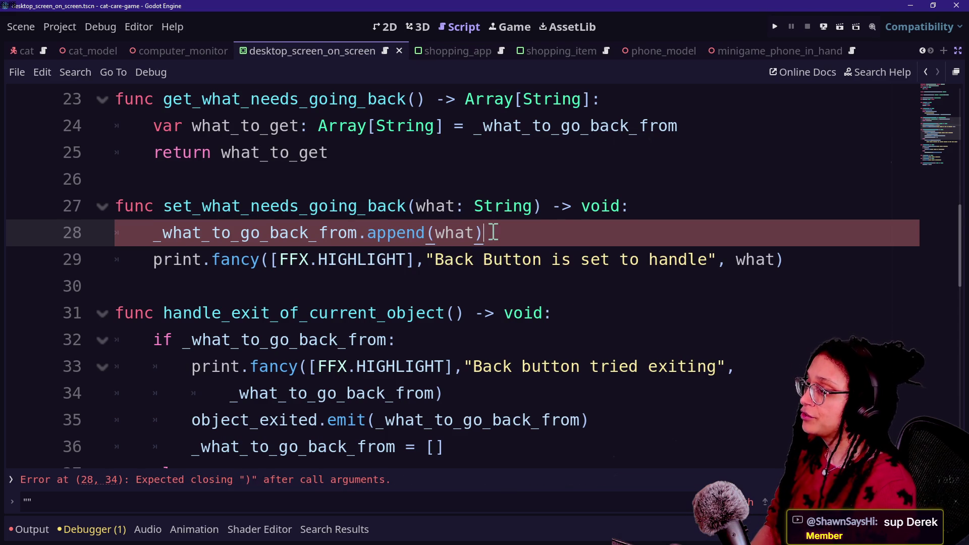
pyautogui.moveTo(250, 259); pyautogui.dragTo(250, 246)
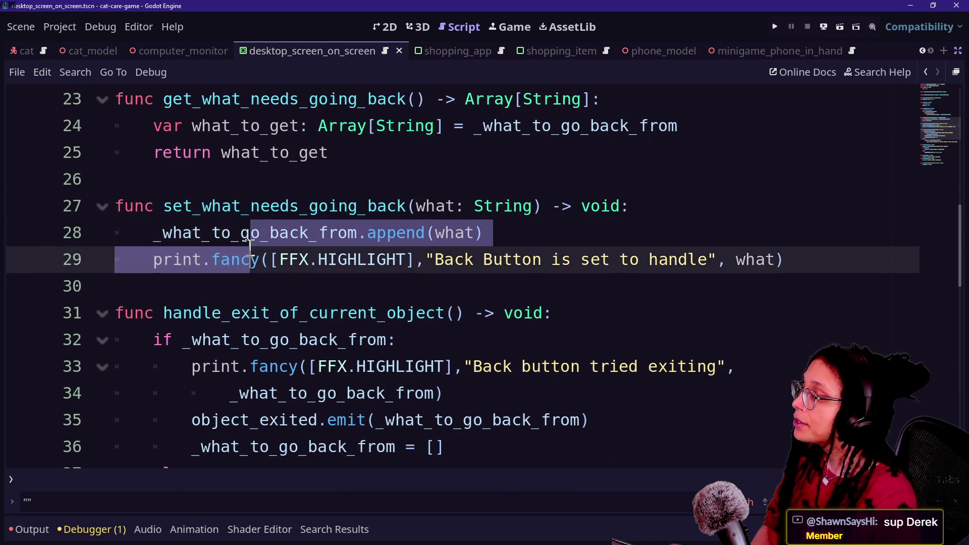
pyautogui.click(445, 242)
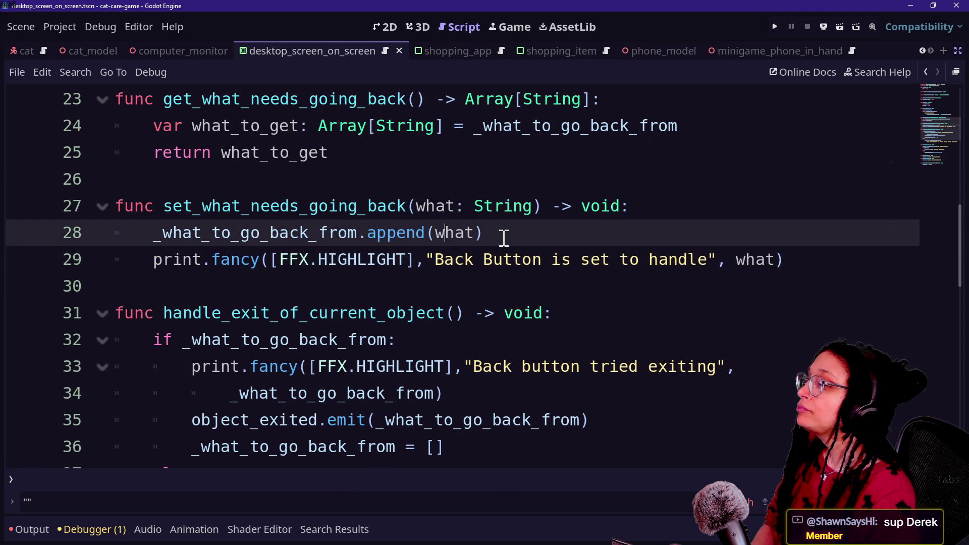
# Step: Wrap the append in an 'if not _what_to_go_back_from.has(what):' guard
pyautogui.click(636, 209)
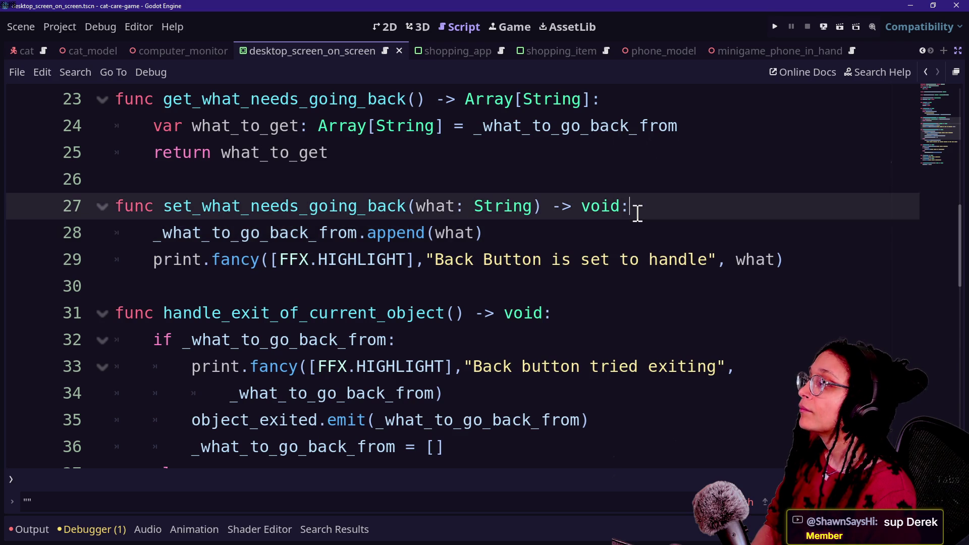
pyautogui.press('Return')
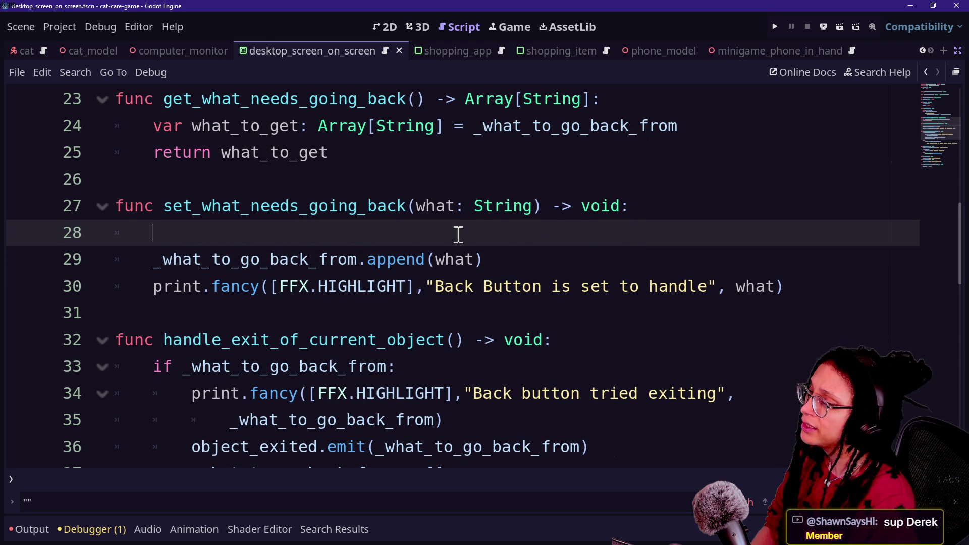
pyautogui.press('BackSpace')
pyautogui.press('BackSpace')
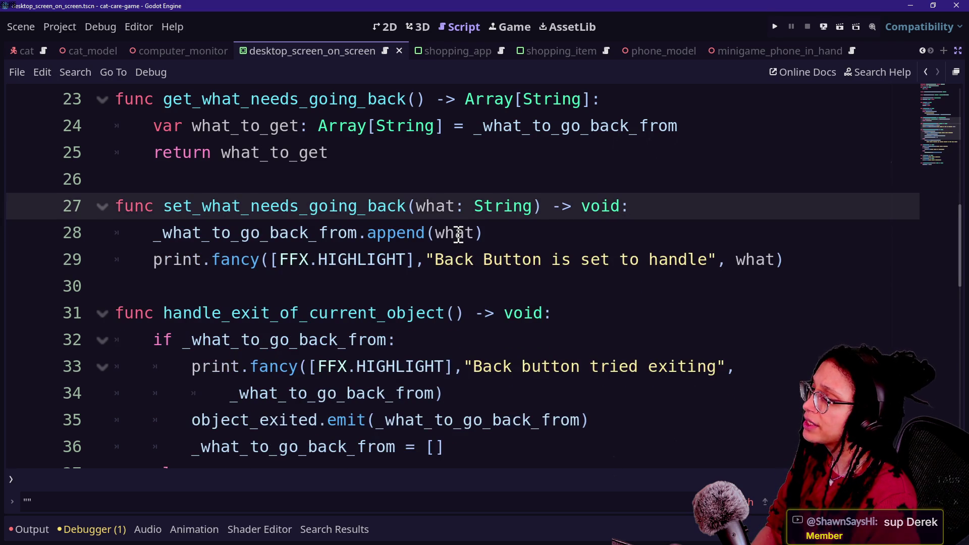
pyautogui.press('Return')
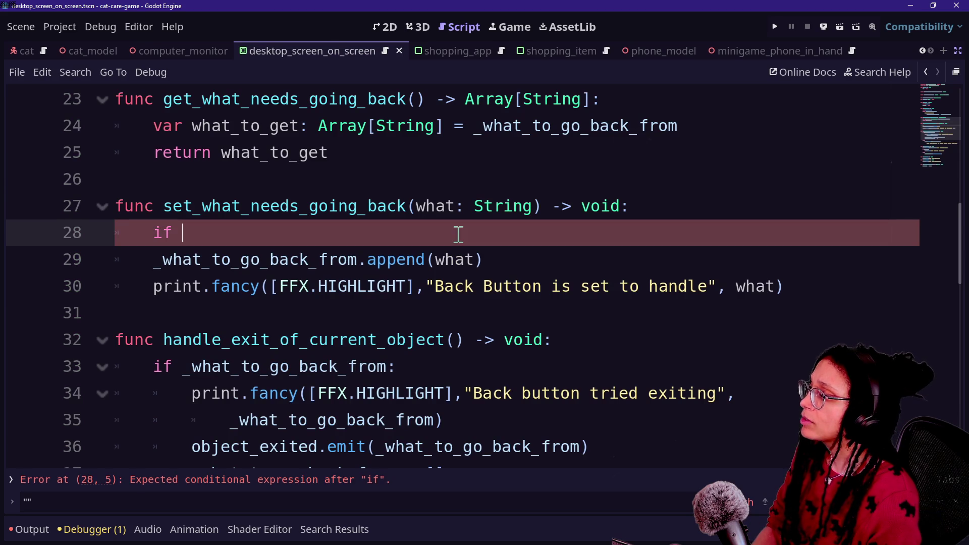
pyautogui.write('_wha')
pyautogui.press('BackSpace')
pyautogui.press('BackSpace')
pyautogui.press('BackSpace')
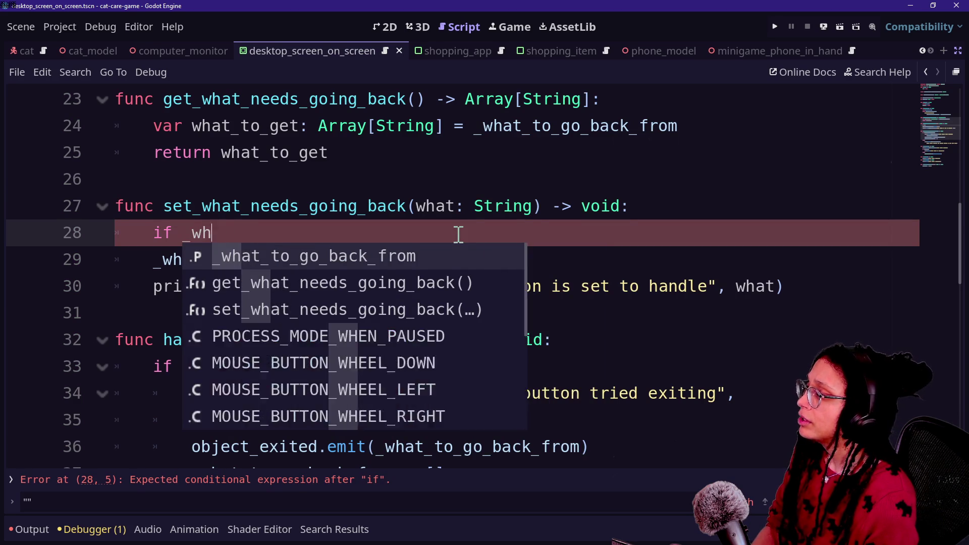
pyautogui.write('not _what')
pyautogui.press('Return')
pyautogui.write('.has(what):')
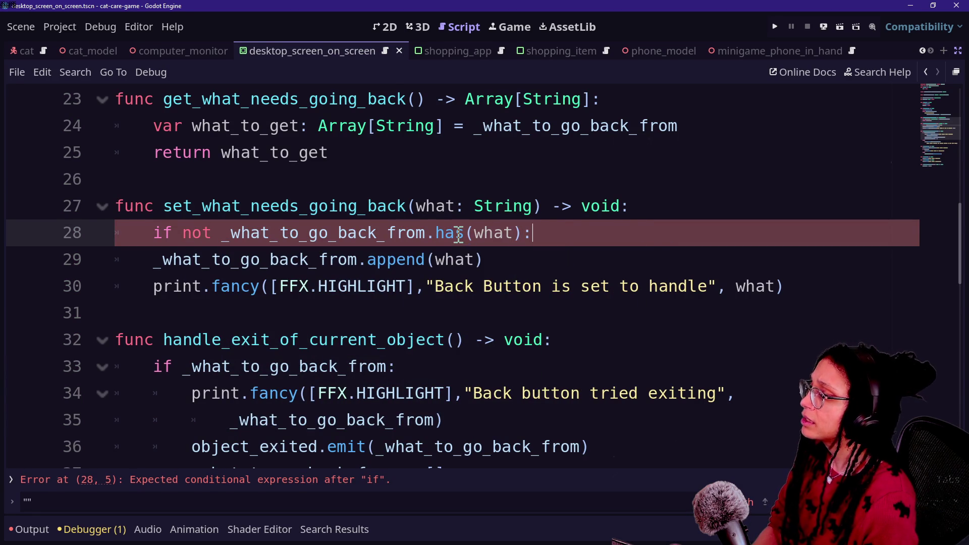
pyautogui.click(153, 258)
pyautogui.press('Tab')
pyautogui.click(588, 245)
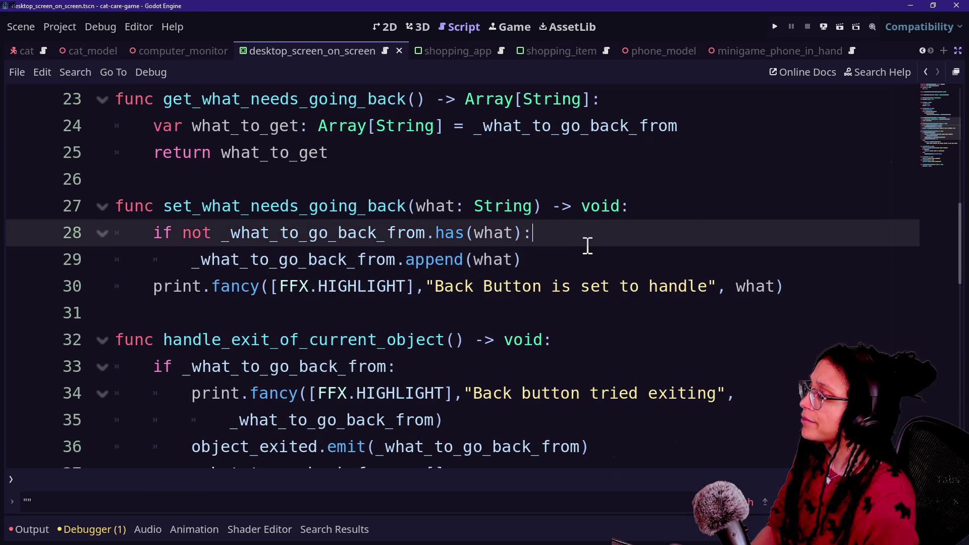
pyautogui.click(591, 264)
# Step: Review the print message on line 30 after the guarded append
pyautogui.doubleClick(318, 286)
pyautogui.click(551, 288)
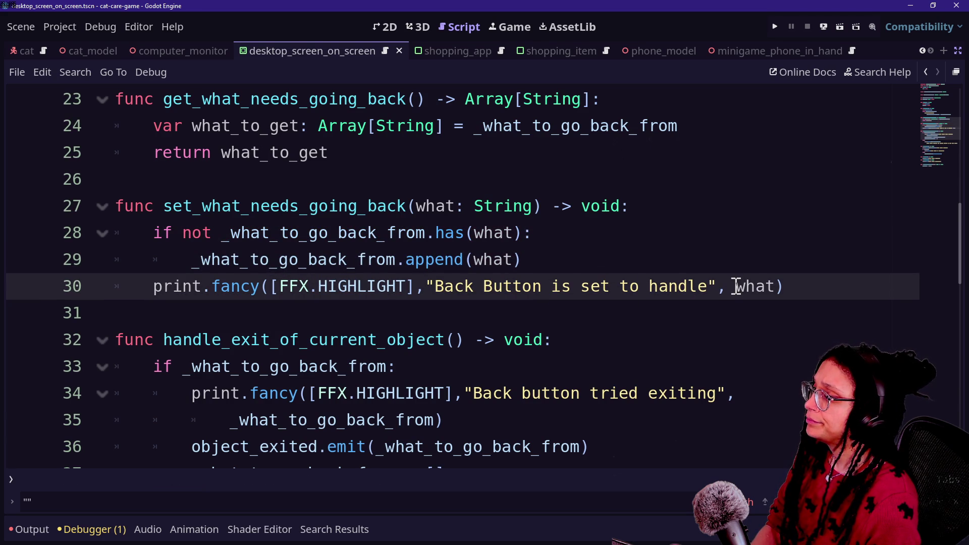
pyautogui.moveTo(453, 286); pyautogui.dragTo(759, 286)
pyautogui.click(717, 288)
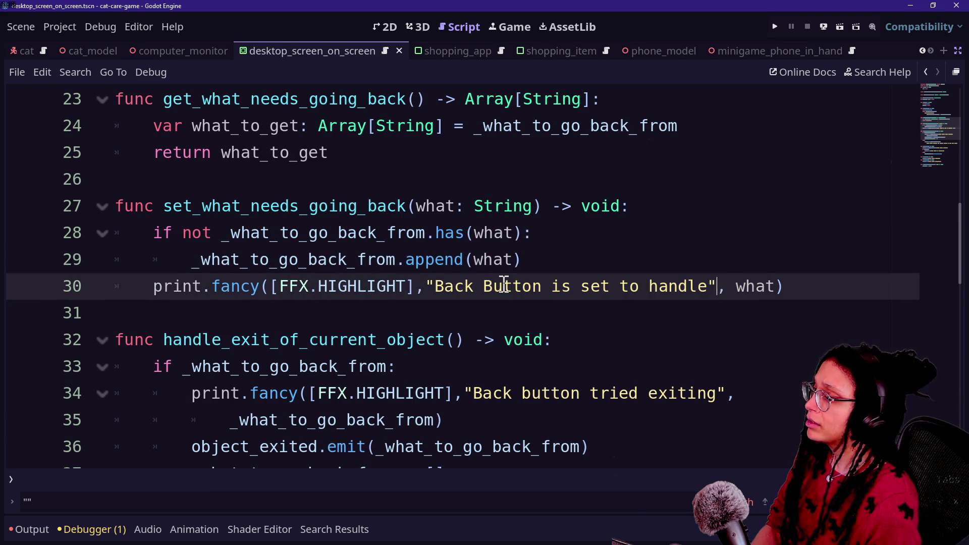
pyautogui.scroll(-2, 502, 283)
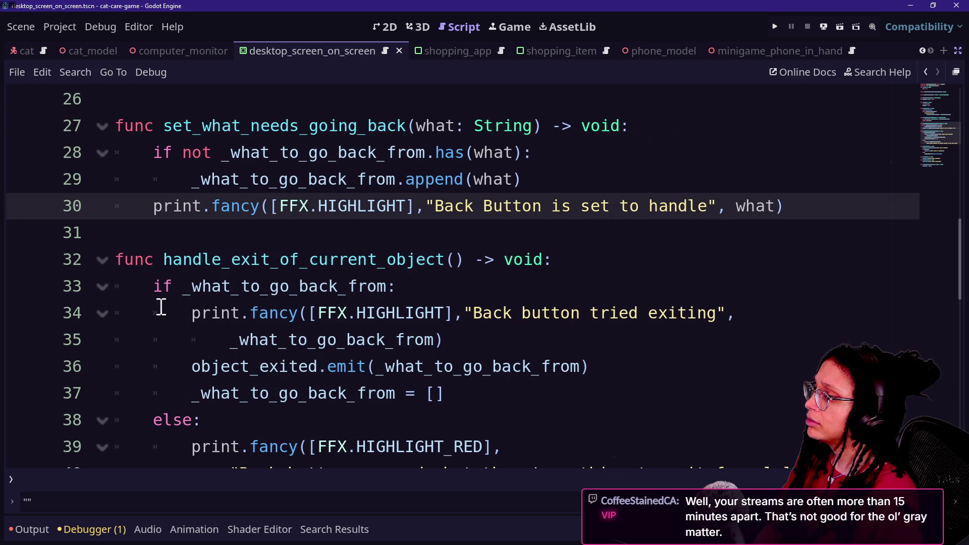
pyautogui.moveTo(156, 286)
pyautogui.mouseDown()
pyautogui.moveTo(331, 286)
pyautogui.moveTo(414, 274)
pyautogui.mouseUp()
pyautogui.scroll(-1, 415, 272)
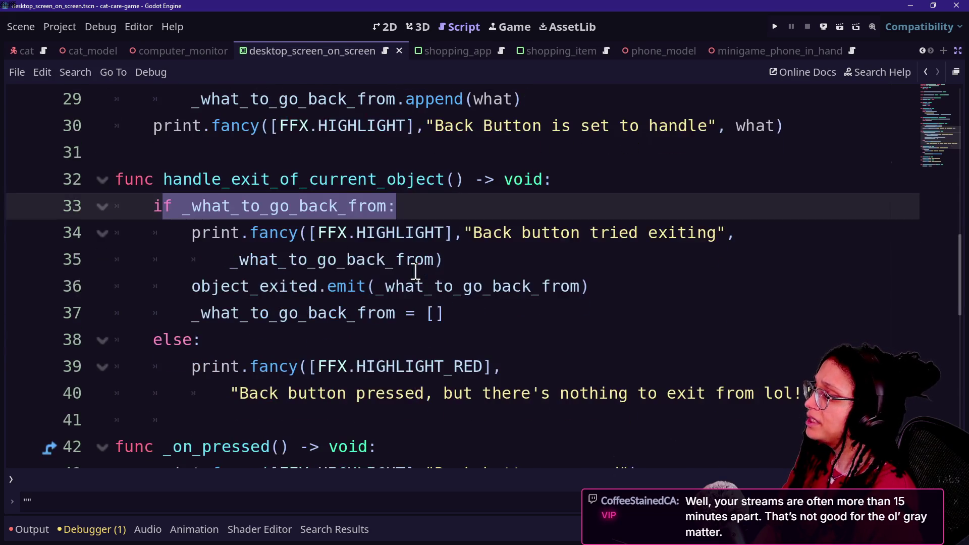
pyautogui.moveTo(230, 259); pyautogui.dragTo(435, 260)
pyautogui.click(435, 260)
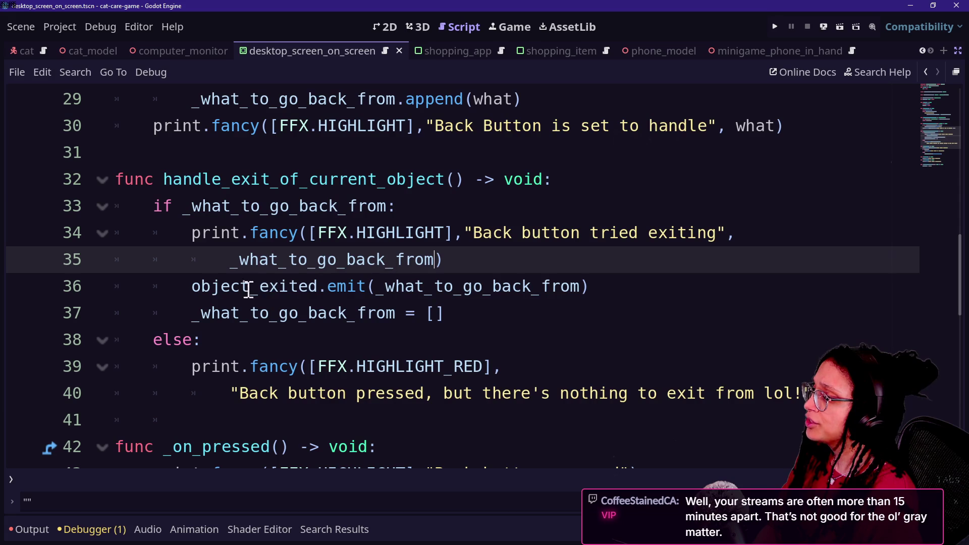
pyautogui.moveTo(191, 286); pyautogui.dragTo(580, 295)
pyautogui.click(383, 287)
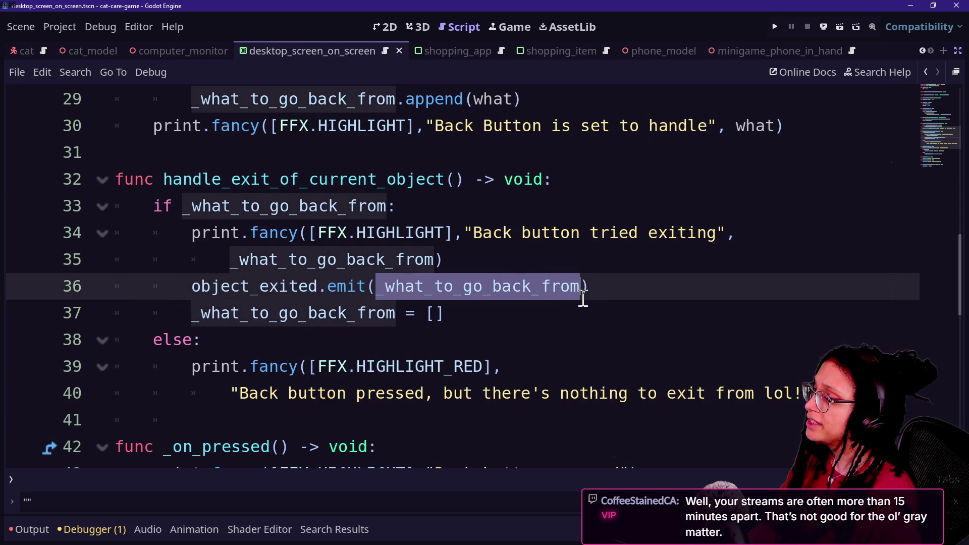
pyautogui.click(328, 309)
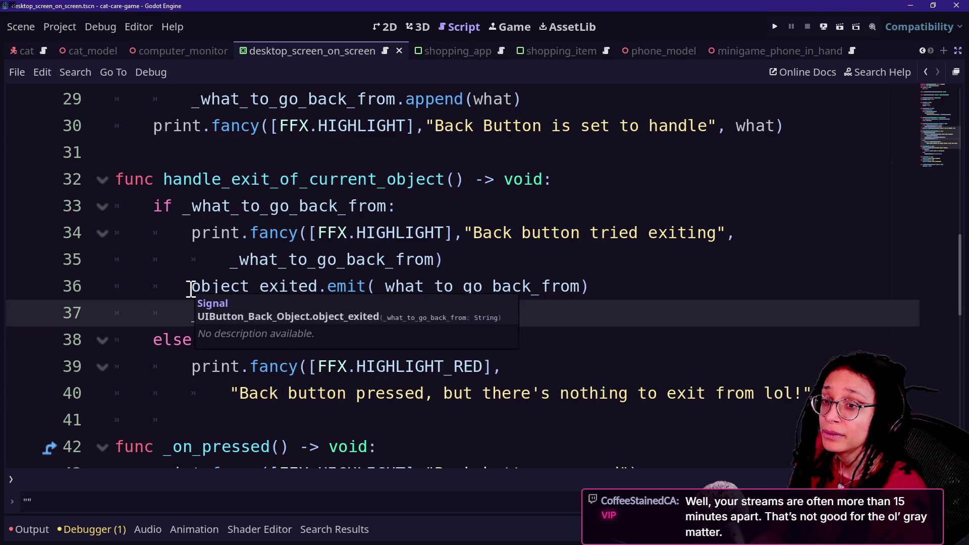
pyautogui.click(191, 287)
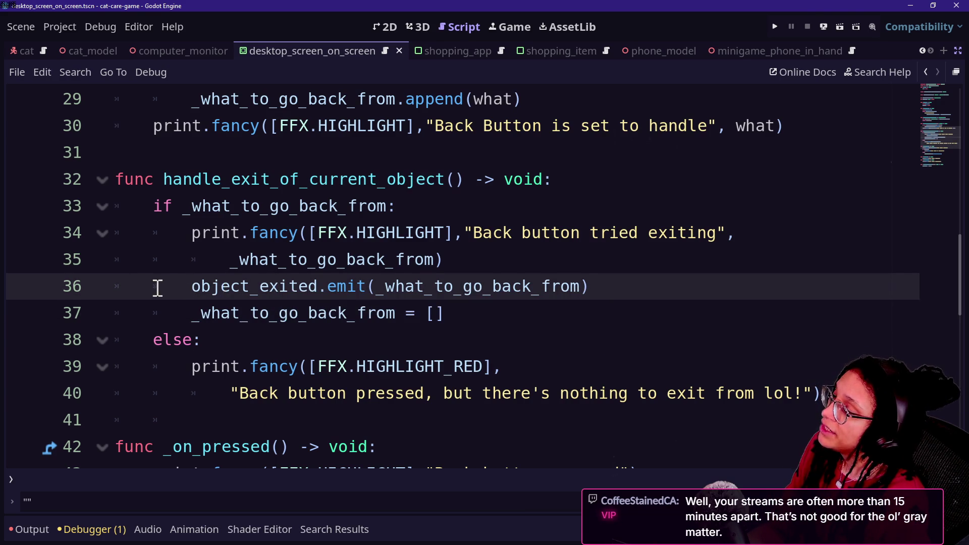
pyautogui.moveTo(158, 288); pyautogui.dragTo(581, 296)
pyautogui.click(578, 293)
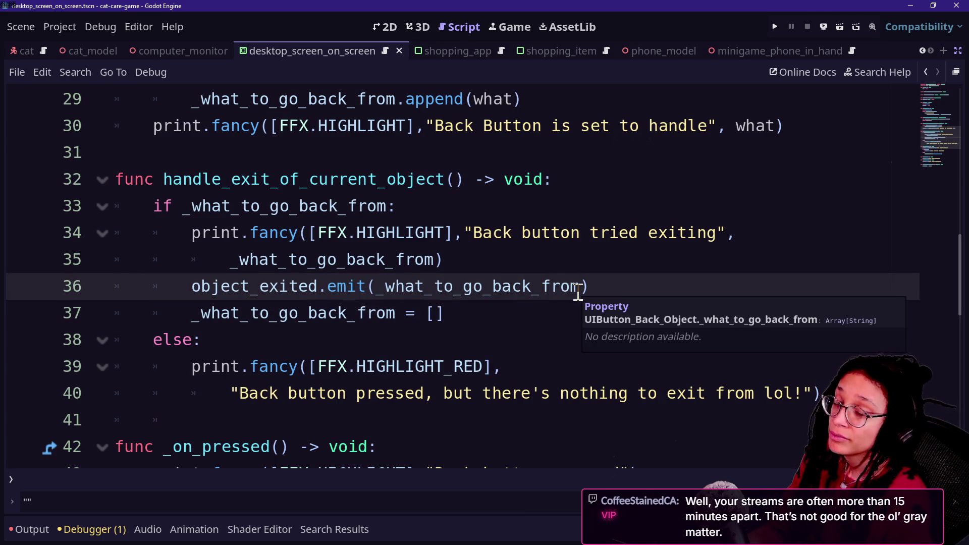
pyautogui.click(629, 284)
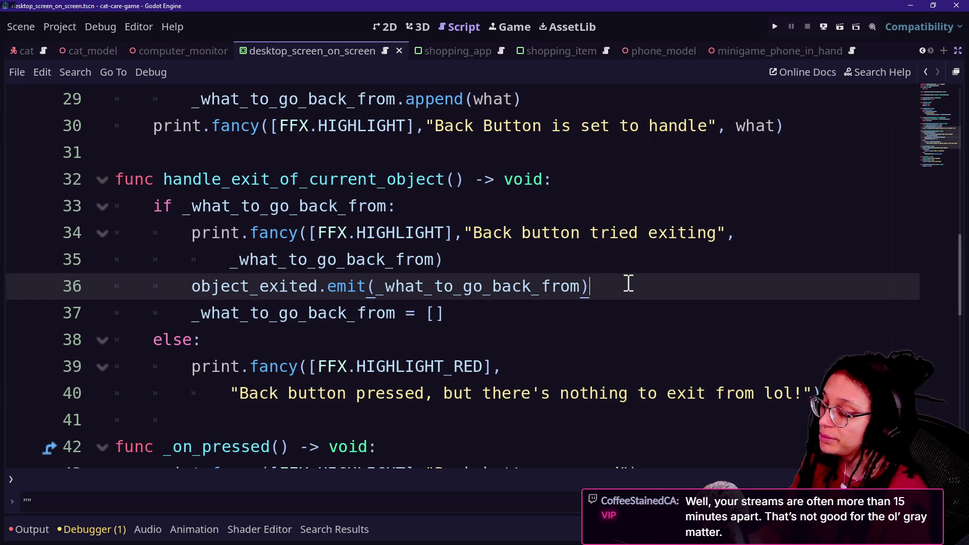
pyautogui.hotkey('ctrl', '=')
pyautogui.hotkey('ctrl', '=')
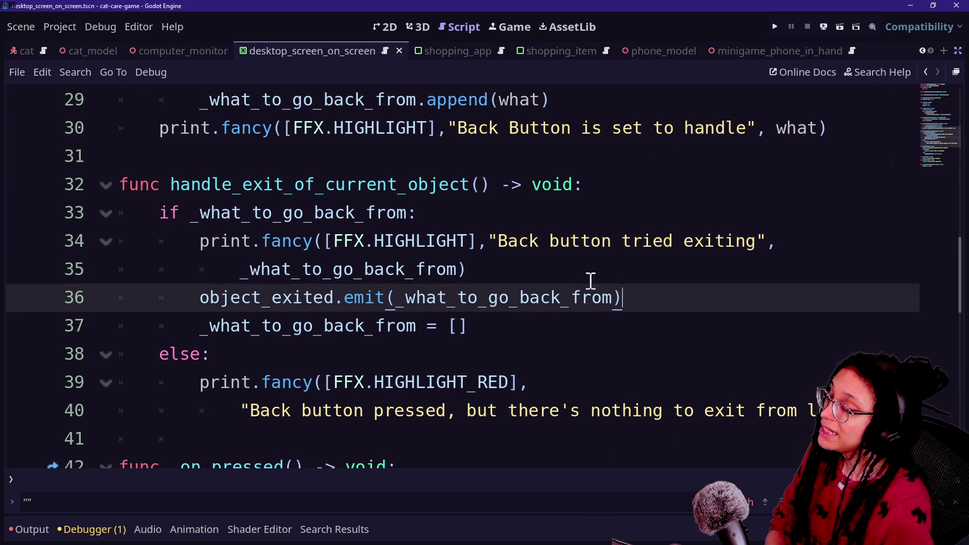
pyautogui.moveTo(396, 298); pyautogui.dragTo(626, 308)
pyautogui.click(622, 310)
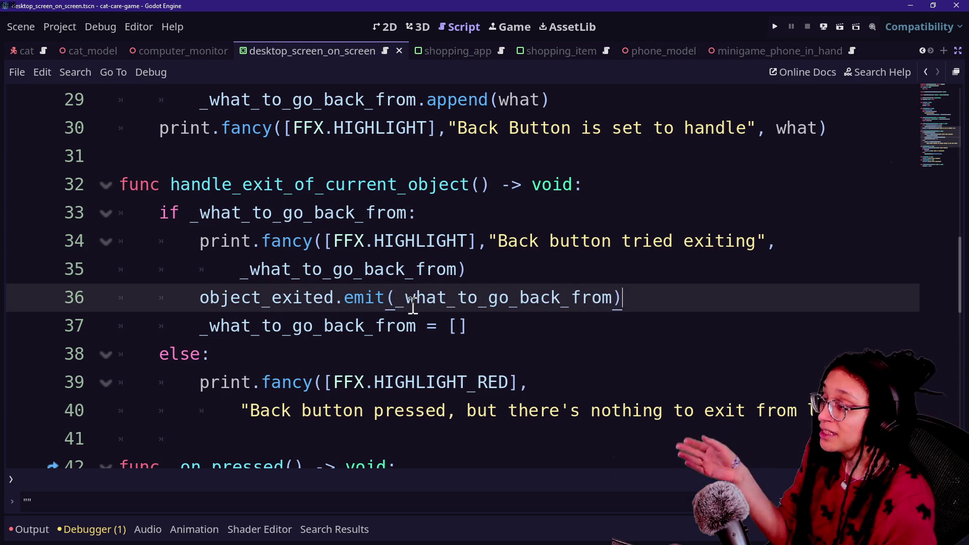
pyautogui.moveTo(403, 298); pyautogui.dragTo(643, 305)
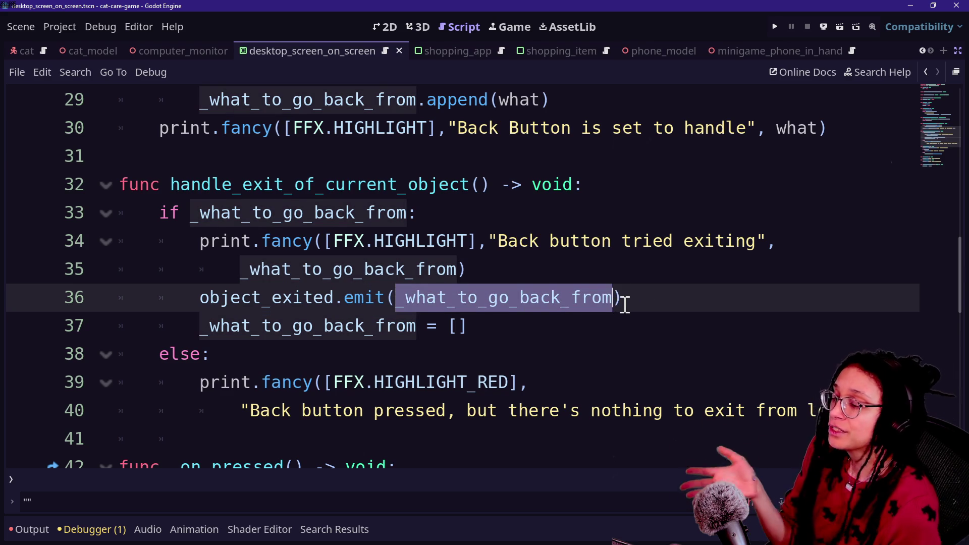
pyautogui.moveTo(387, 299)
pyautogui.mouseDown()
pyautogui.moveTo(407, 321)
pyautogui.moveTo(667, 317)
pyautogui.moveTo(623, 318)
pyautogui.moveTo(600, 298)
pyautogui.mouseUp()
pyautogui.click(518, 347)
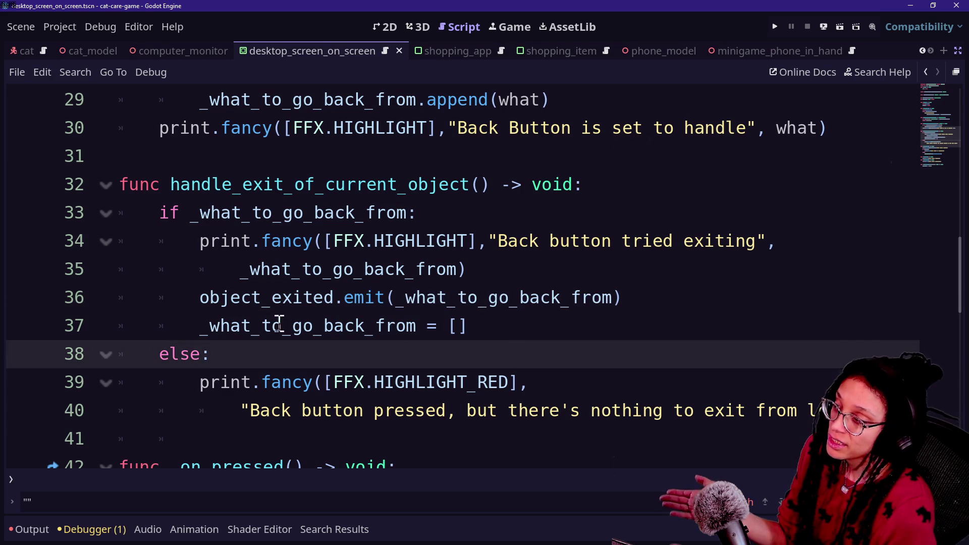
pyautogui.scroll(10, 186, 309)
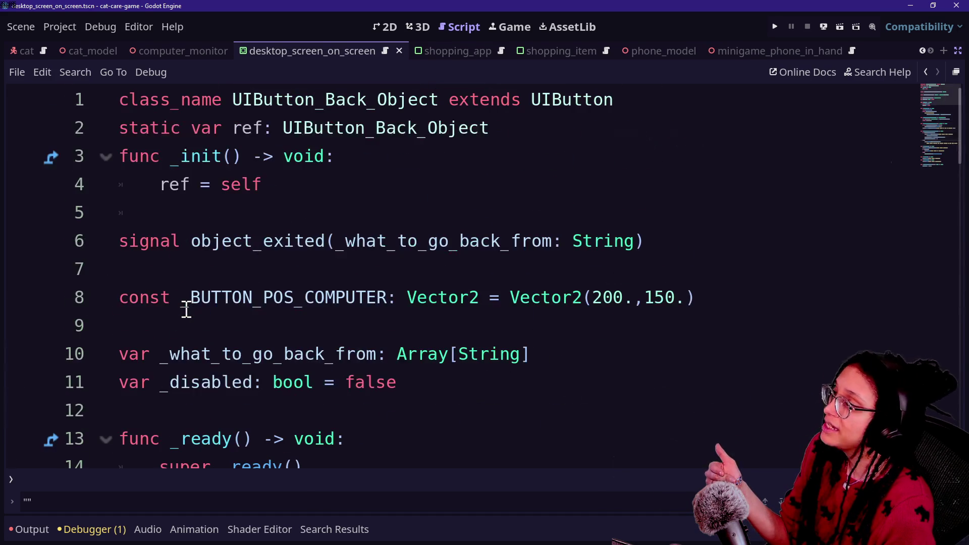
pyautogui.click(337, 240)
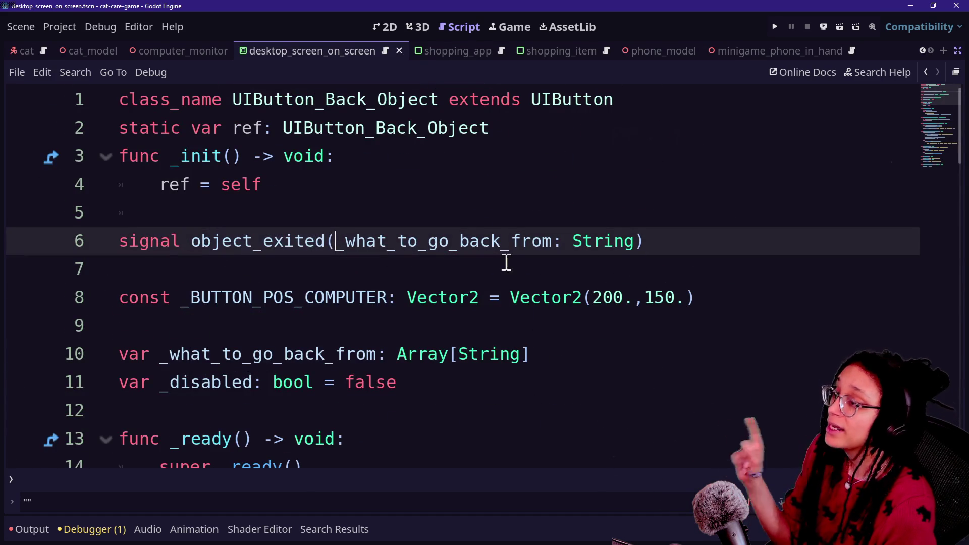
pyautogui.moveTo(554, 241); pyautogui.dragTo(650, 245)
pyautogui.click(652, 247)
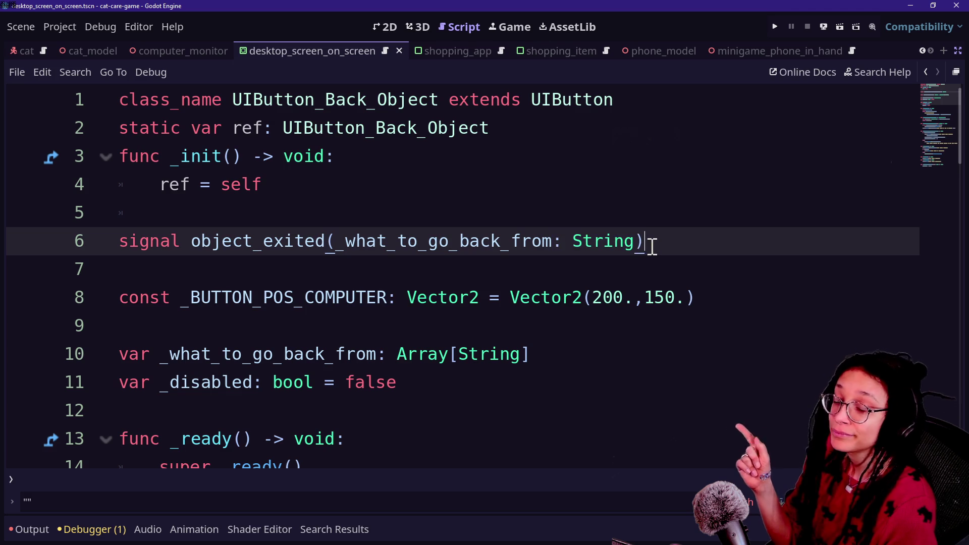
pyautogui.moveTo(335, 243); pyautogui.dragTo(649, 248)
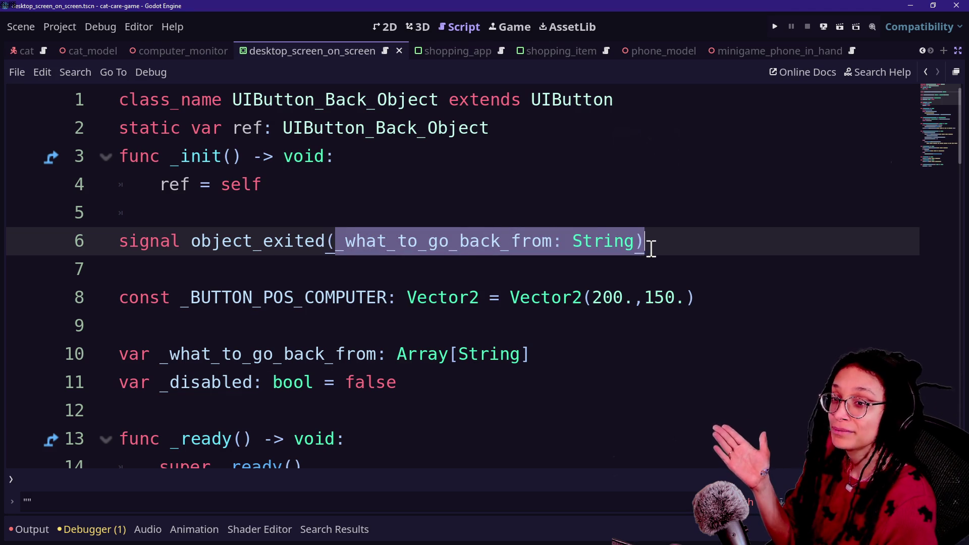
pyautogui.click(649, 248)
pyautogui.moveTo(335, 248)
pyautogui.mouseDown()
pyautogui.moveTo(672, 248)
pyautogui.moveTo(640, 248)
pyautogui.mouseUp()
pyautogui.hotkey('ctrl', 'c')
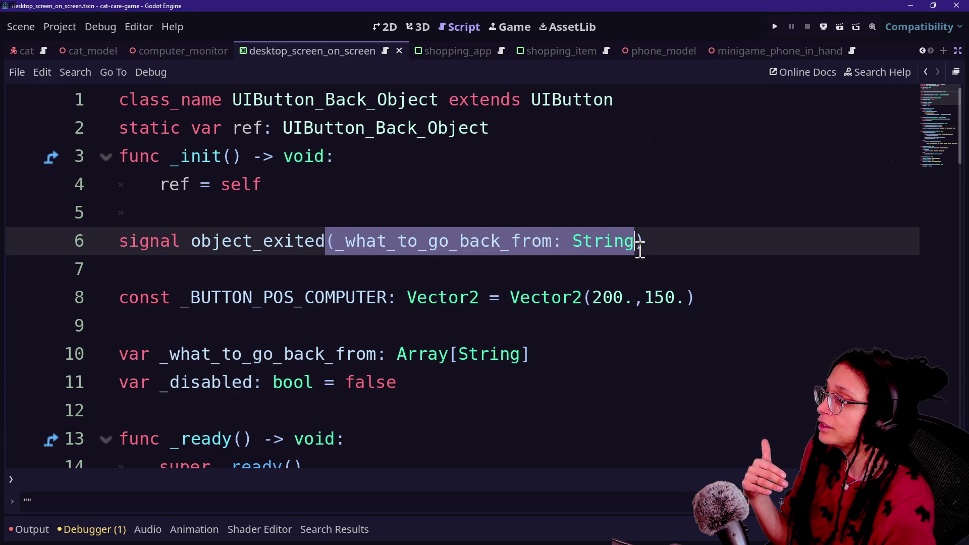
pyautogui.press('BackSpace')
pyautogui.press('Delete')
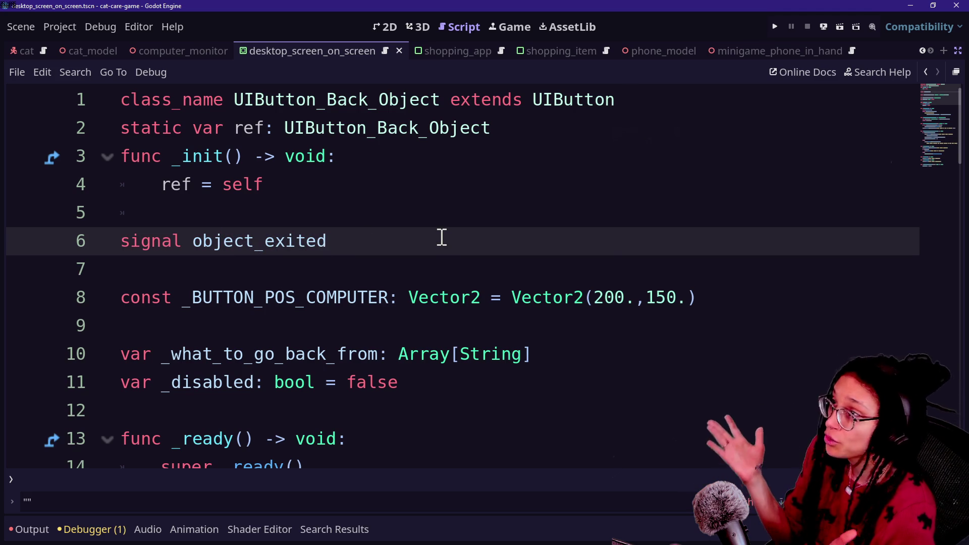
pyautogui.hotkey('ctrl', 'v')
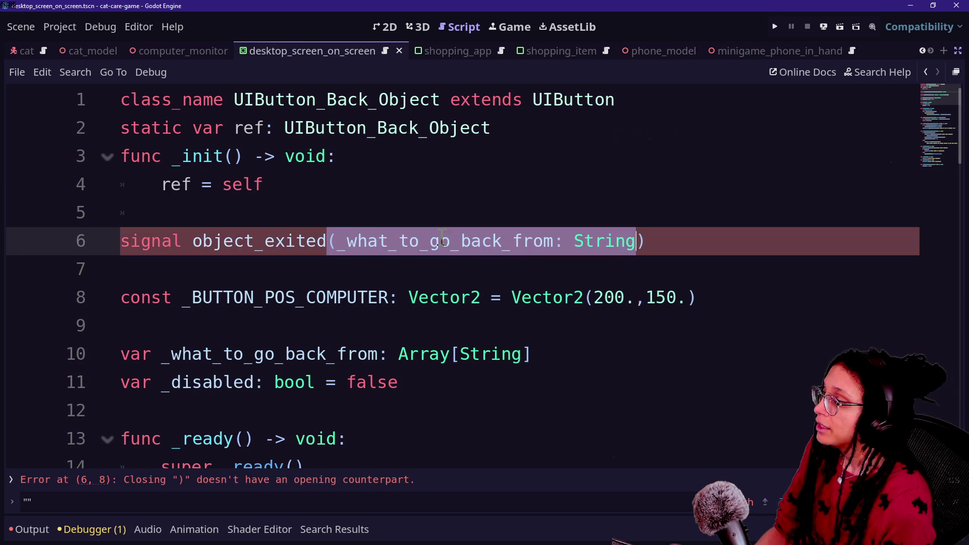
pyautogui.click(293, 252)
pyautogui.moveTo(339, 243)
pyautogui.mouseDown()
pyautogui.moveTo(668, 253)
pyautogui.moveTo(283, 240)
pyautogui.moveTo(533, 245)
pyautogui.mouseUp()
pyautogui.click(630, 247)
pyautogui.click(650, 245)
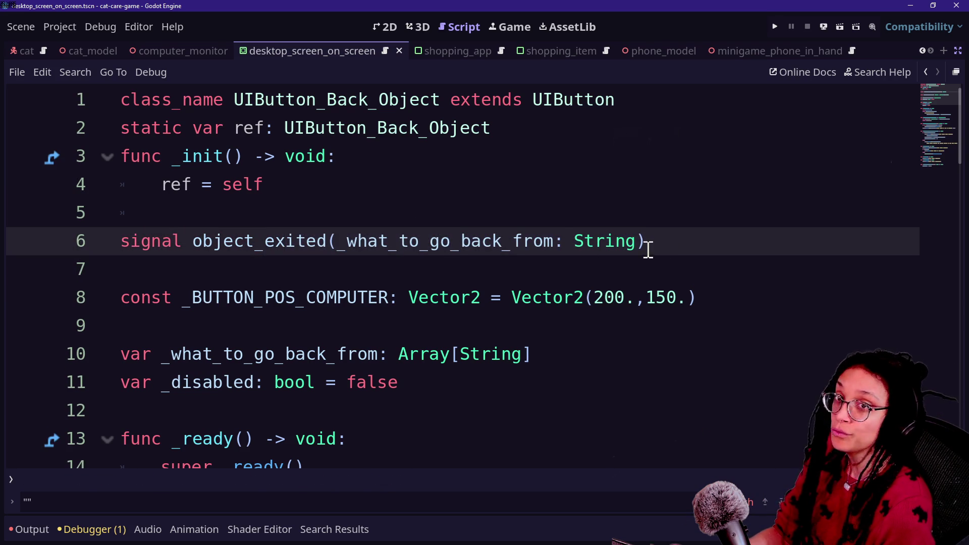
pyautogui.moveTo(329, 242); pyautogui.dragTo(604, 247)
pyautogui.click(604, 248)
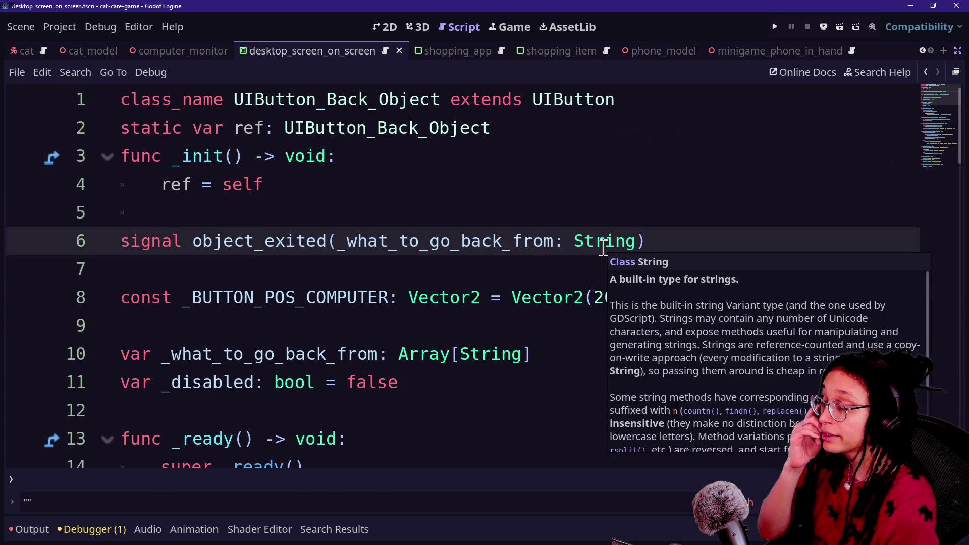
pyautogui.moveTo(636, 241); pyautogui.dragTo(452, 241)
pyautogui.click(452, 241)
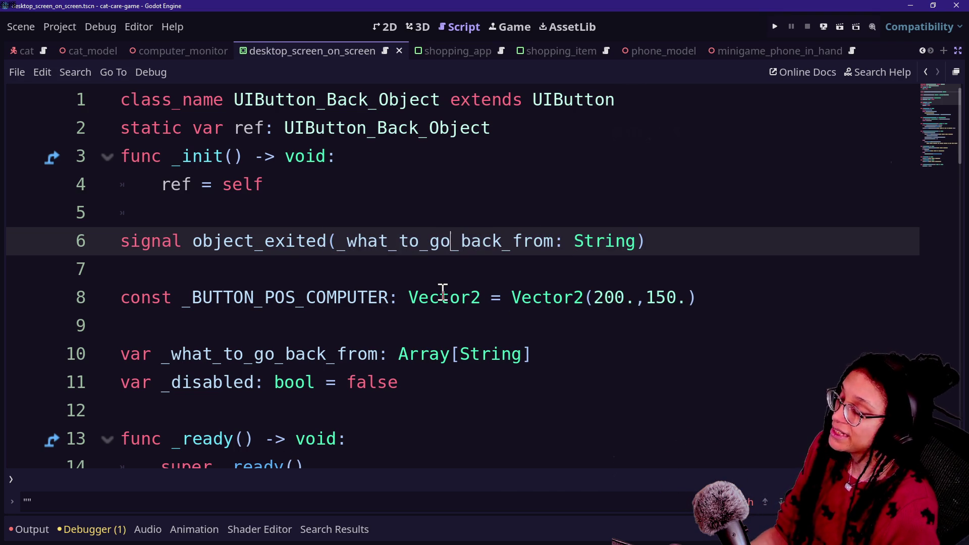
pyautogui.press('Down')
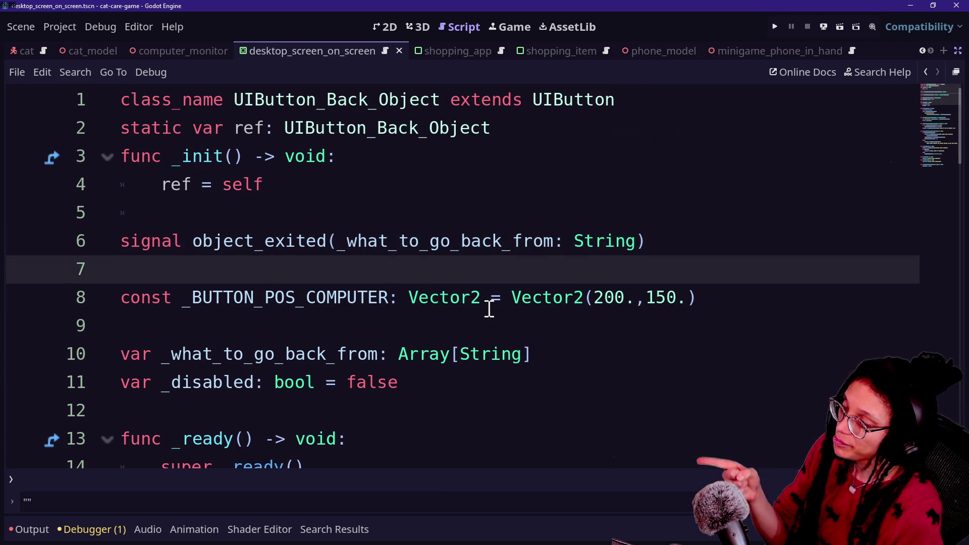
pyautogui.scroll(-8, 489, 309)
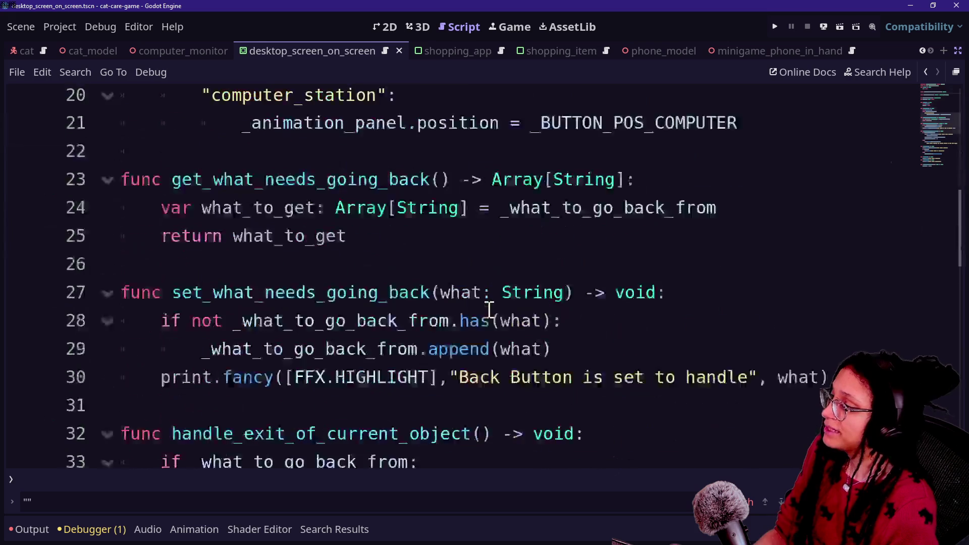
pyautogui.scroll(-2, 489, 309)
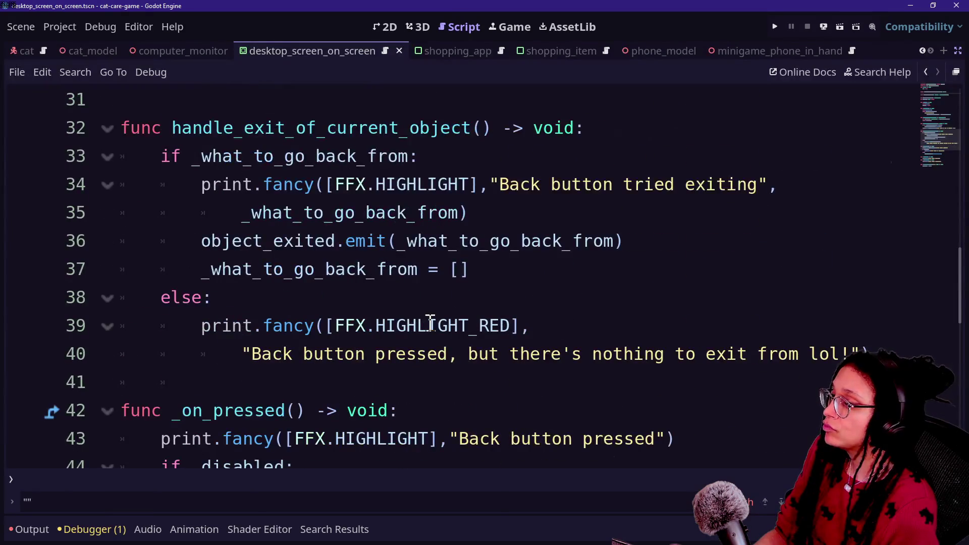
pyautogui.moveTo(258, 237)
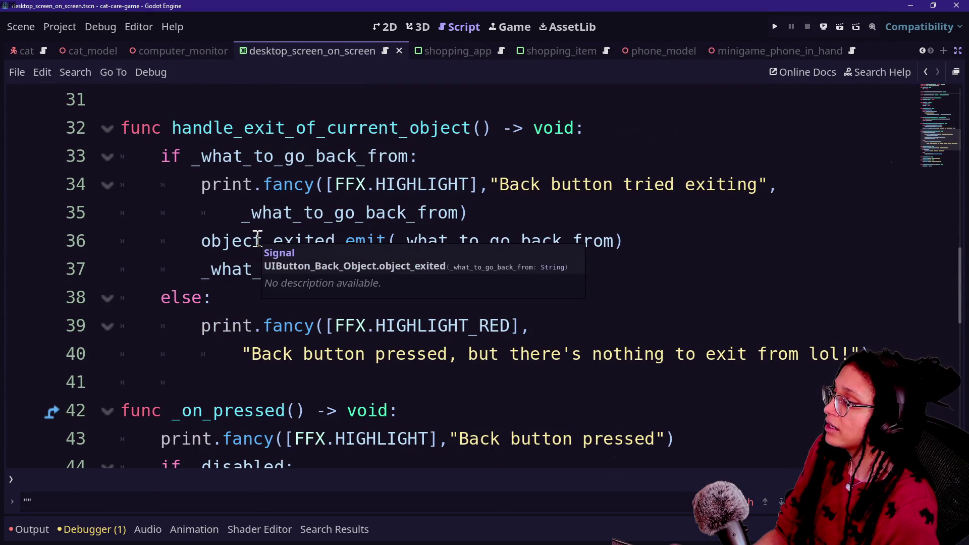
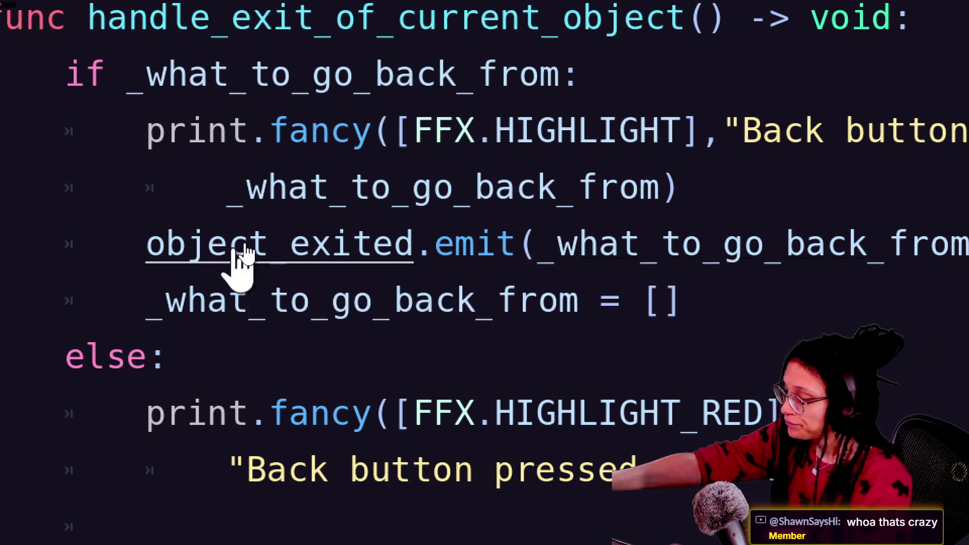
# Step: Inspect the object_exited.emit call on line 36, then start a project-wide Find in Files search
pyautogui.click(334, 213)
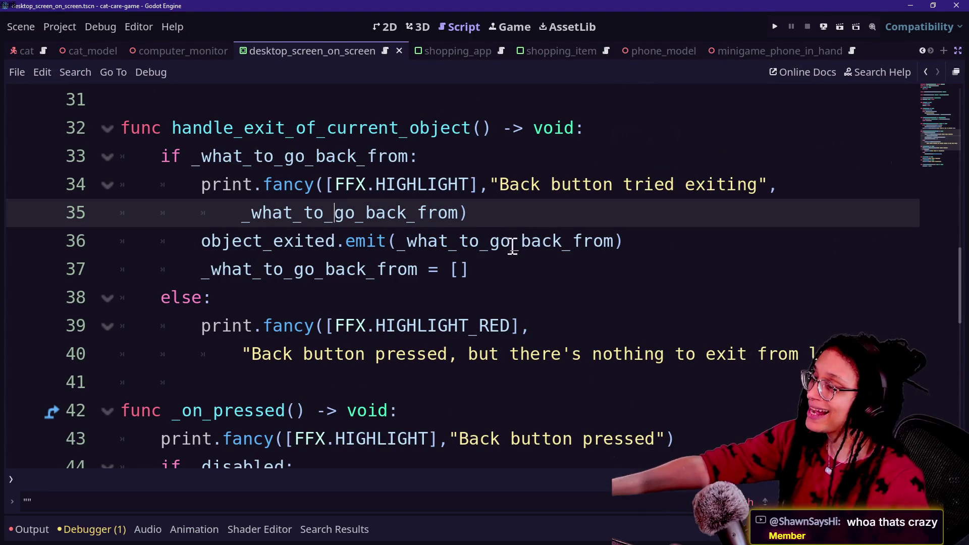
pyautogui.moveTo(420, 243)
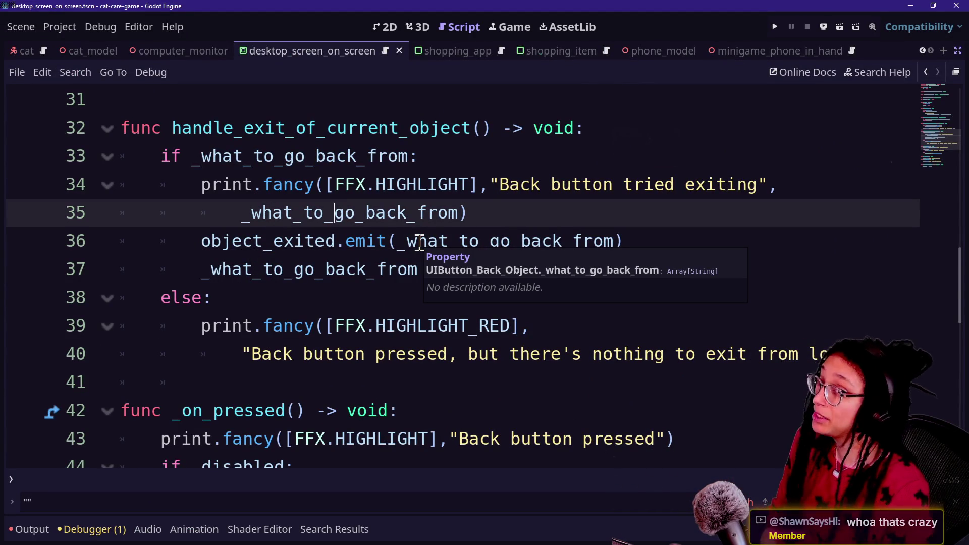
pyautogui.press('Down')
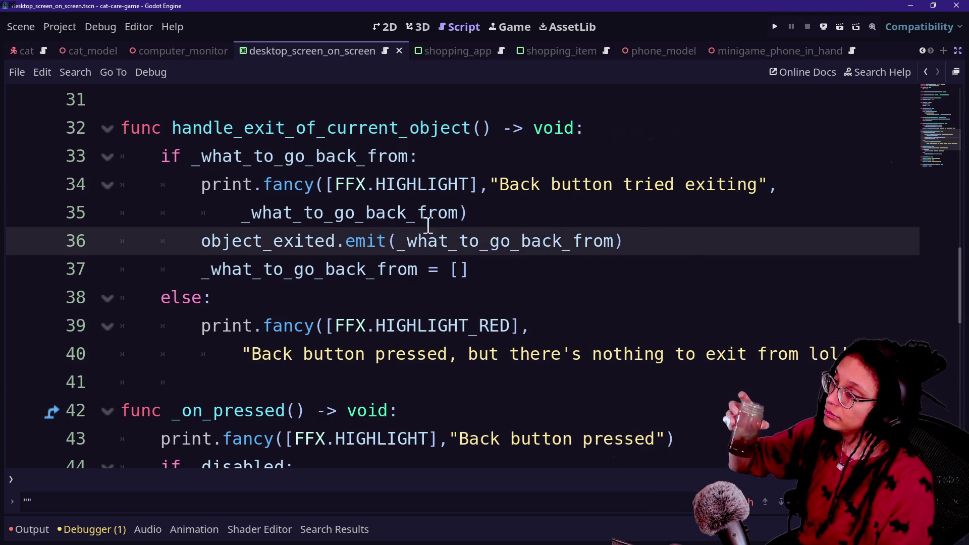
pyautogui.click(571, 243)
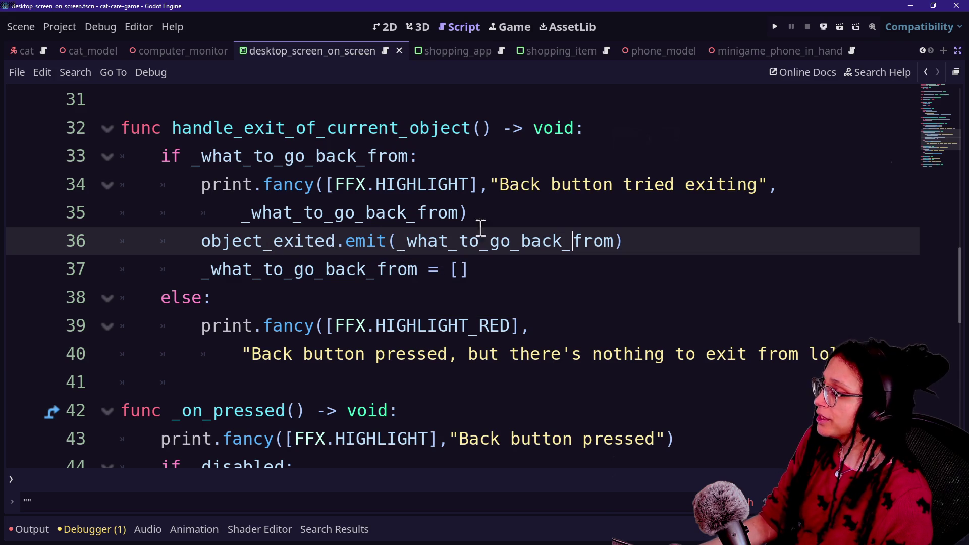
pyautogui.click(449, 241)
pyautogui.moveTo(197, 241); pyautogui.dragTo(396, 241)
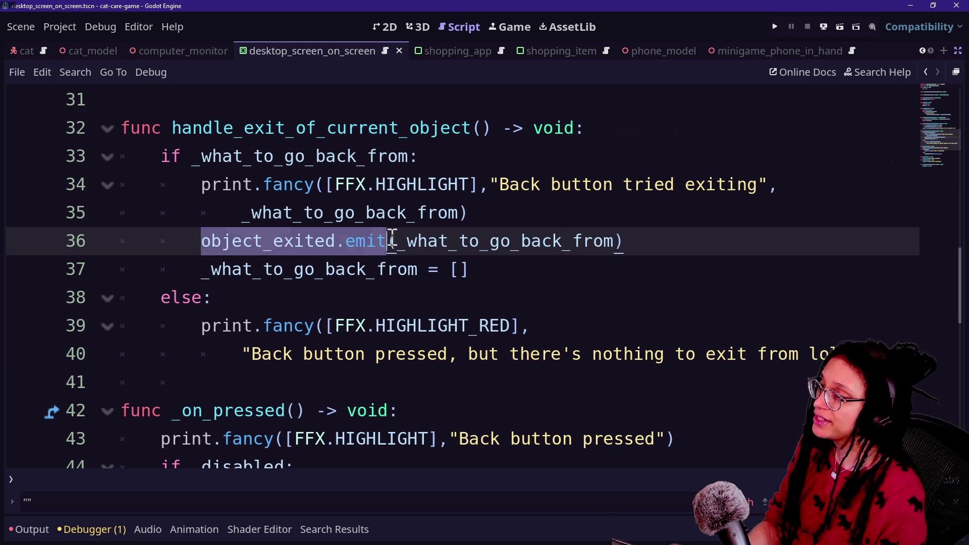
pyautogui.click(396, 241)
pyautogui.hotkey('ctrl', 'shift', 'f')
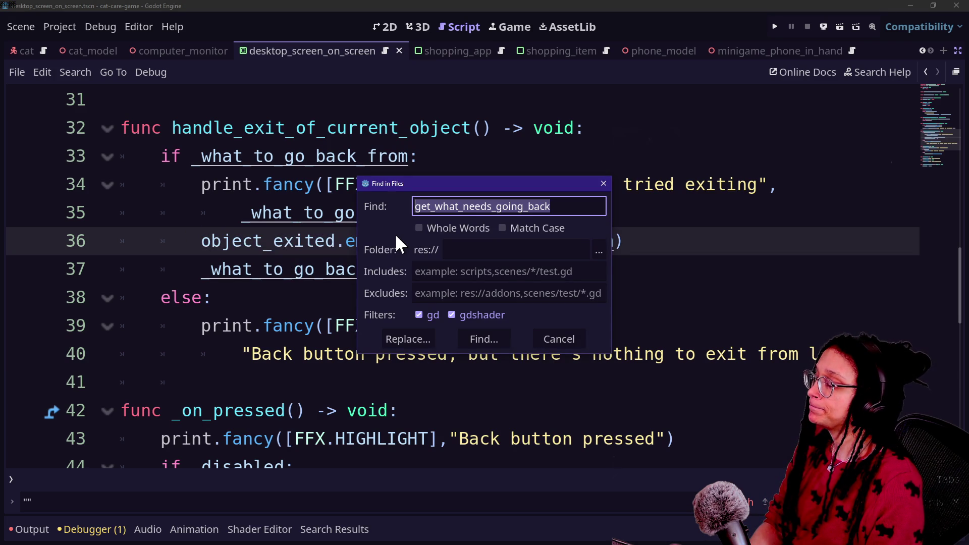
# Step: Search all project files for object_exited.connect and open the match in selectable_area_object.gd
pyautogui.write('object_exited.connect')
pyautogui.press('Return')
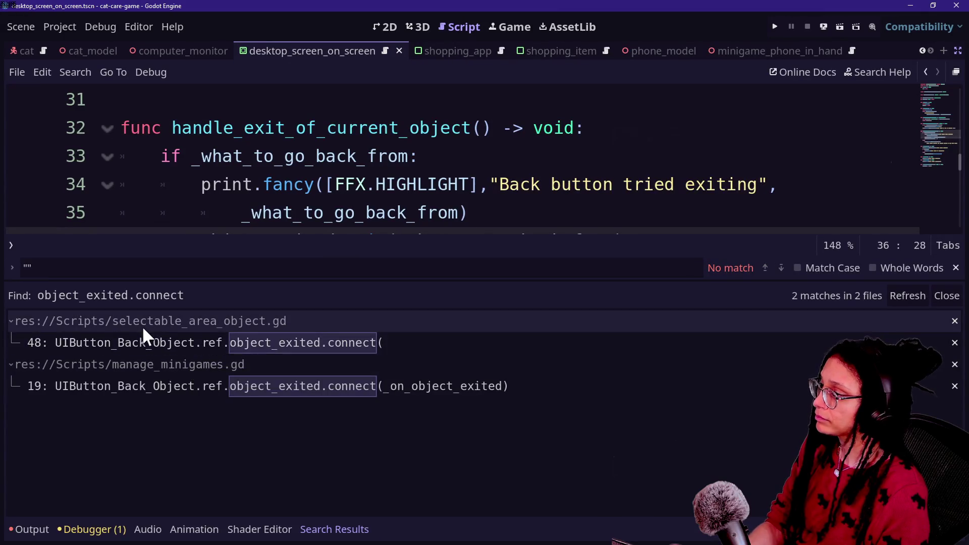
pyautogui.click(249, 337)
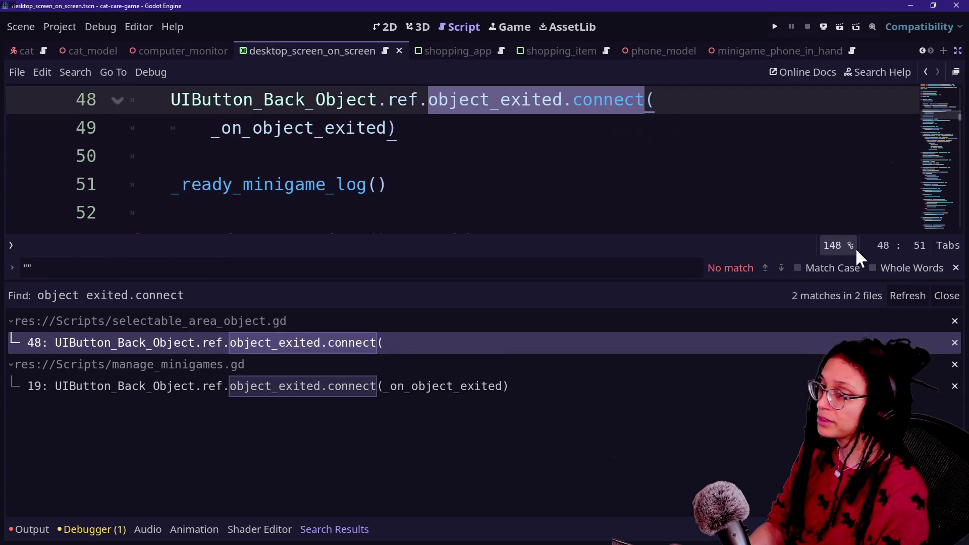
# Step: Collapse the bottom panel and jump to the _on_object_exited handler's definition
pyautogui.click(585, 171)
pyautogui.hotkey('alt', 'o')
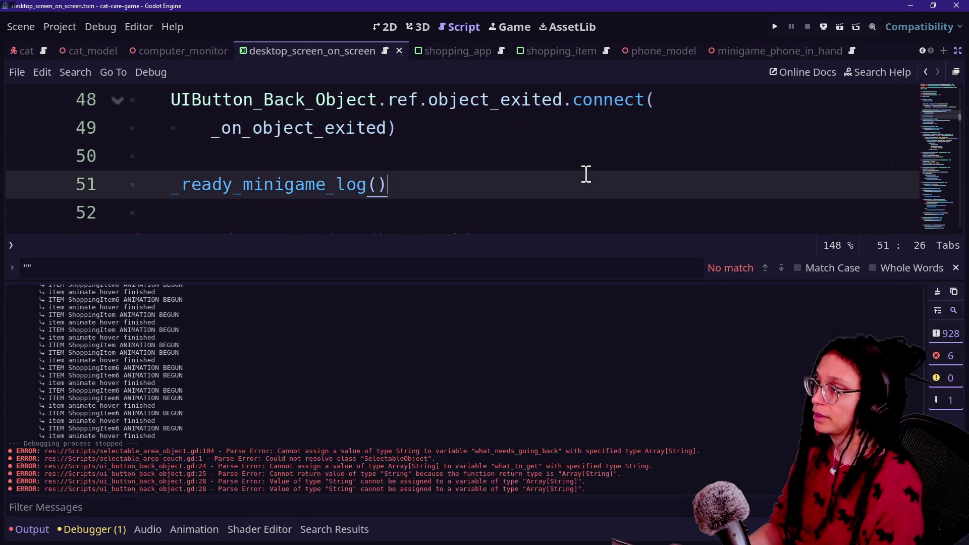
pyautogui.hotkey('alt', 'o')
pyautogui.scroll(1, 542, 215)
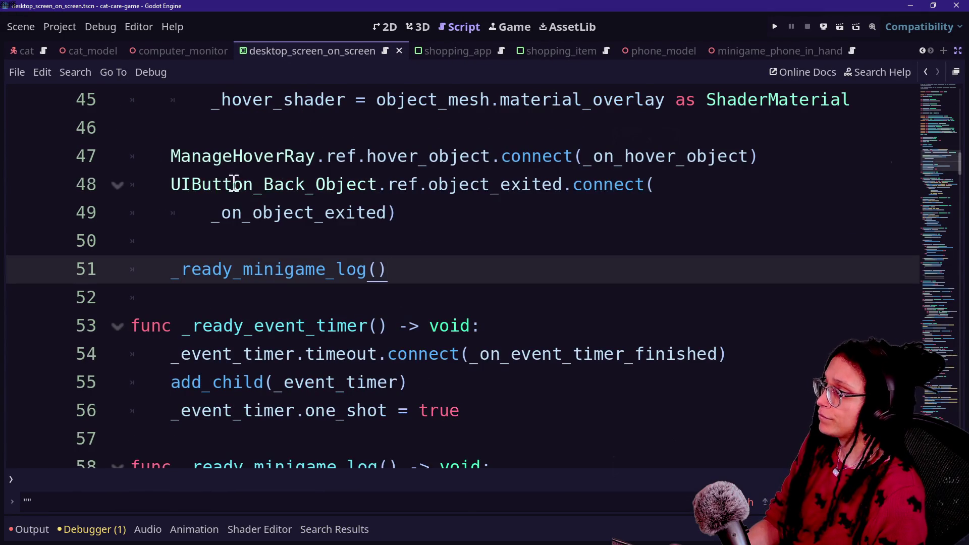
pyautogui.click(216, 212)
pyautogui.click(318, 212)
pyautogui.keyDown('ctrl'); pyautogui.click(313, 215); pyautogui.keyUp('ctrl')
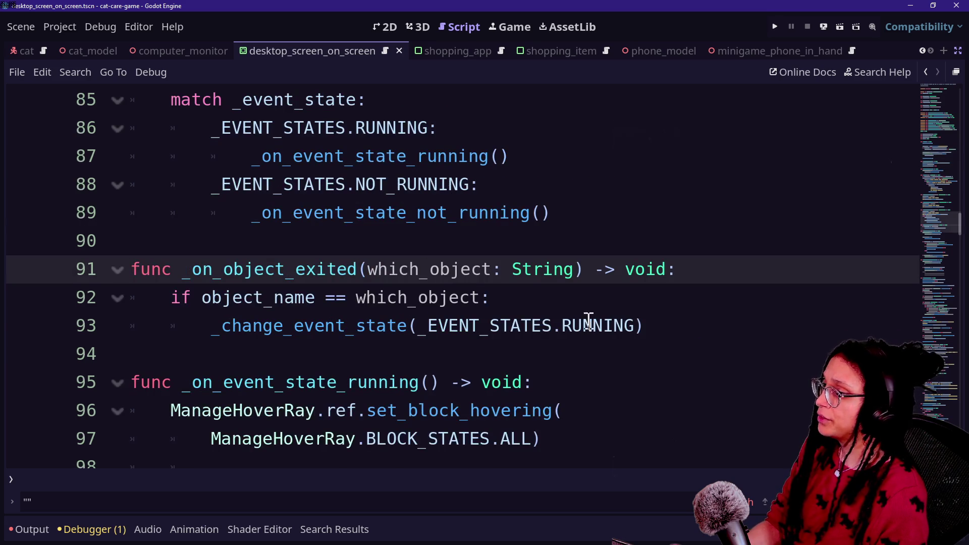
# Step: Examine the _on_object_exited(which_object: String) signature on line 91
pyautogui.moveTo(374, 269)
pyautogui.mouseDown()
pyautogui.moveTo(586, 266)
pyautogui.moveTo(353, 294)
pyautogui.mouseUp()
pyautogui.moveTo(563, 269); pyautogui.dragTo(498, 257)
pyautogui.click(499, 258)
pyautogui.moveTo(375, 268)
pyautogui.mouseDown()
pyautogui.moveTo(600, 244)
pyautogui.moveTo(577, 266)
pyautogui.moveTo(404, 268)
pyautogui.moveTo(365, 280)
pyautogui.mouseUp()
pyautogui.click(577, 266)
pyautogui.click(217, 268)
pyautogui.moveTo(161, 269); pyautogui.dragTo(554, 256)
pyautogui.moveTo(326, 268); pyautogui.dragTo(622, 260)
pyautogui.click(623, 260)
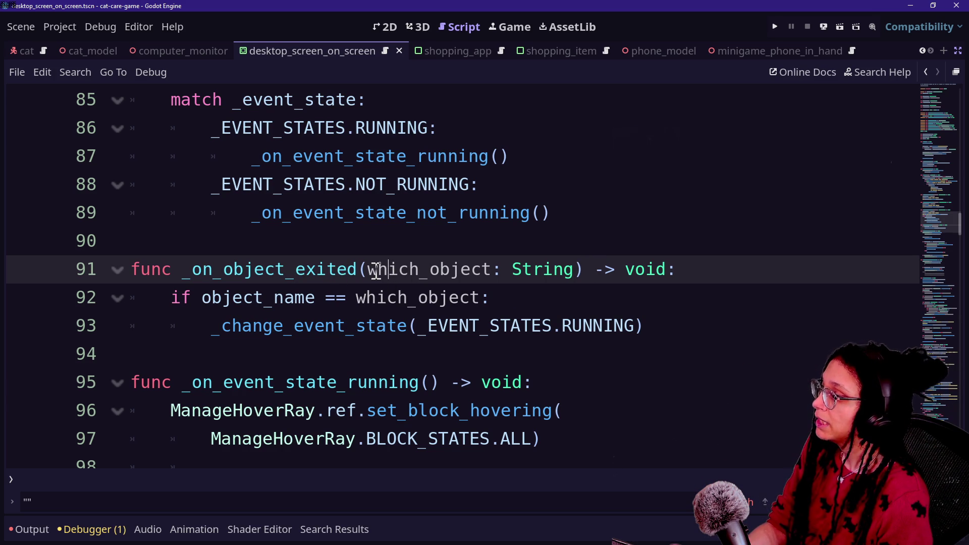
pyautogui.moveTo(244, 270); pyautogui.dragTo(454, 270)
pyautogui.click(456, 265)
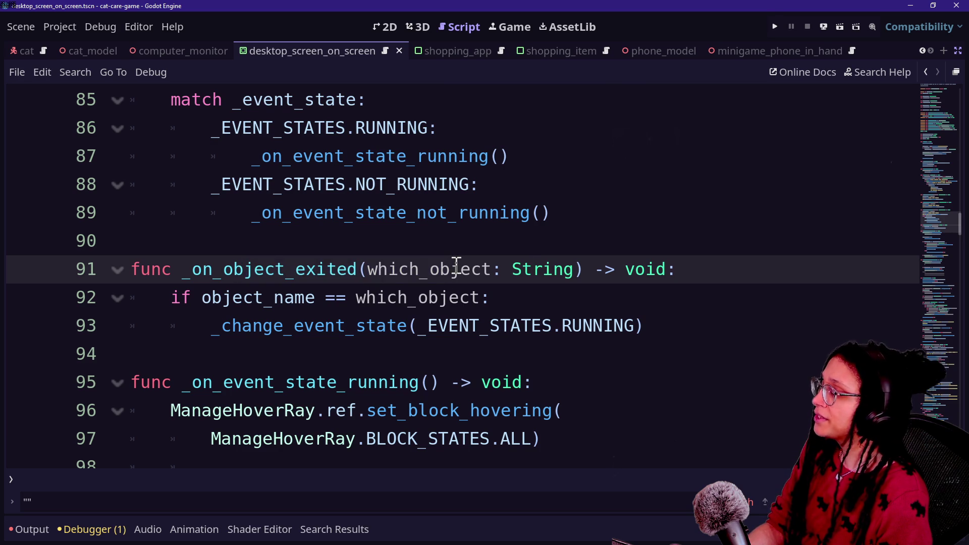
# Step: Change the which_object parameter type from String to Array[String]
pyautogui.click(511, 269)
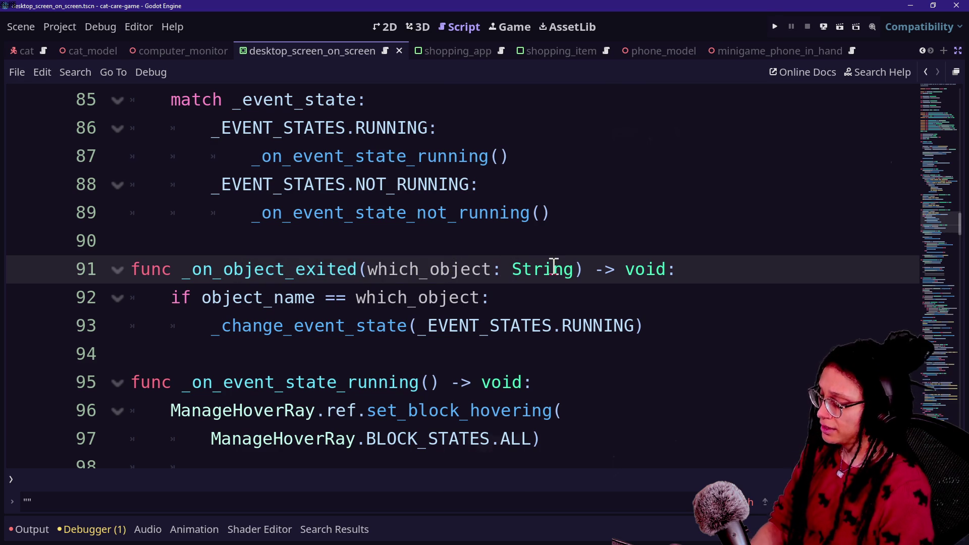
pyautogui.press('capslock')
pyautogui.press('capslock')
pyautogui.write('Array[')
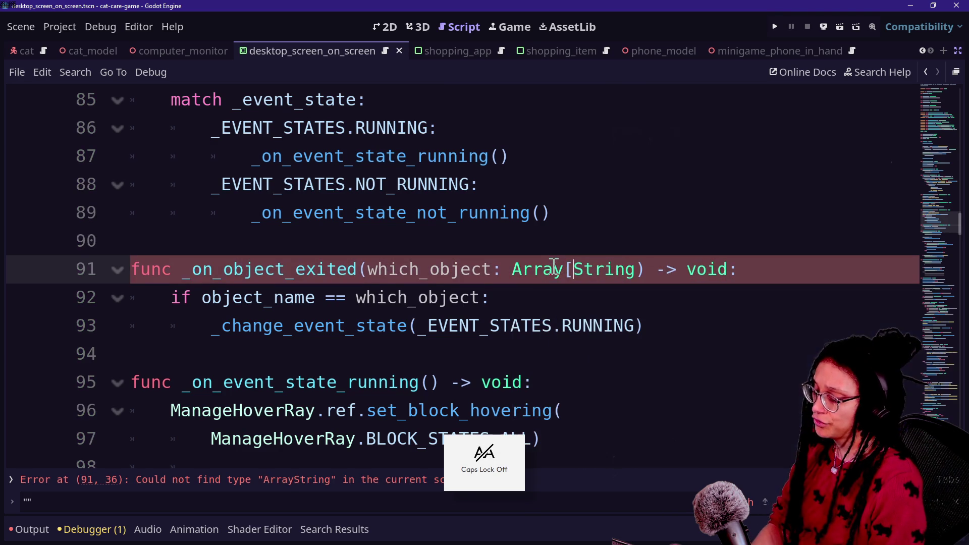
pyautogui.click(637, 269)
pyautogui.write(']')
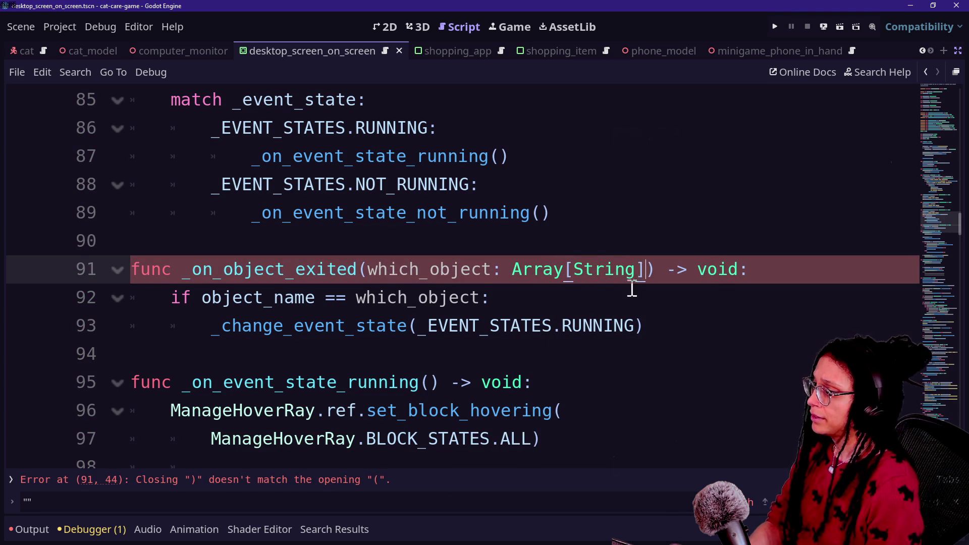
# Step: Add an 'if which_object.has(object_name):' check and delete the old object_name == which_object line
pyautogui.click(366, 326)
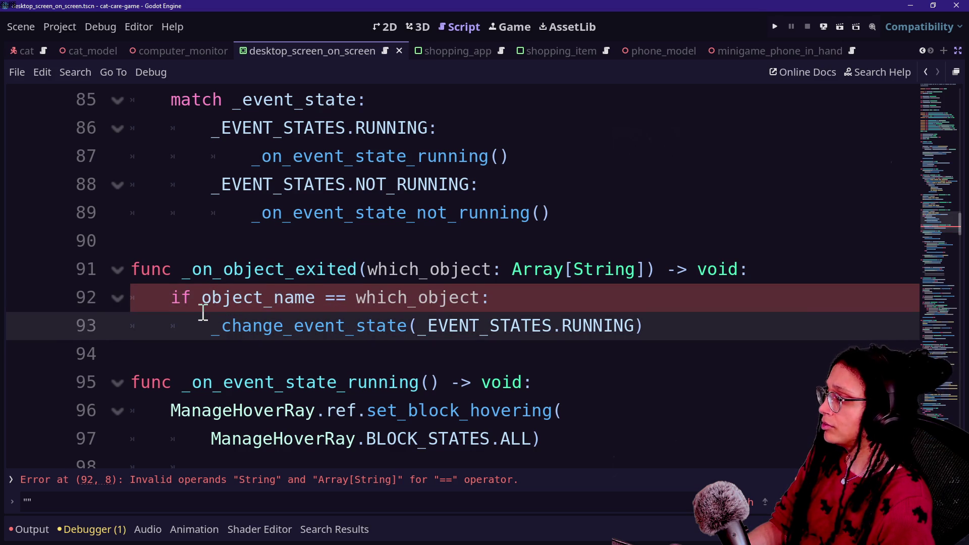
pyautogui.click(798, 271)
pyautogui.press('Return')
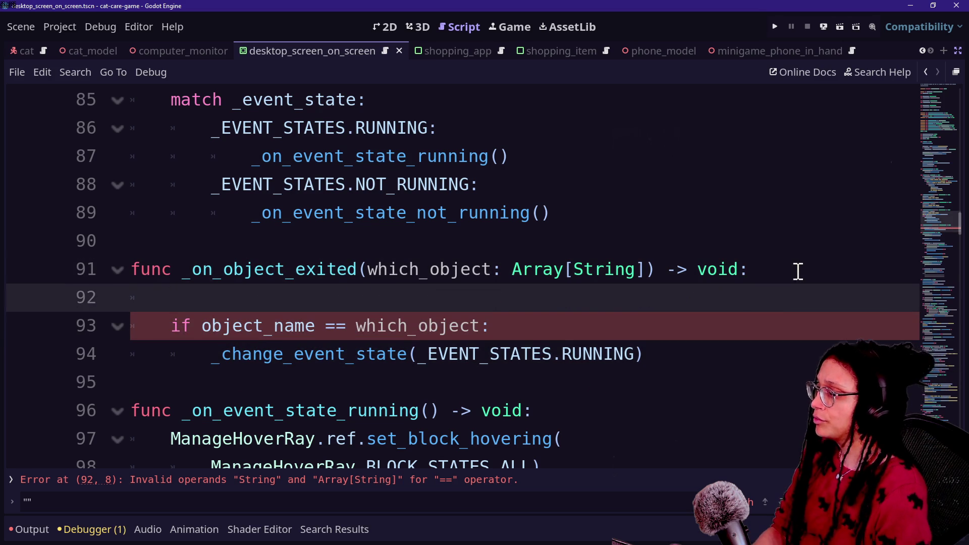
pyautogui.write('ifwhich)o')
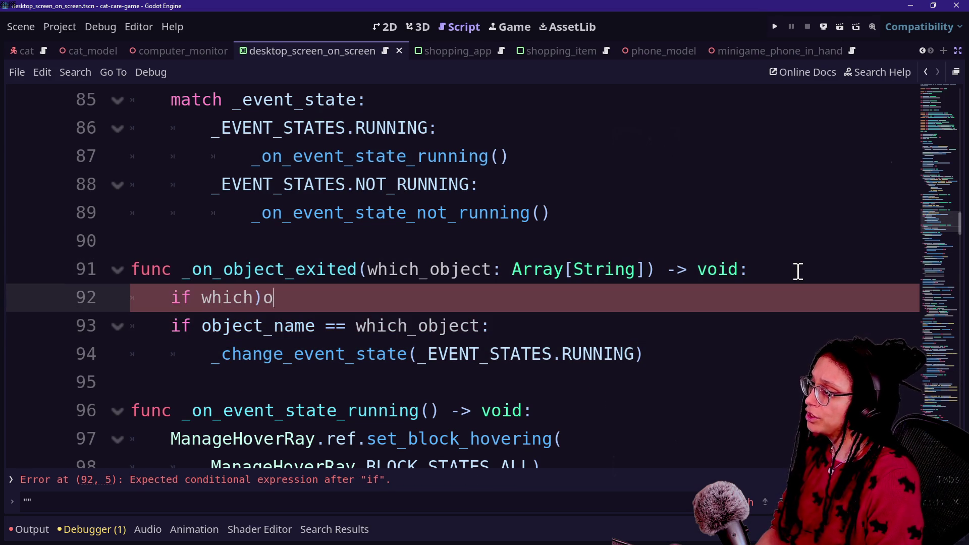
pyautogui.press('BackSpace')
pyautogui.write('keas(obje')
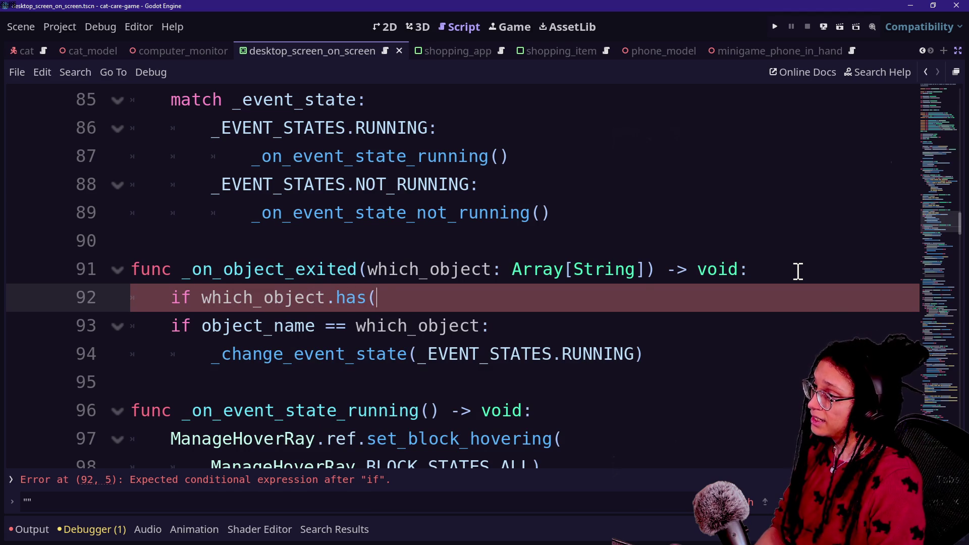
pyautogui.write('name)')
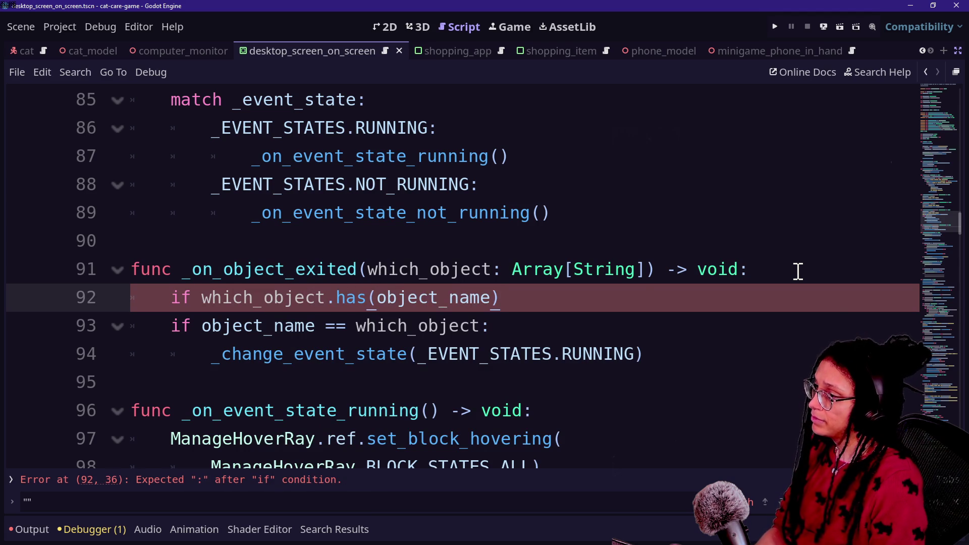
pyautogui.moveTo(552, 326); pyautogui.dragTo(571, 304)
pyautogui.press('BackSpace')
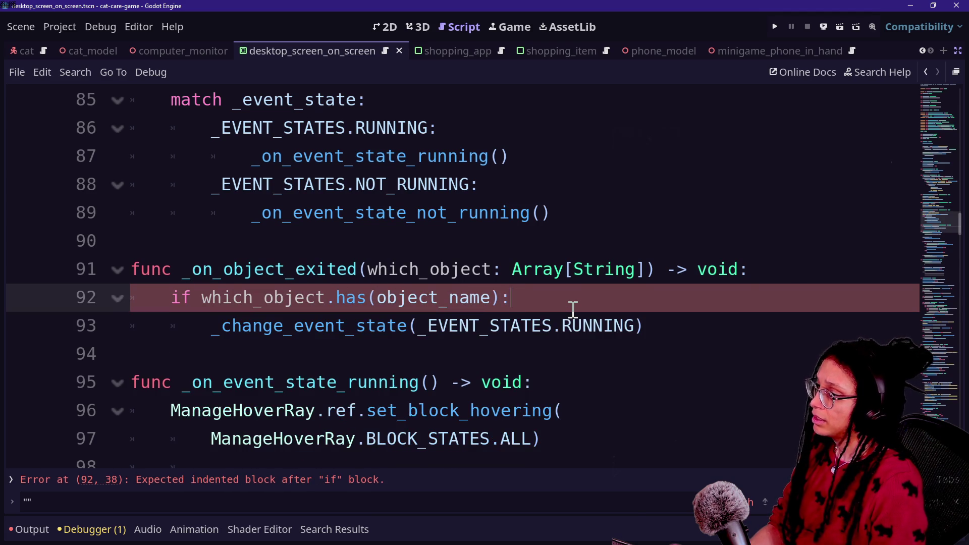
# Step: Review the _change_event_state RUNNING call on line 93, save the script, and reopen the search results
pyautogui.moveTo(210, 326)
pyautogui.mouseDown()
pyautogui.moveTo(644, 326)
pyautogui.moveTo(424, 325)
pyautogui.moveTo(656, 348)
pyautogui.mouseUp()
pyautogui.click(201, 331)
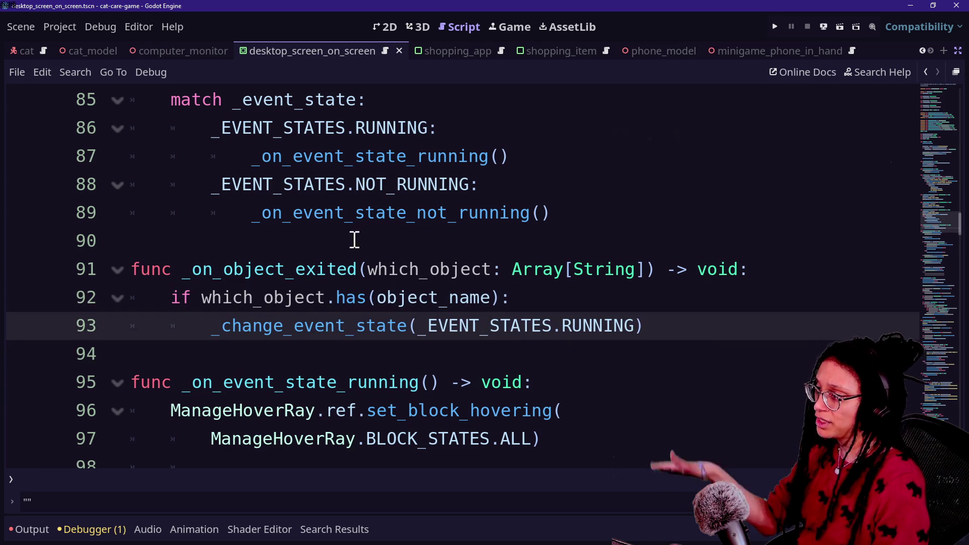
pyautogui.moveTo(303, 333); pyautogui.dragTo(656, 316)
pyautogui.click(450, 325)
pyautogui.click(651, 326)
pyautogui.hotkey('ctrl', 's')
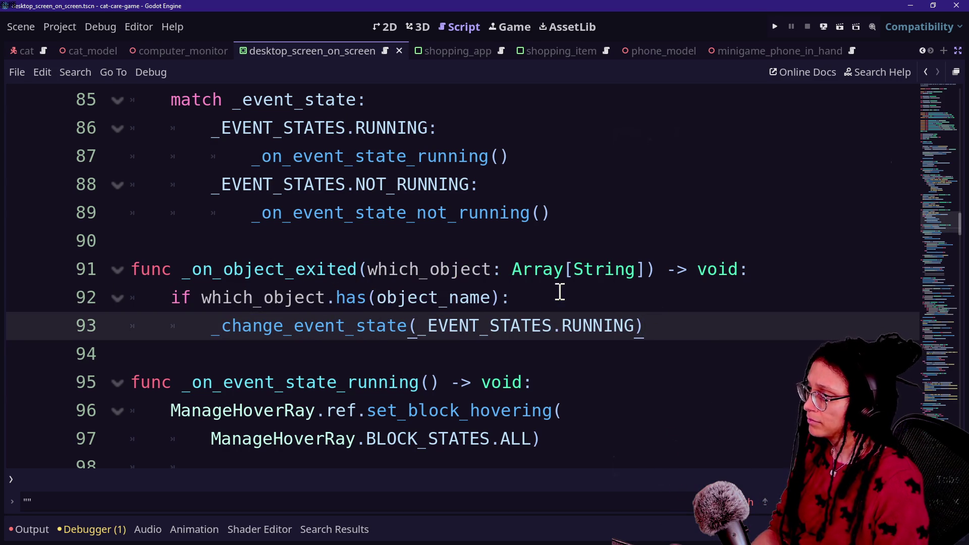
pyautogui.click(365, 531)
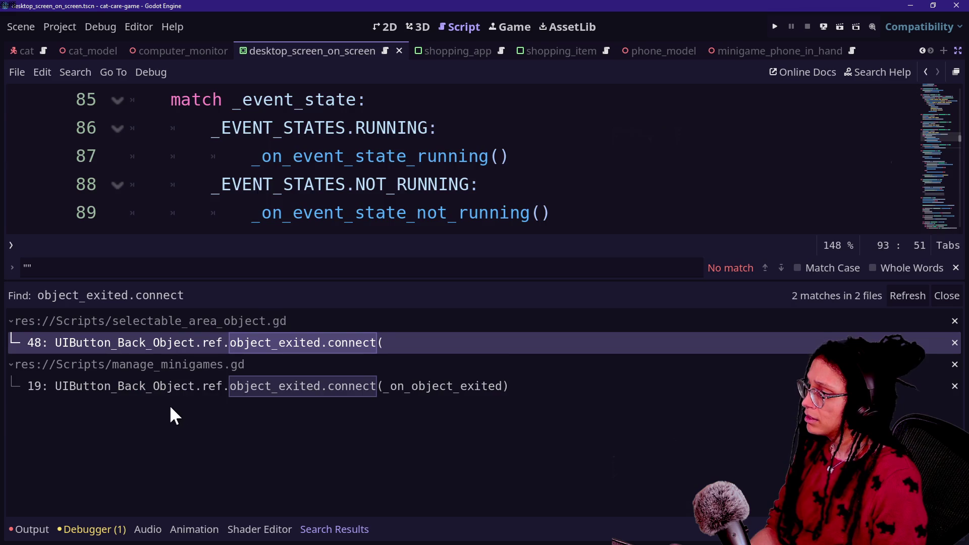
# Step: Open the line-19 match in manage_minigames.gd and jump to its _on_object_exited definition
pyautogui.click(174, 390)
pyautogui.click(366, 231)
pyautogui.hotkey('ctrl', 'j')
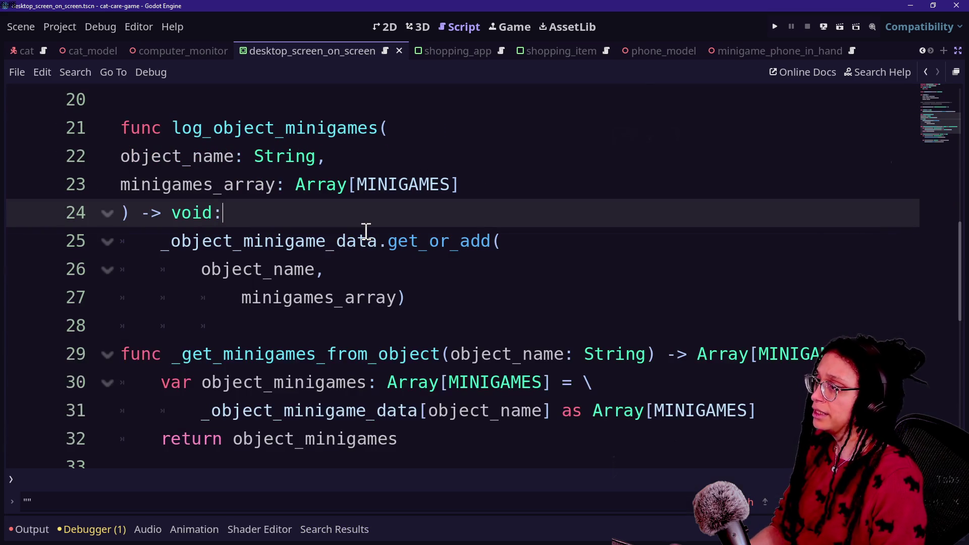
pyautogui.scroll(-1, 476, 306)
pyautogui.scroll(5, 476, 306)
pyautogui.press('Escape')
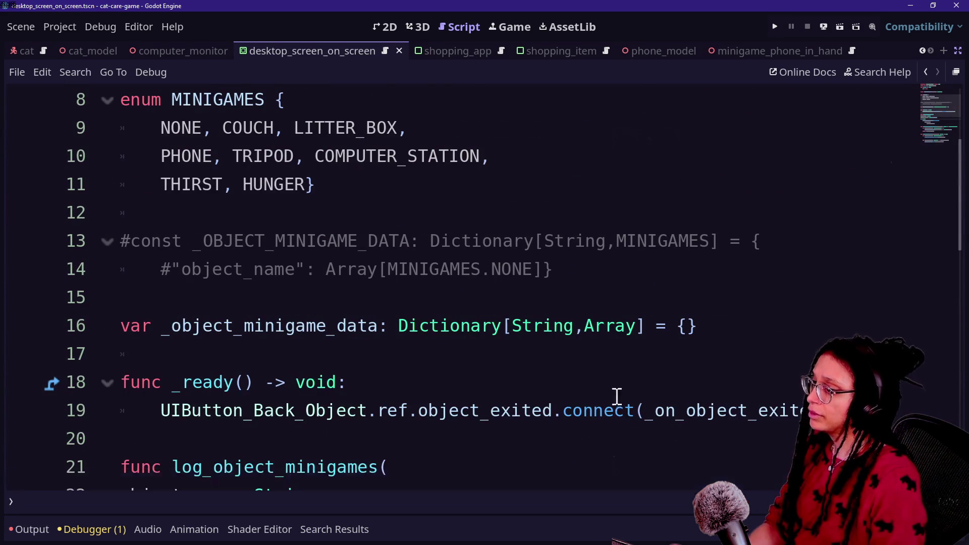
pyautogui.click(719, 411)
pyautogui.keyDown('ctrl'); pyautogui.click(714, 413); pyautogui.keyUp('ctrl')
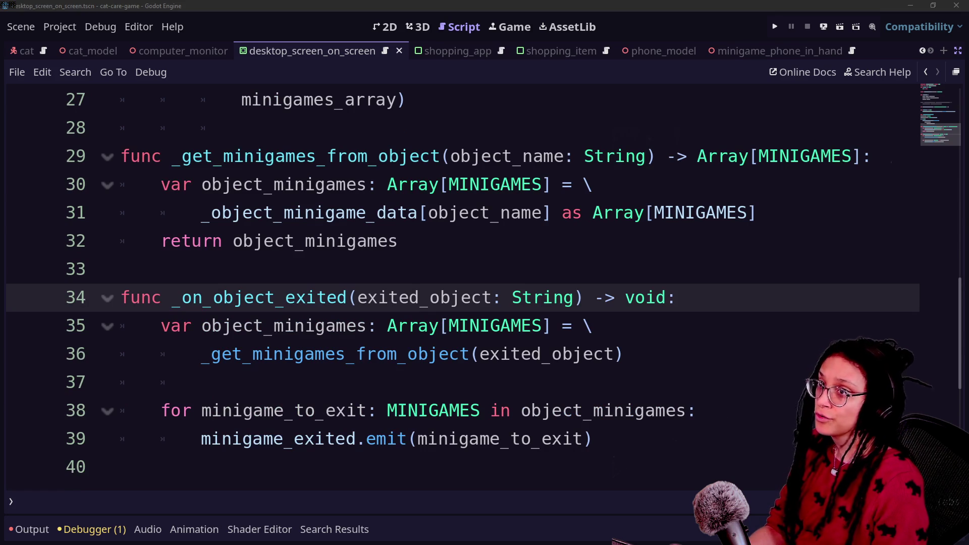
# Step: Change the exited_object parameter type on line 34 to Array[String]
pyautogui.click(514, 298)
pyautogui.write('Arrayp')
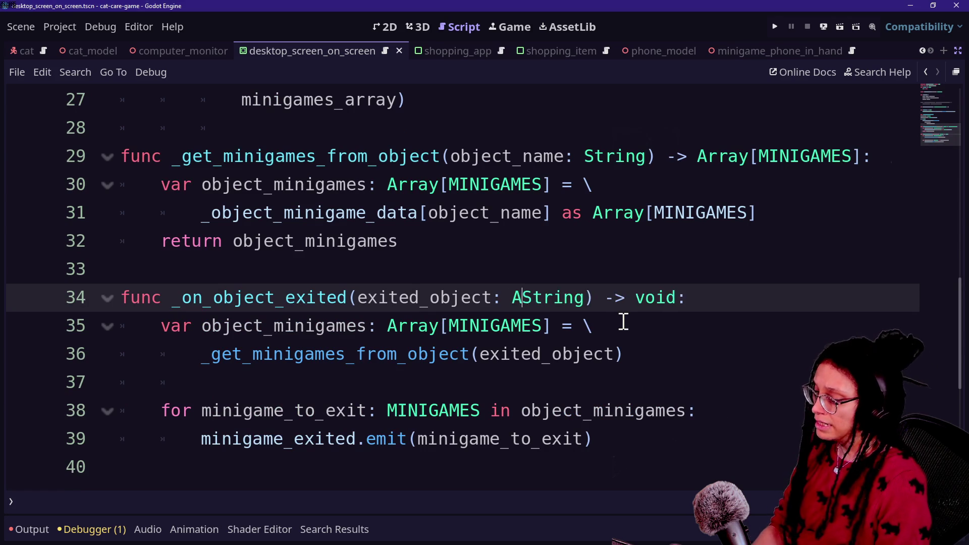
pyautogui.press('BackSpace')
pyautogui.write('[')
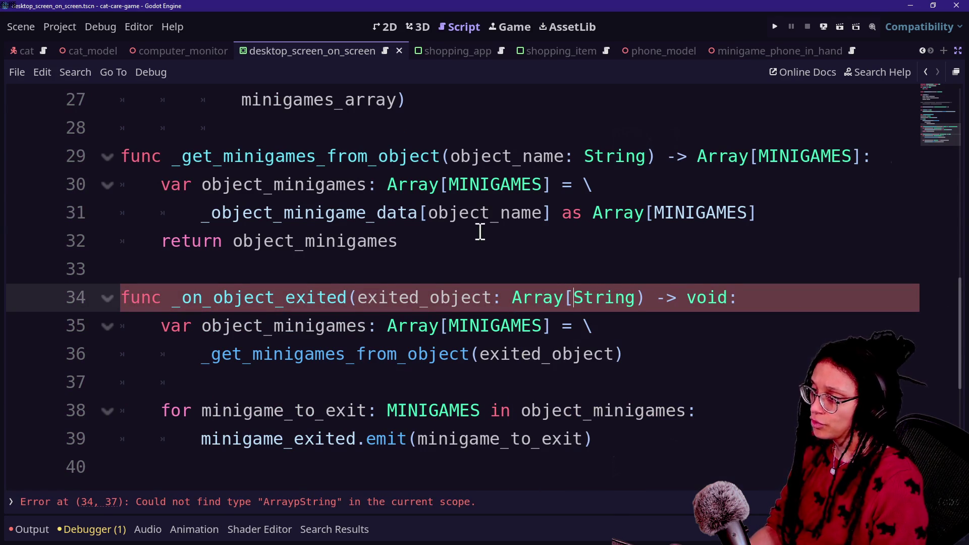
pyautogui.write(']')
pyautogui.click(317, 301)
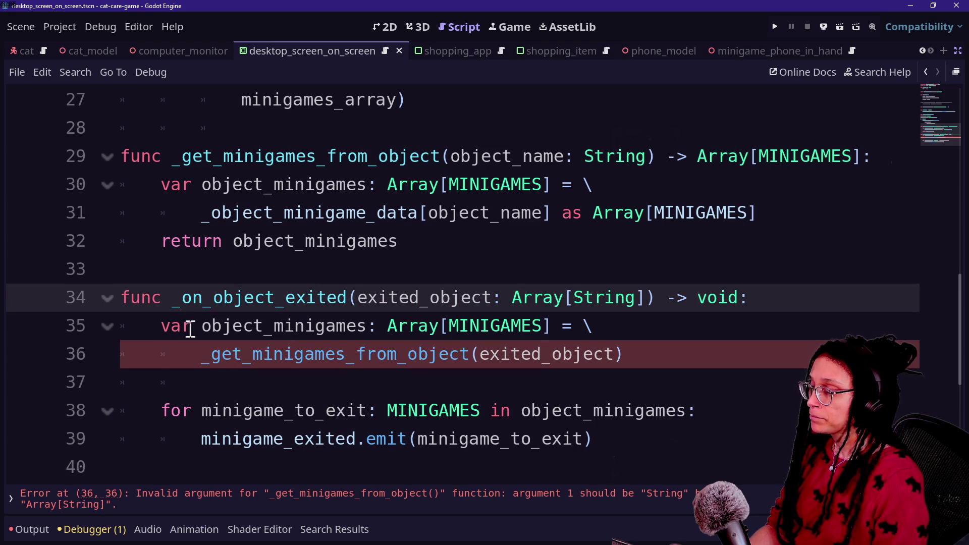
# Step: Review where object_exited is connected and the _get_minigames_from_object call on line 36
pyautogui.click(308, 530)
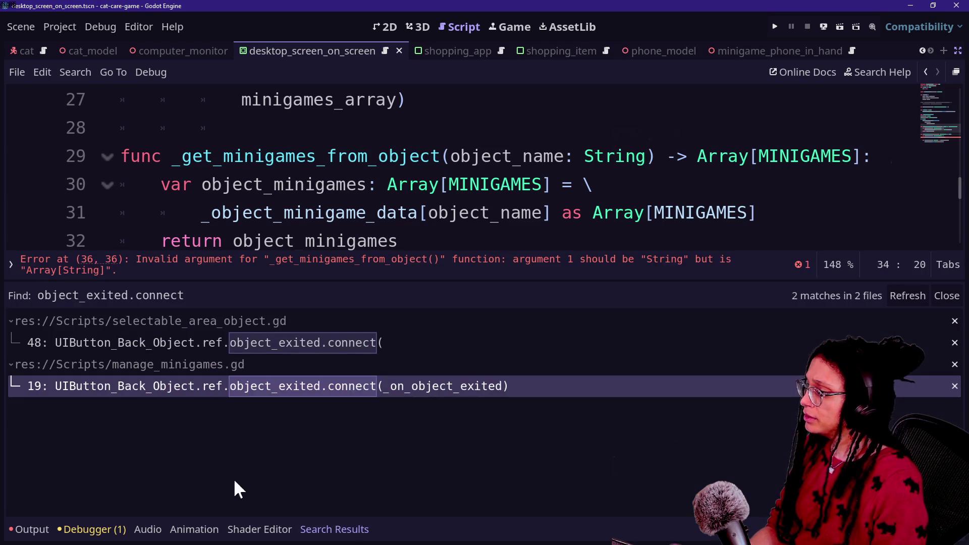
pyautogui.click(357, 528)
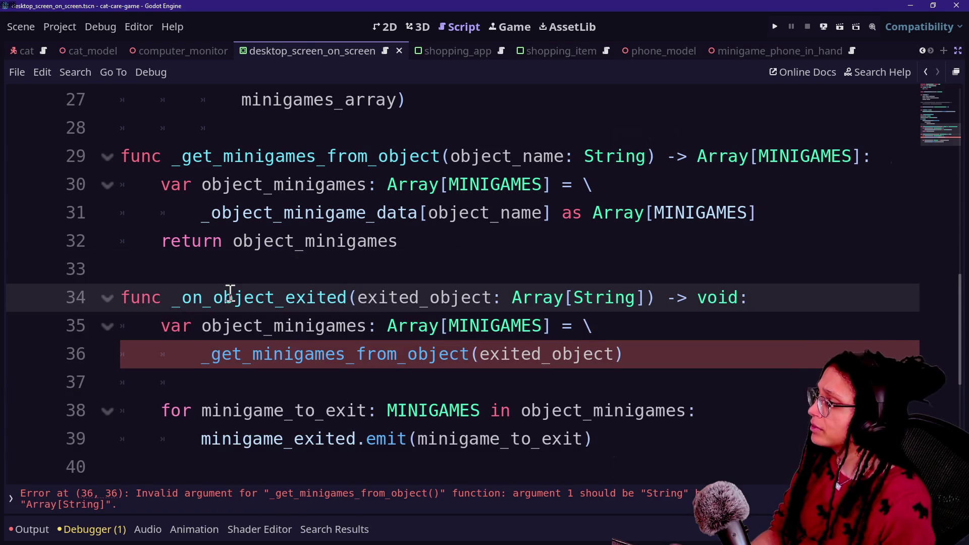
pyautogui.click(551, 327)
pyautogui.moveTo(219, 369); pyautogui.dragTo(586, 353)
pyautogui.moveTo(645, 350); pyautogui.dragTo(629, 333)
pyautogui.click(628, 333)
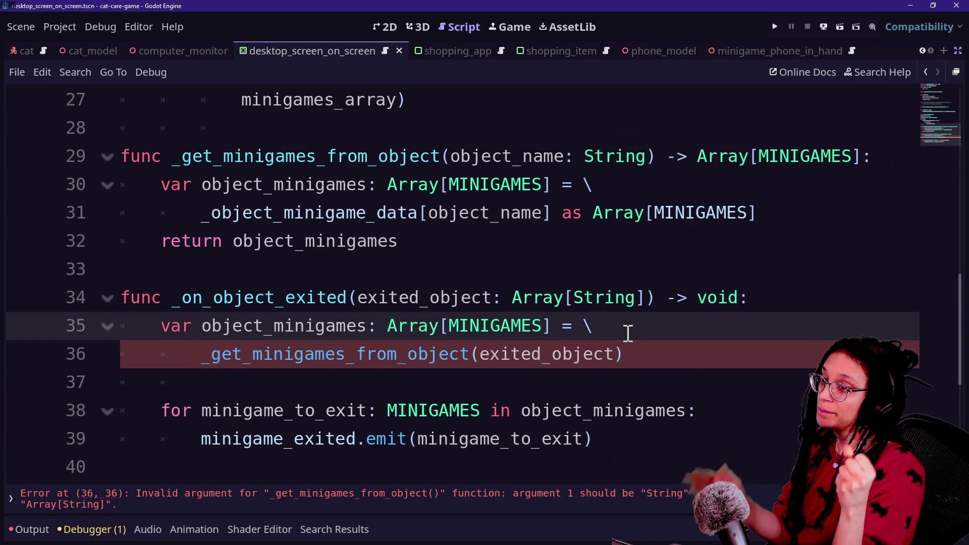
pyautogui.click(644, 353)
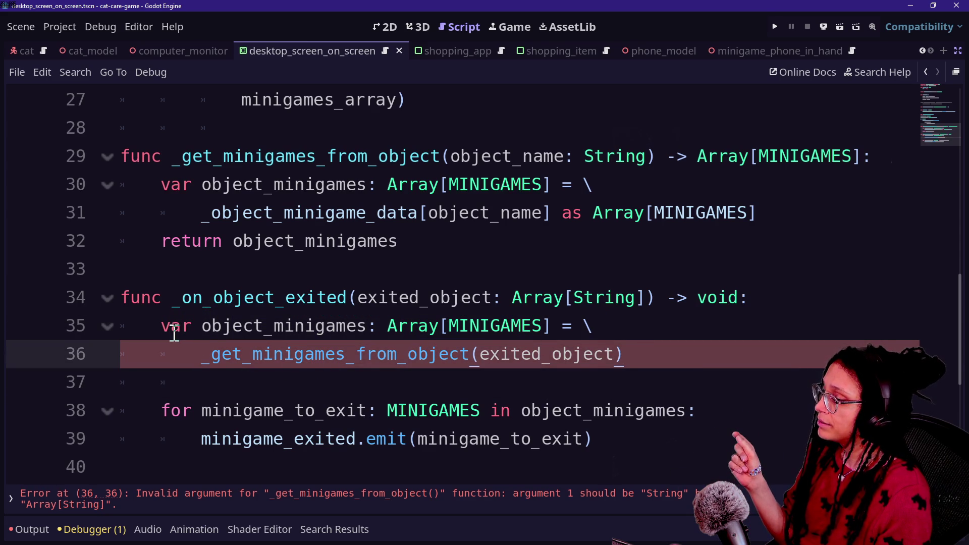
# Step: Rename exited_object to exited_objects in the line-34 parameter and the line-36 argument
pyautogui.click(499, 298)
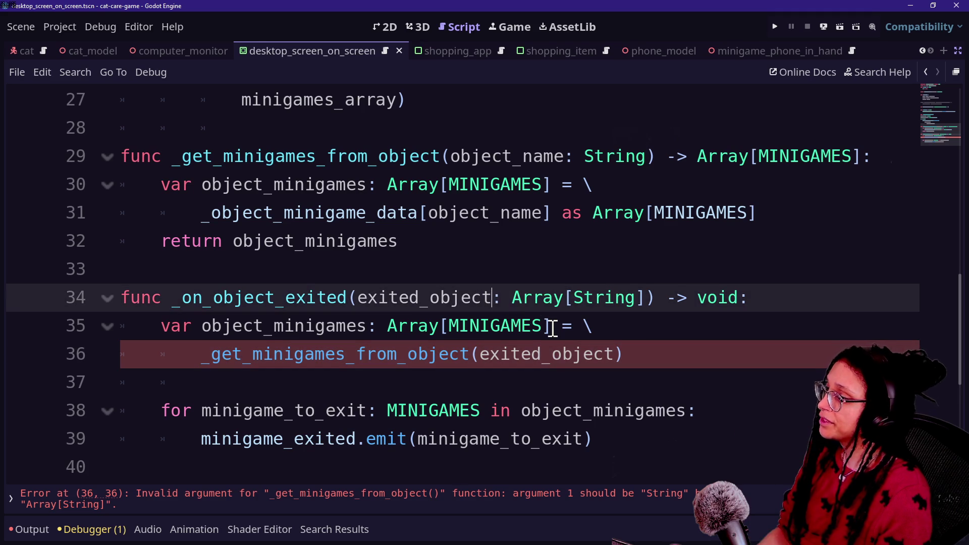
pyautogui.write('s')
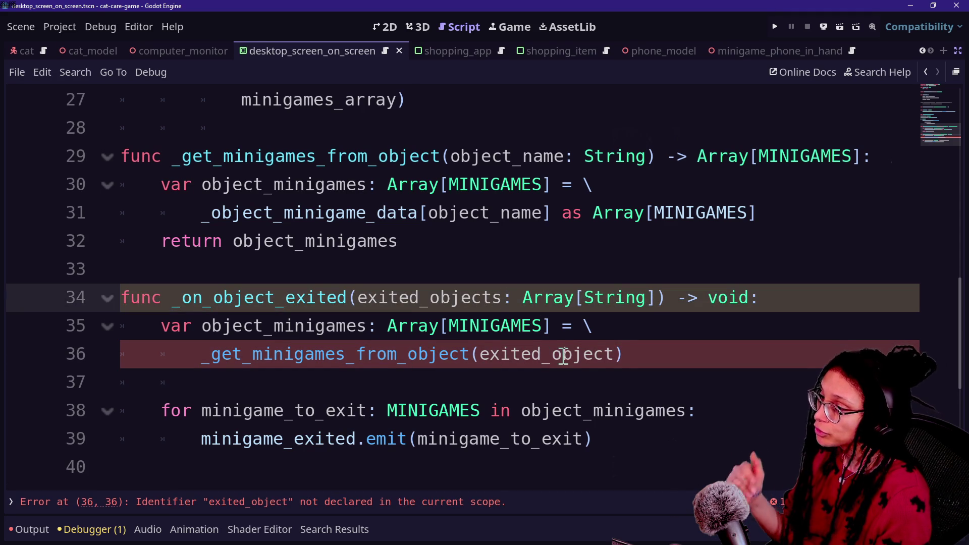
pyautogui.click(611, 355)
pyautogui.press('BackSpace')
pyautogui.write('s')
pyautogui.press('BackSpace')
pyautogui.write('ts')
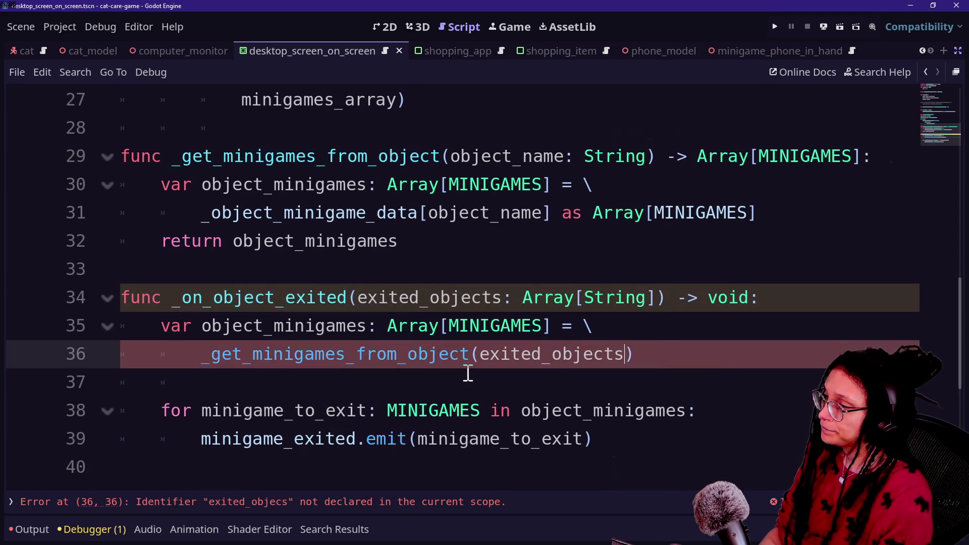
pyautogui.moveTo(550, 401)
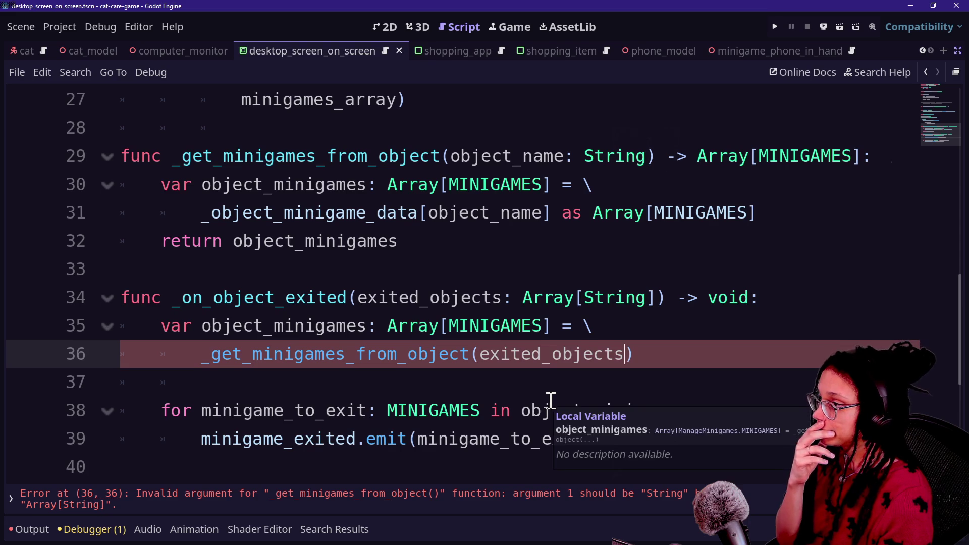
pyautogui.scroll(-1, 413, 418)
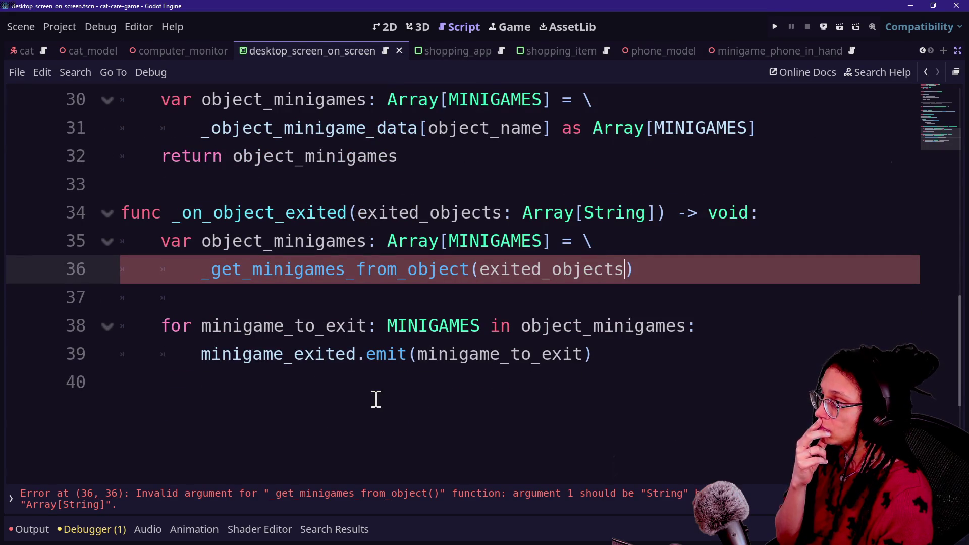
# Step: Try pluralising the helper call, undo it, and go to the helper's definition
pyautogui.moveTo(362, 278)
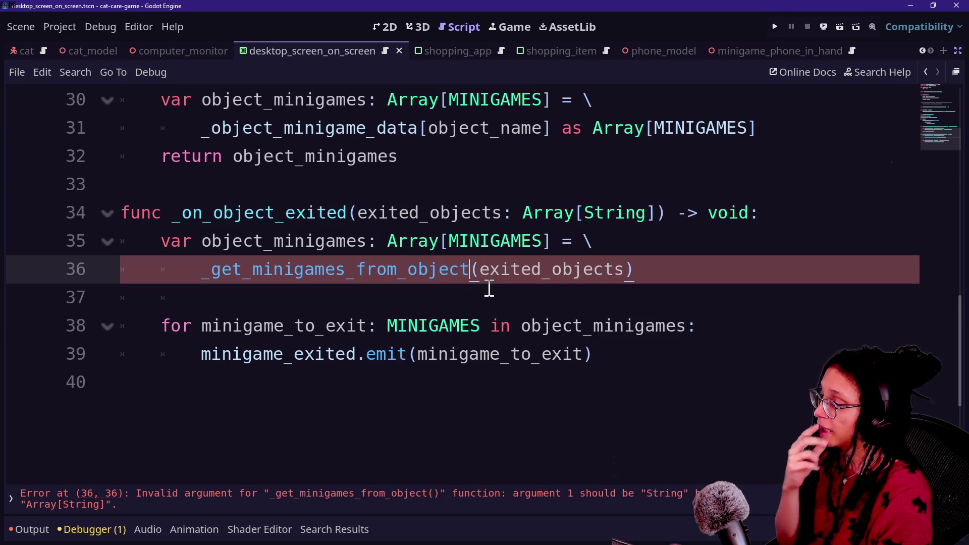
pyautogui.write('s')
pyautogui.click(336, 273)
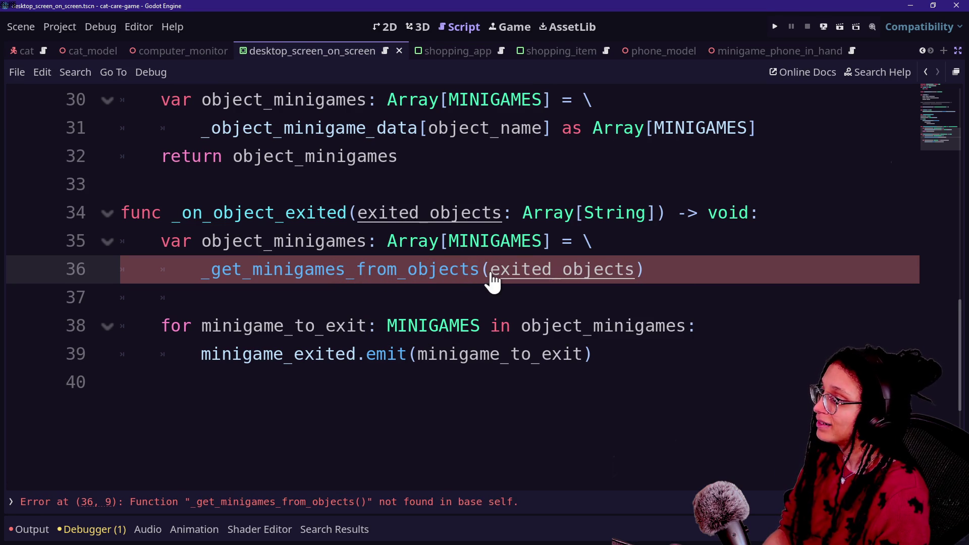
pyautogui.hotkey('ctrl', 'z')
pyautogui.keyDown('ctrl'); pyautogui.click(416, 275); pyautogui.keyUp('ctrl')
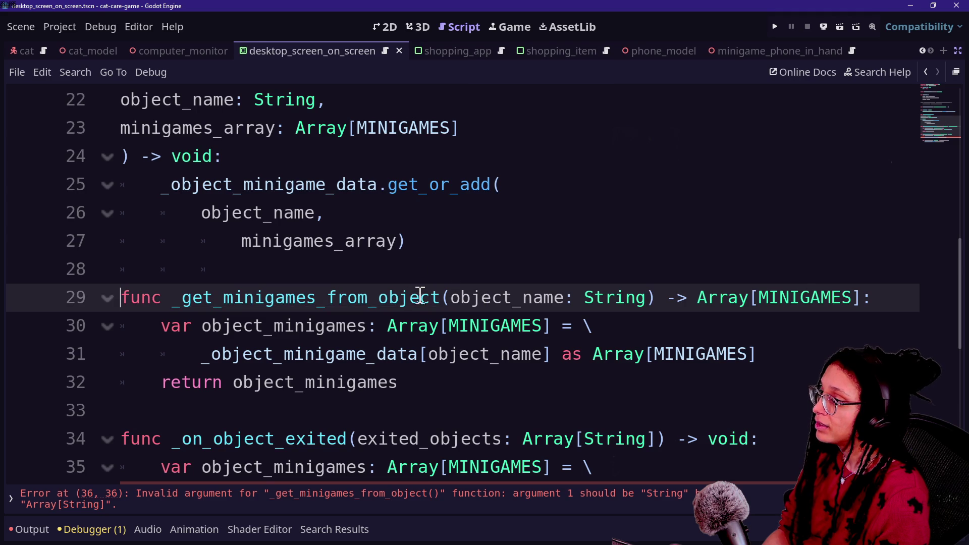
# Step: Rename the helper to _get_minigames_from_objects with parameter object_names: Array[String]
pyautogui.click(439, 297)
pyautogui.write('s')
pyautogui.click(579, 296)
pyautogui.write('s')
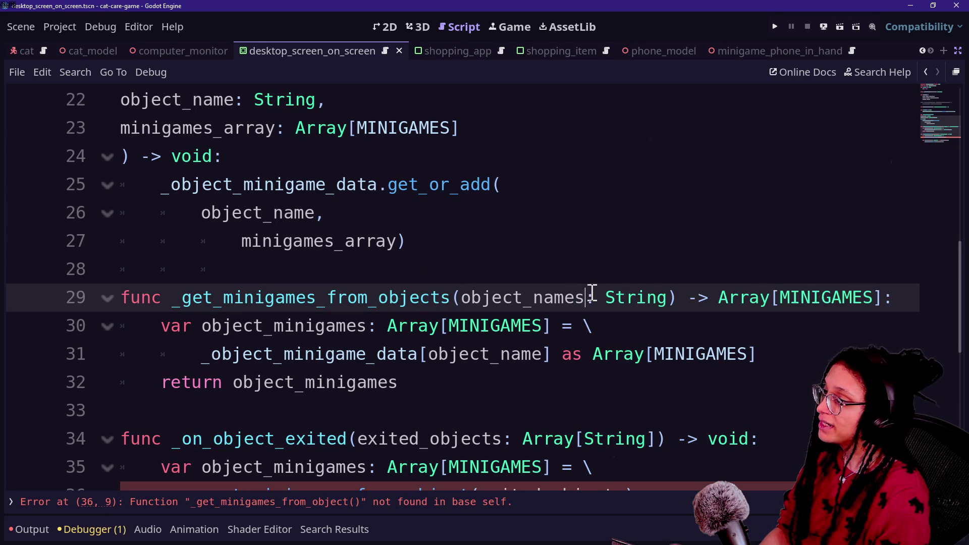
pyautogui.click(605, 297)
pyautogui.write('Array[')
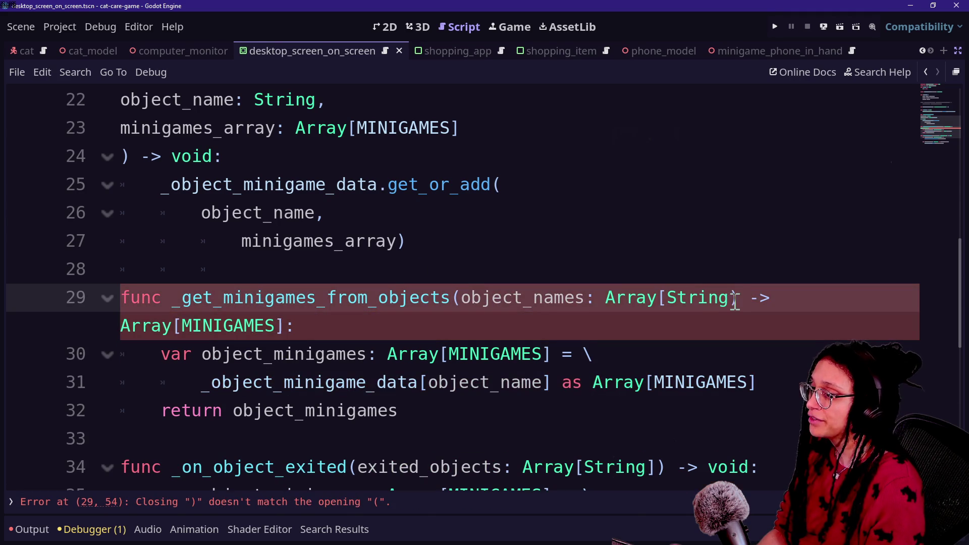
pyautogui.write(']')
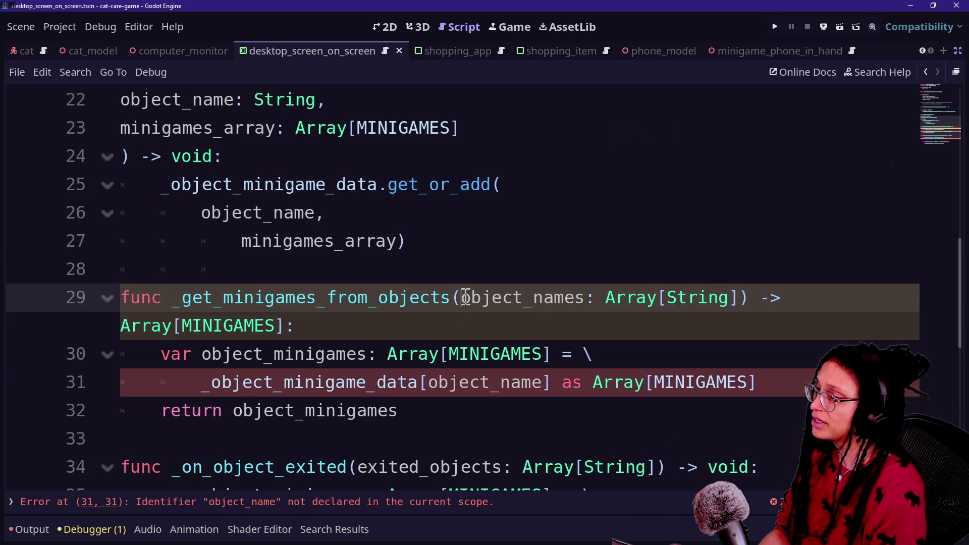
# Step: Move the object_names: Array[String] parameter onto its own unindented line and review the code
pyautogui.press('Return')
pyautogui.press('BackSpace')
pyautogui.rightClick(572, 323)
pyautogui.press('Escape')
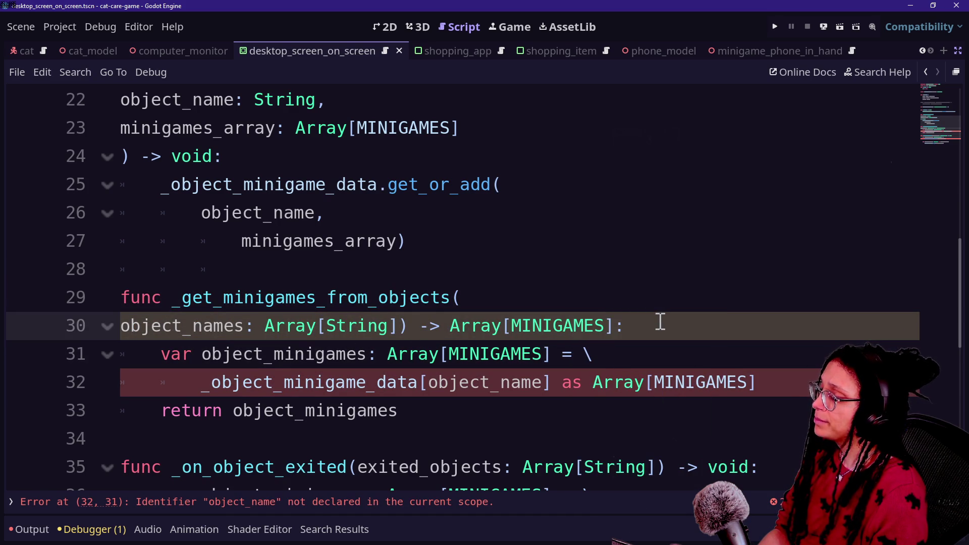
pyautogui.scroll(-1, 397, 340)
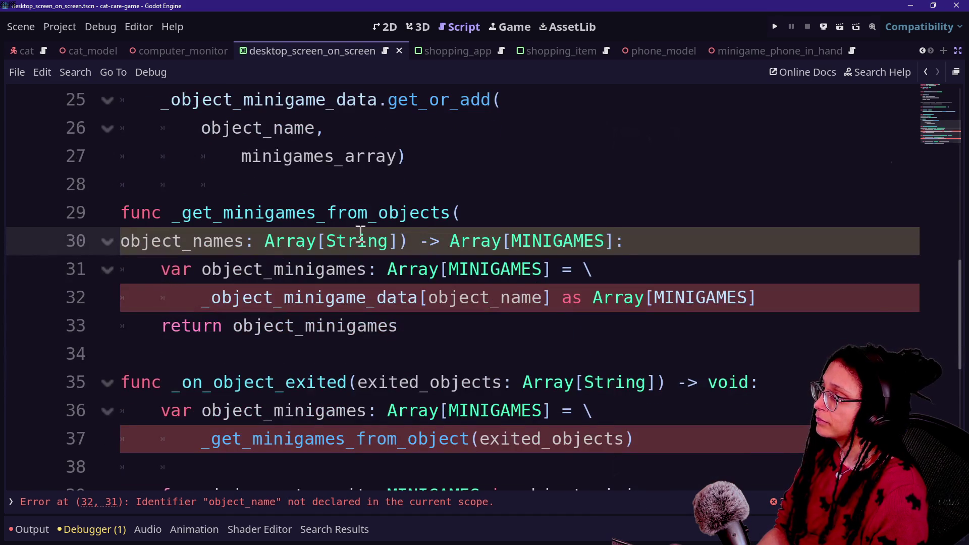
pyautogui.scroll(-4, 343, 232)
pyautogui.scroll(1, 344, 232)
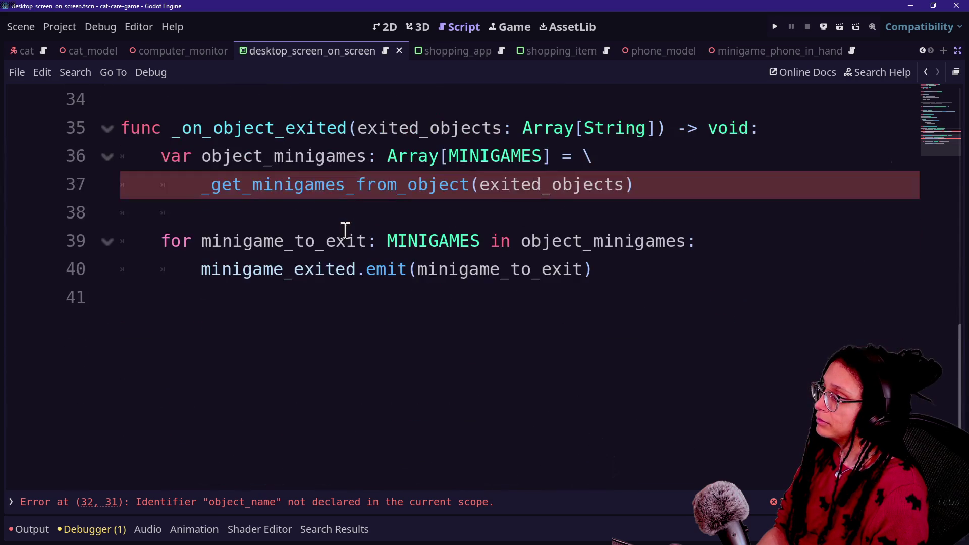
pyautogui.scroll(5, 429, 246)
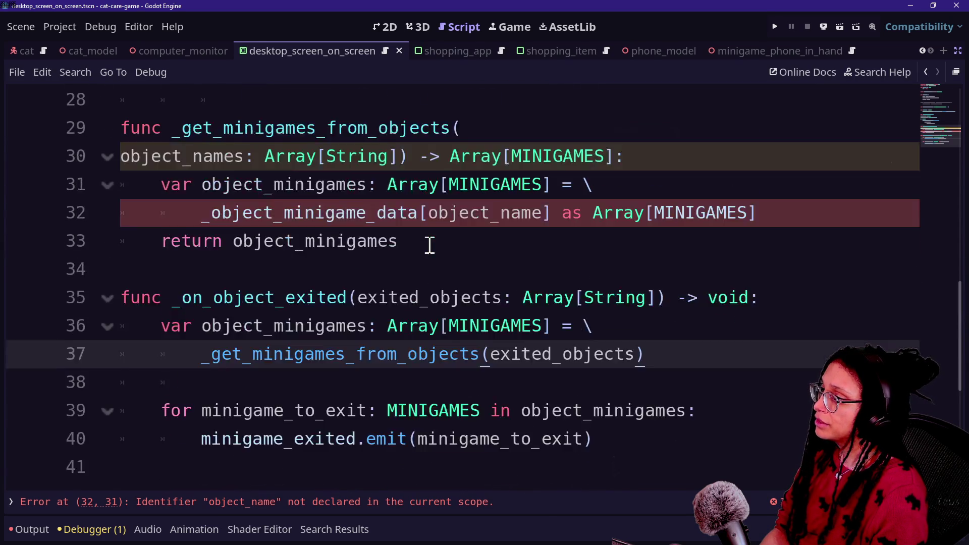
pyautogui.scroll(-2, 288, 336)
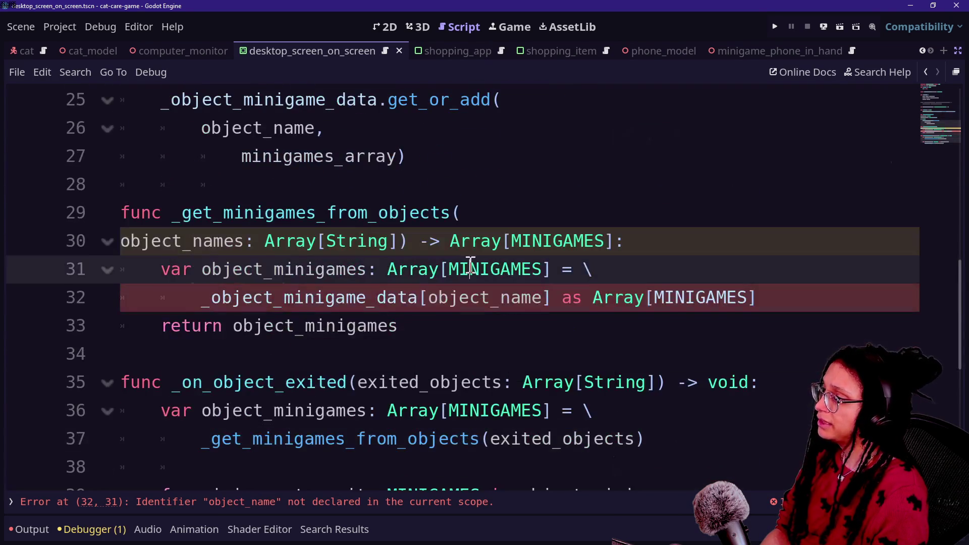
# Step: Inspect the object_minigames declaration and _object_minigame_data[object_name] lookup on lines 31-32
pyautogui.click(370, 260)
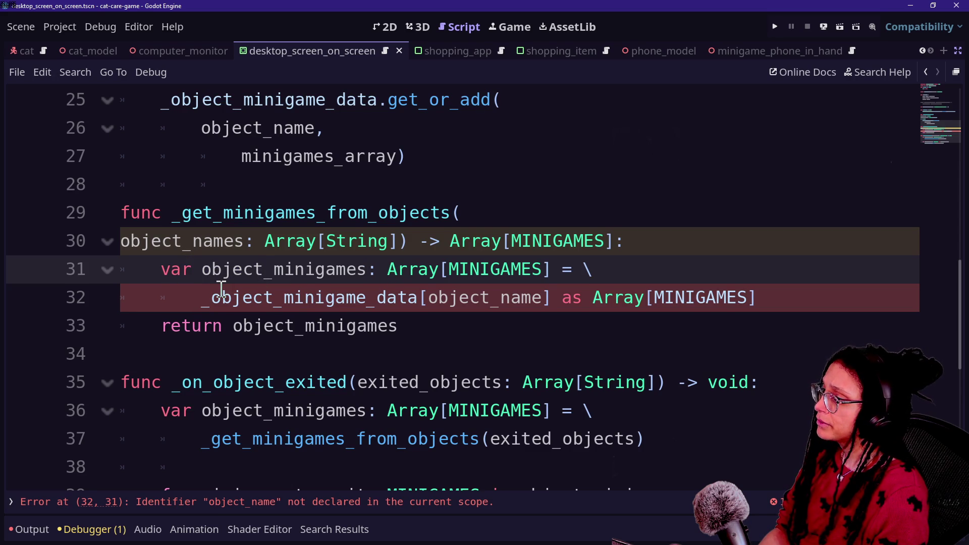
pyautogui.moveTo(222, 292)
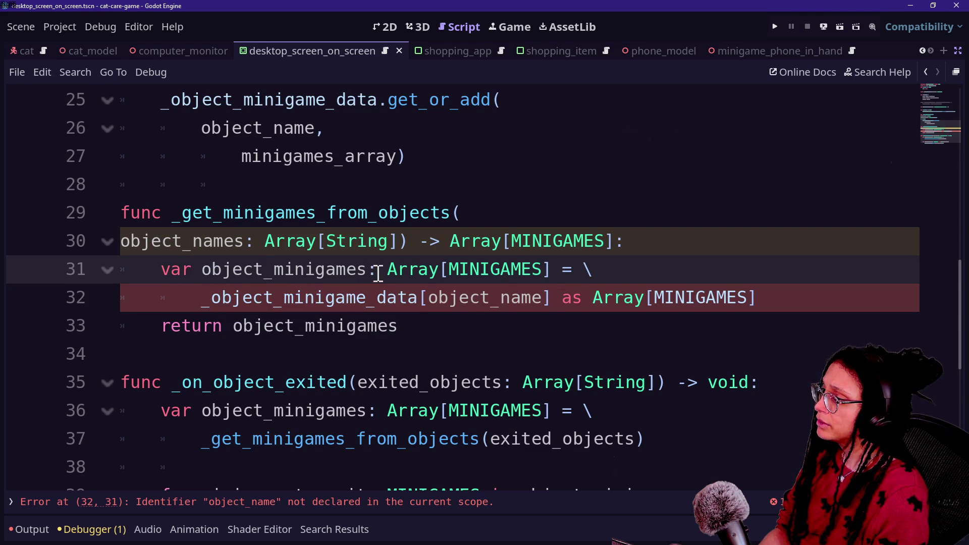
pyautogui.click(200, 305)
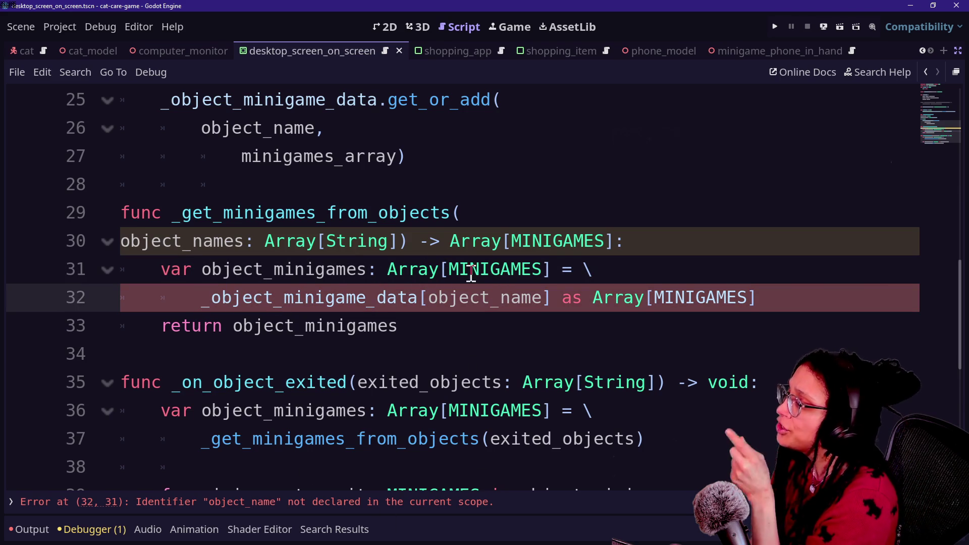
pyautogui.click(439, 269)
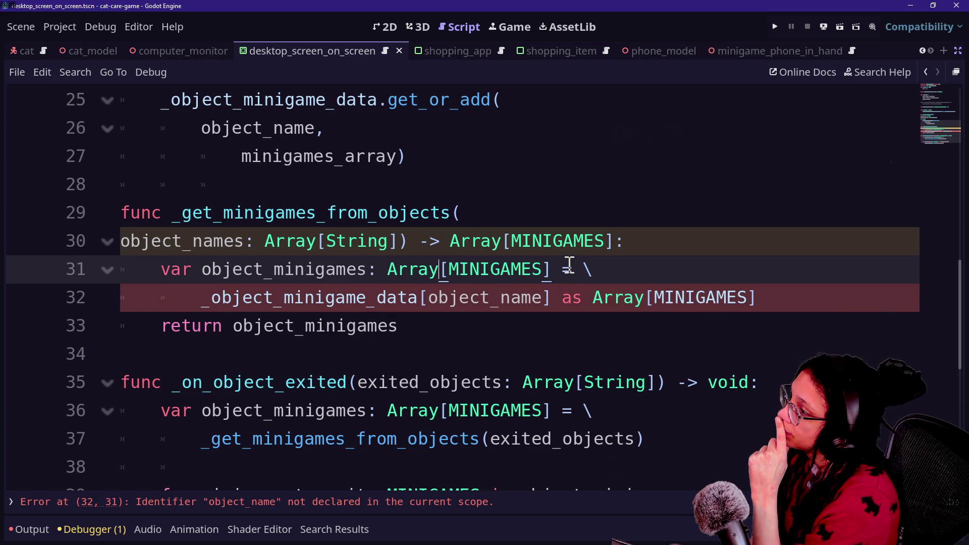
pyautogui.scroll(-4, 569, 265)
pyautogui.scroll(1, 570, 265)
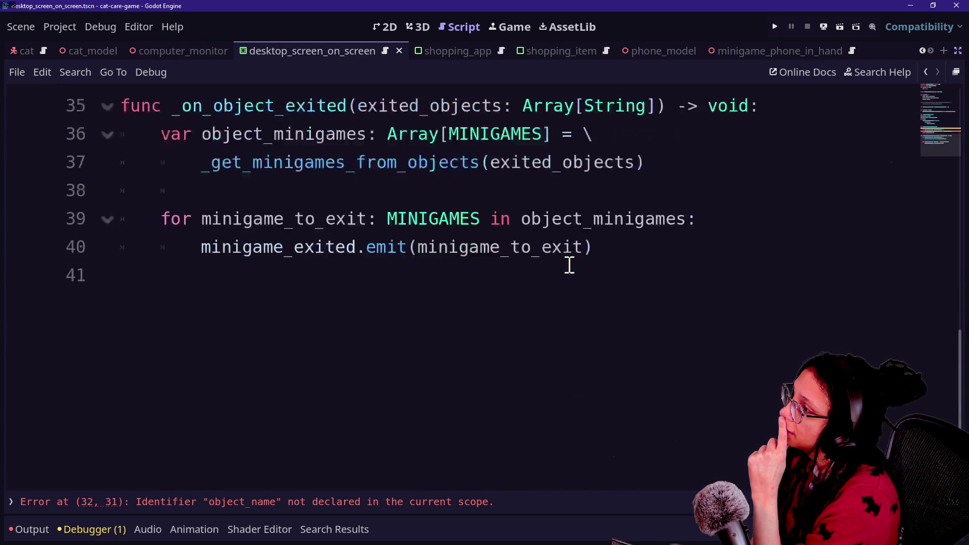
pyautogui.scroll(1, 569, 265)
# Step: Review the handler declaration, helper call, and for loop in _on_object_exited
pyautogui.click(577, 241)
pyautogui.click(520, 131)
pyautogui.click(506, 161)
pyautogui.click(532, 250)
pyautogui.click(545, 225)
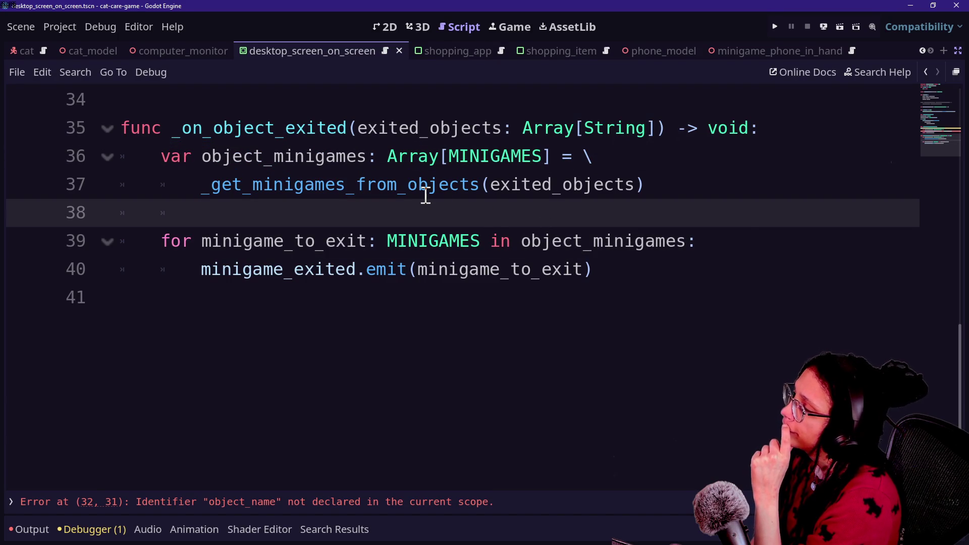
pyautogui.moveTo(425, 195)
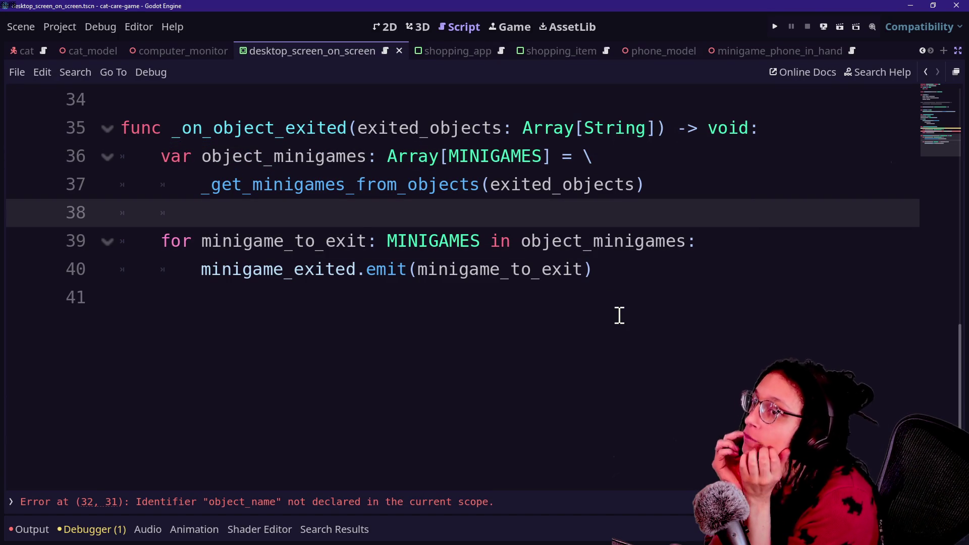
pyautogui.scroll(2, 620, 316)
# Step: Check the helper's return line and select the undeclared object_name lookup on line 32 for removal
pyautogui.click(578, 248)
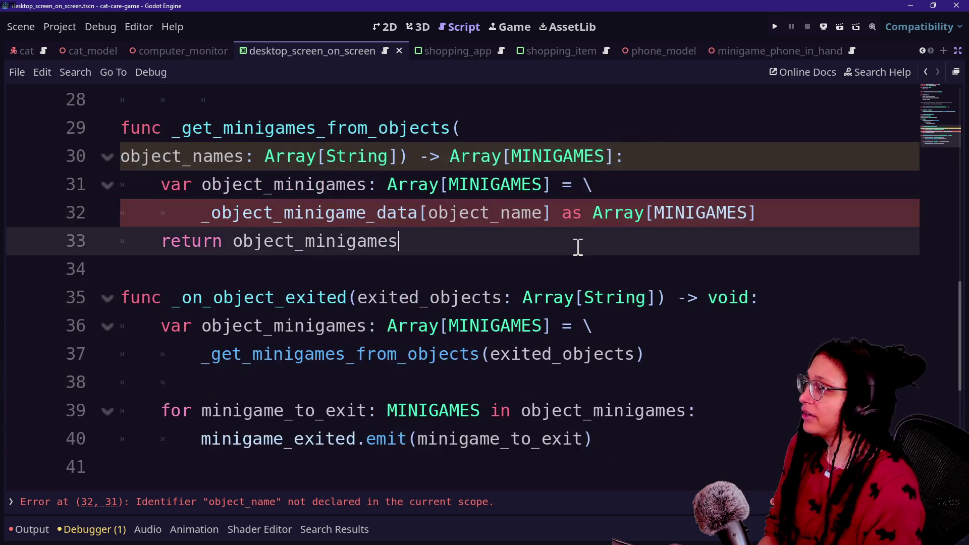
pyautogui.click(697, 216)
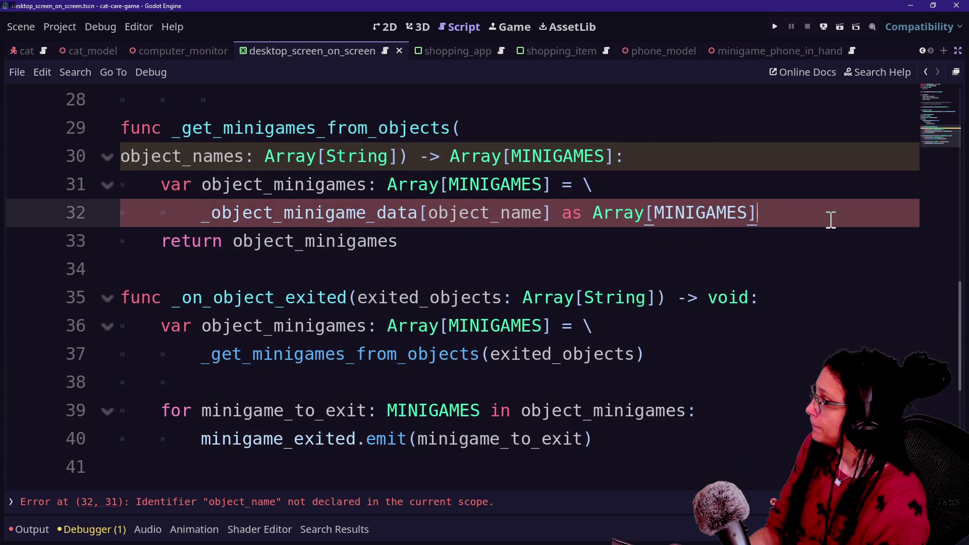
pyautogui.click(788, 192)
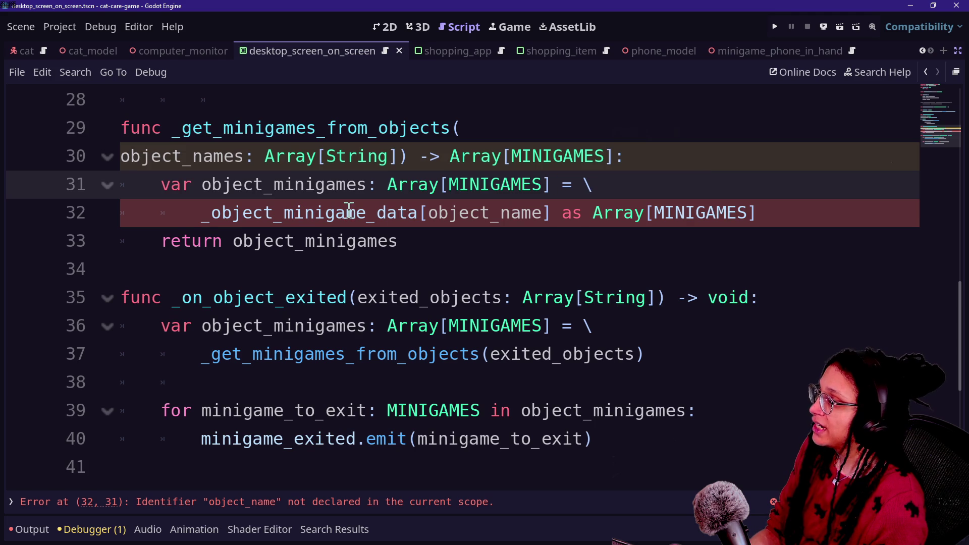
pyautogui.moveTo(184, 219)
pyautogui.mouseDown()
pyautogui.moveTo(676, 199)
pyautogui.moveTo(808, 206)
pyautogui.mouseUp()
pyautogui.click(635, 213)
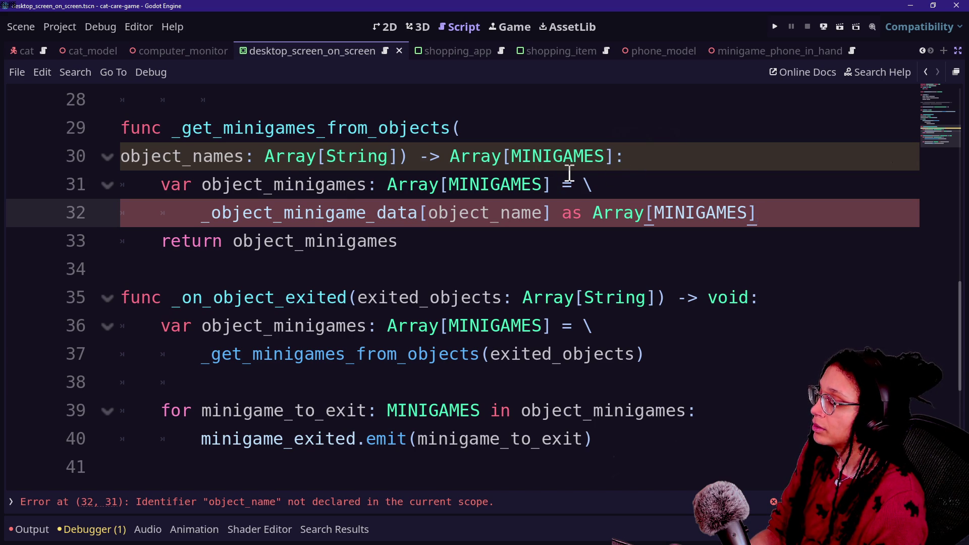
pyautogui.moveTo(584, 185); pyautogui.dragTo(783, 220)
pyautogui.hotkey('ctrl', 'c')
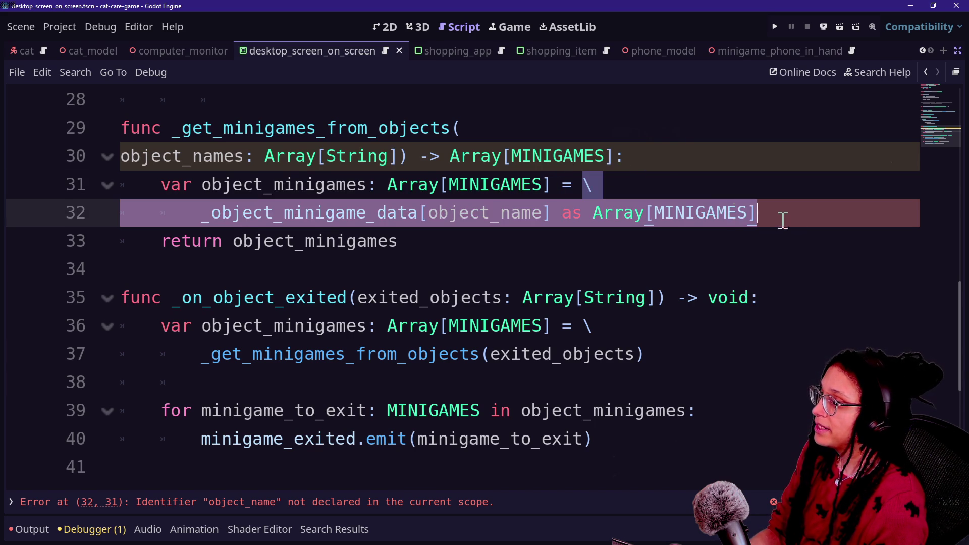
# Step: Set object_minigames to [] and keep the data lookup, commented out, below it
pyautogui.press('BackSpace')
pyautogui.press('BackSpace')
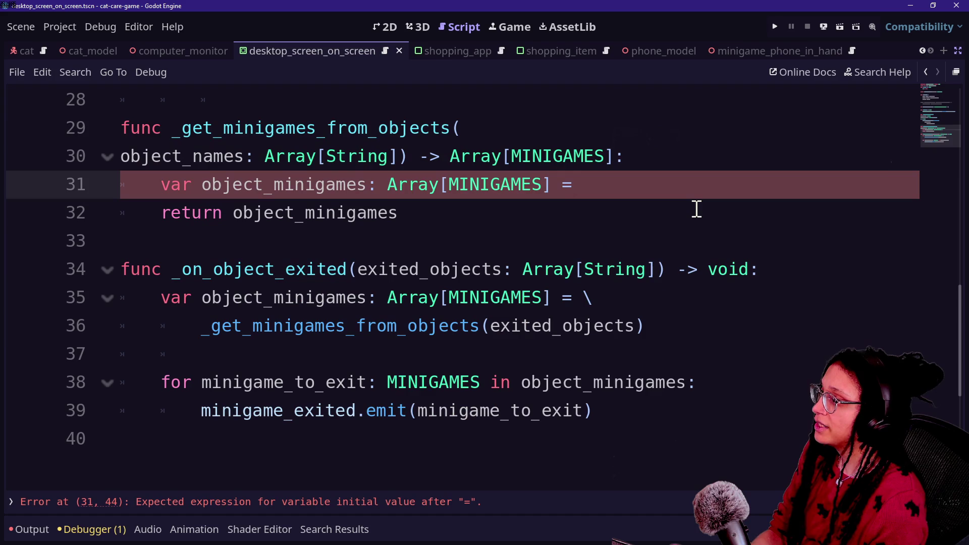
pyautogui.write('[]')
pyautogui.press('Return')
pyautogui.press('Return')
pyautogui.hotkey('ctrl', 'v')
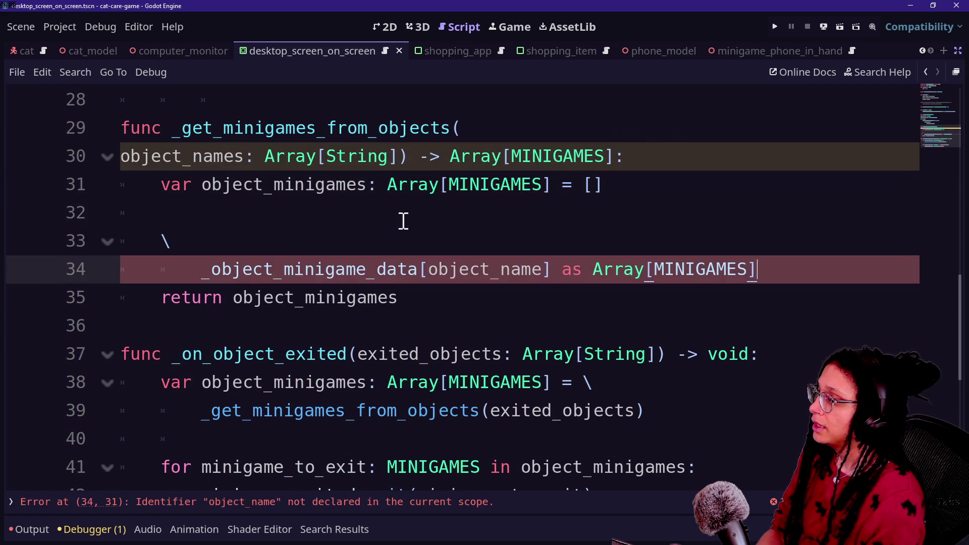
pyautogui.click(227, 245)
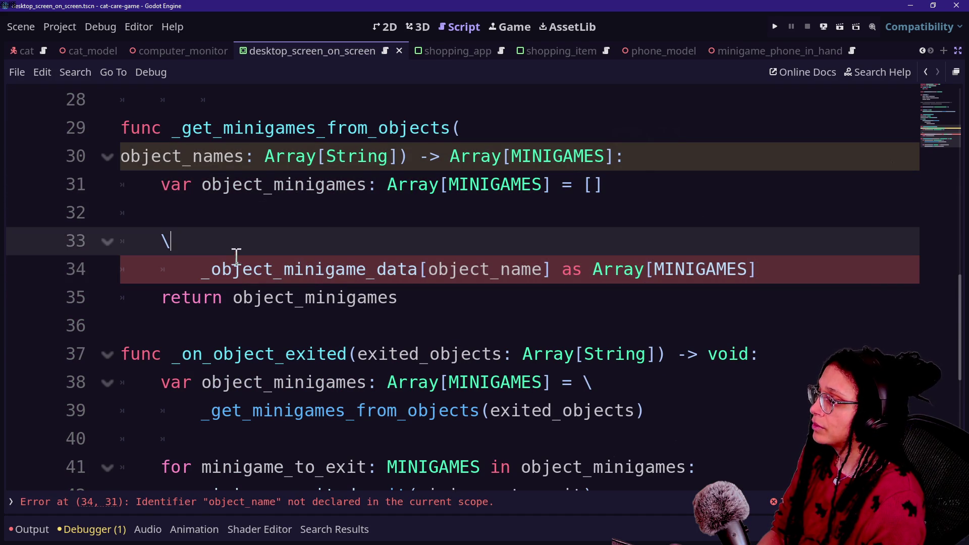
pyautogui.click(229, 273)
pyautogui.hotkey('ctrl', 'k')
pyautogui.click(222, 248)
pyautogui.press('BackSpace')
pyautogui.press('BackSpace')
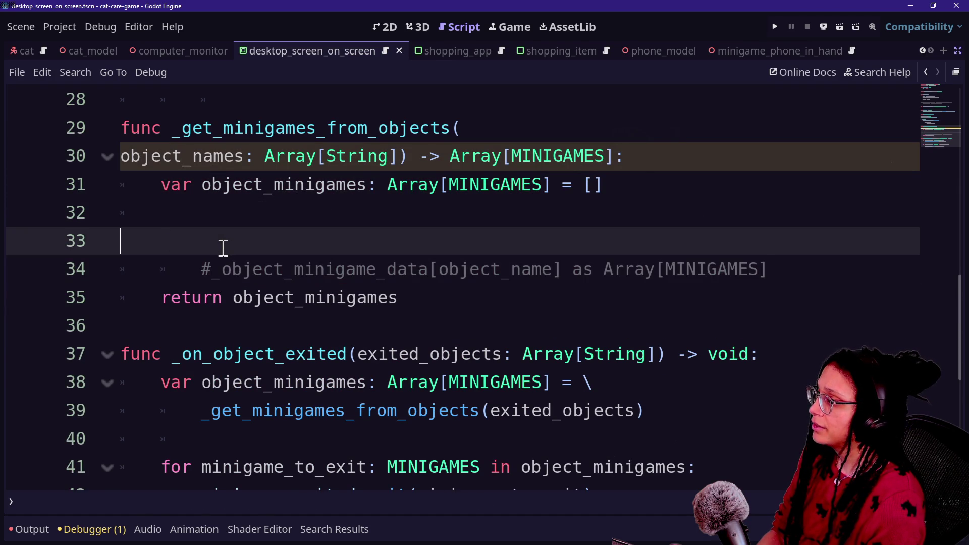
pyautogui.press('BackSpace')
# Step: Add the loop header 'for object_name: String in object_names:'
pyautogui.write('for objet')
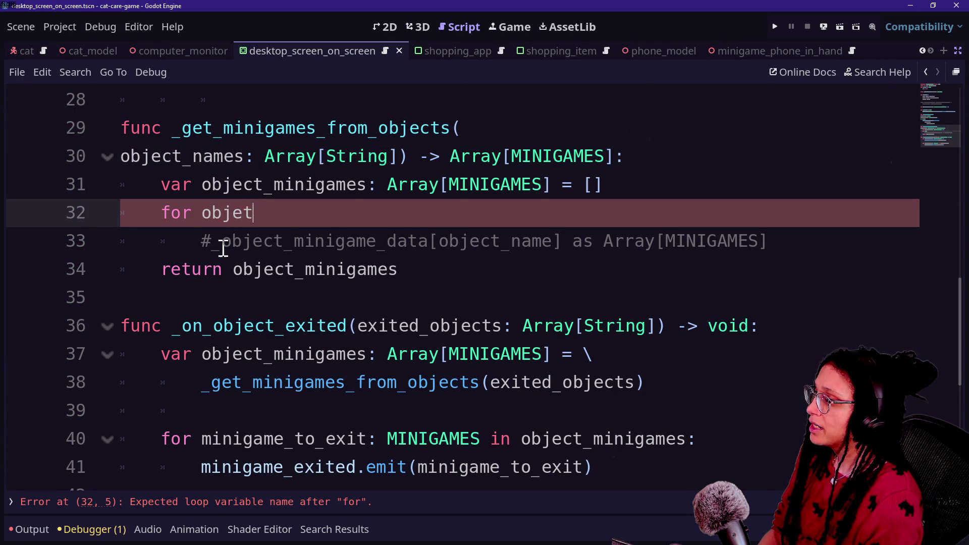
pyautogui.press('BackSpace')
pyautogui.write('ct: St')
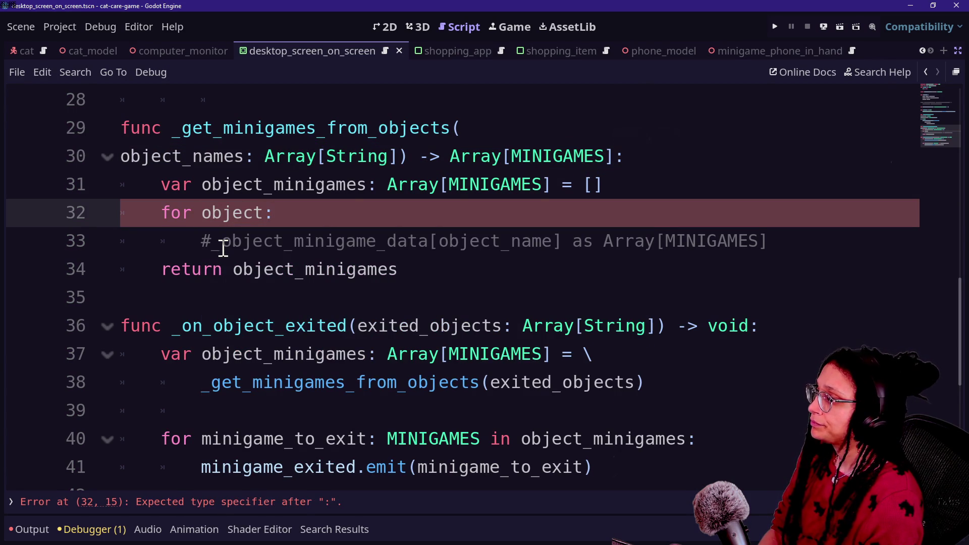
pyautogui.write('ring')
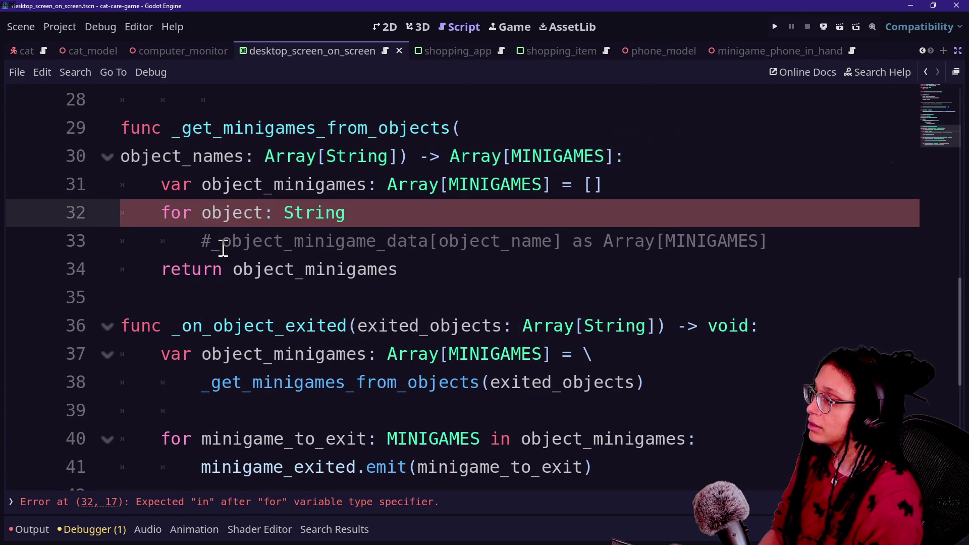
pyautogui.click(265, 213)
pyautogui.write('_name')
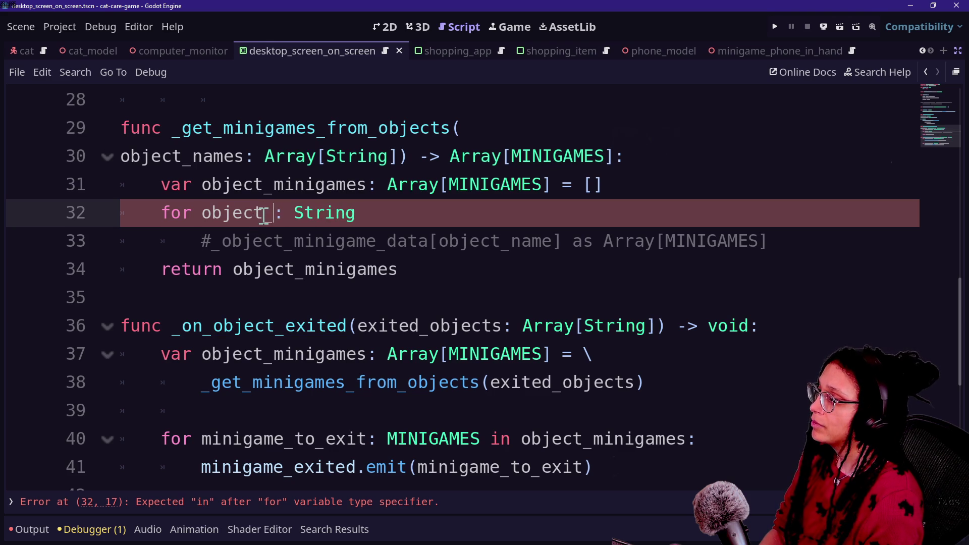
pyautogui.click(485, 207)
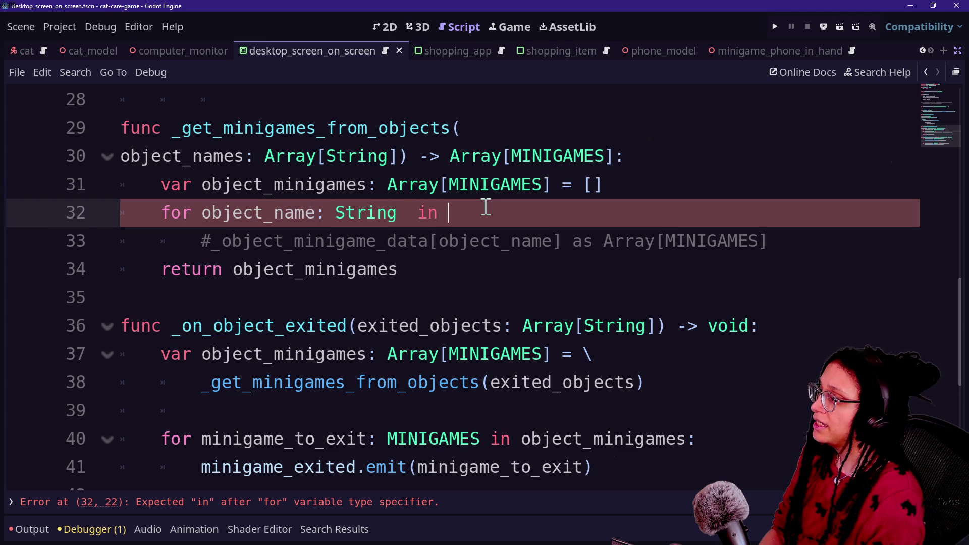
pyautogui.press('BackSpace')
pyautogui.press('BackSpace')
pyautogui.press('BackSpace')
pyautogui.write('in ')
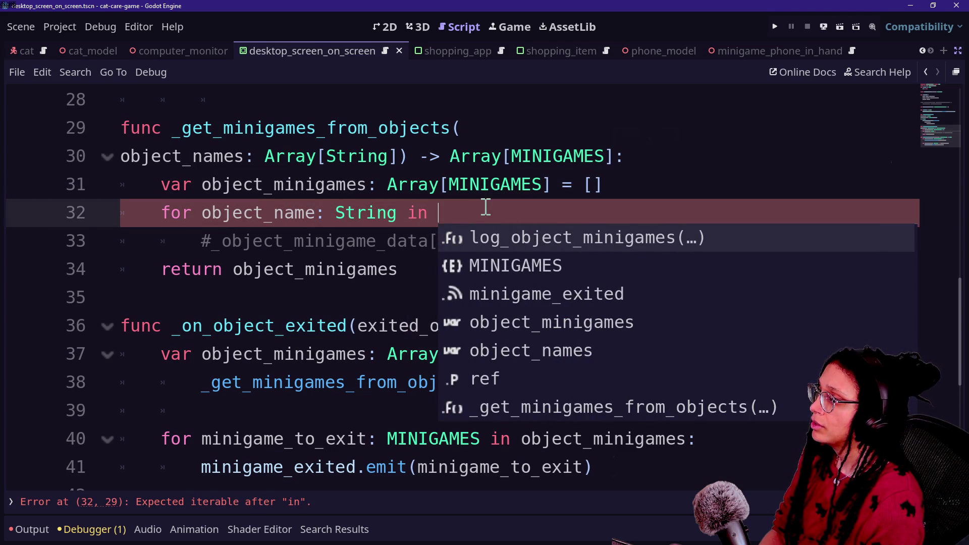
pyautogui.write('object_names:')
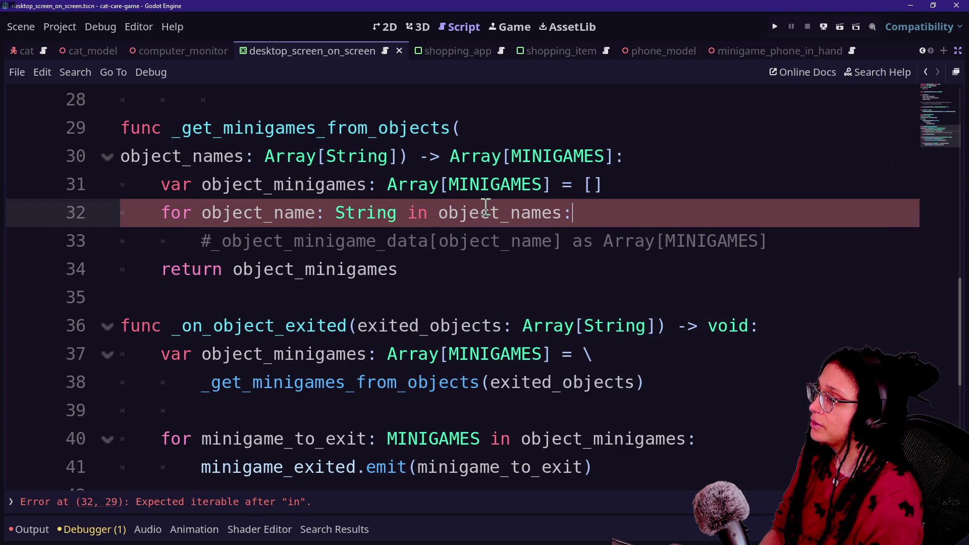
pyautogui.press('Return')
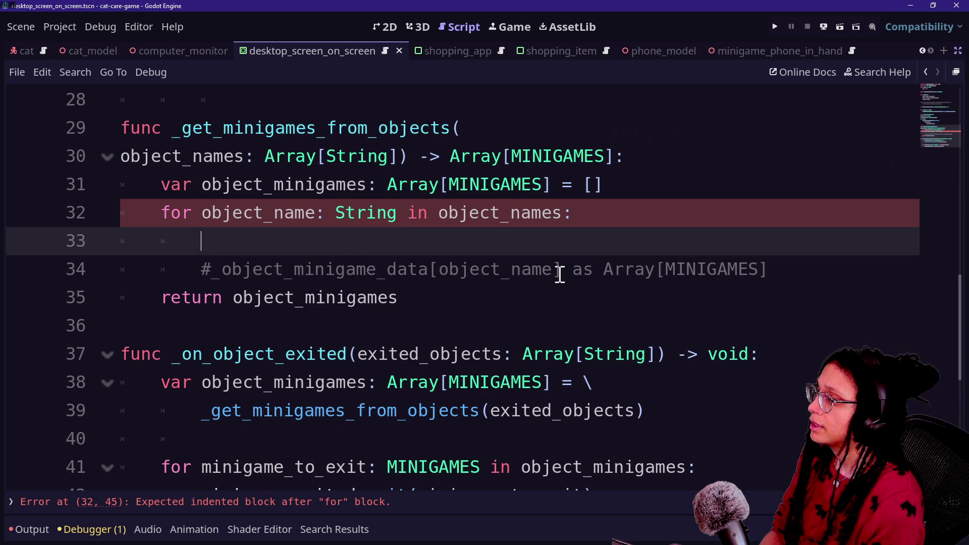
# Step: Inside the loop, declare var minigame_array: Array[MINIGAMES] = \ with the lookup indented below
pyautogui.moveTo(192, 273); pyautogui.dragTo(204, 241)
pyautogui.press('BackSpace')
pyautogui.press('Delete')
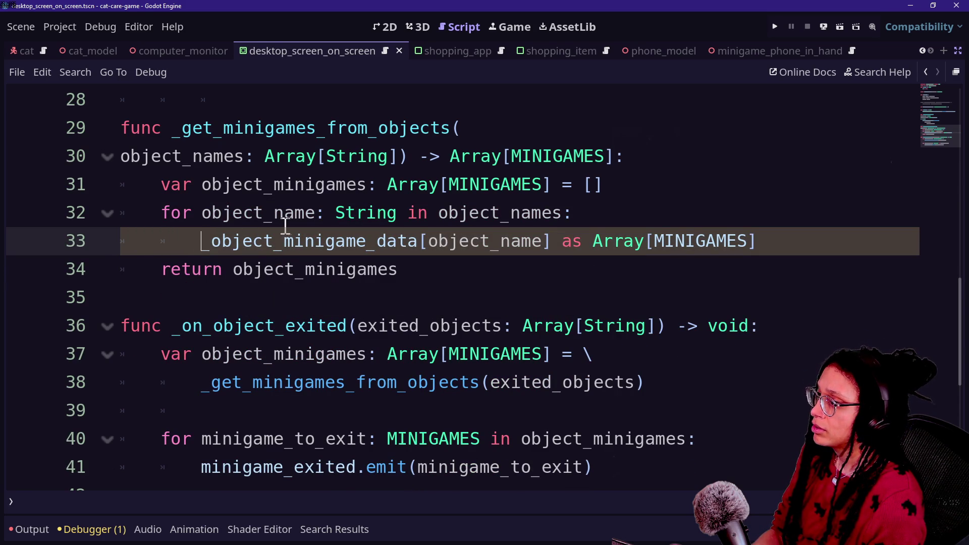
pyautogui.write('var ')
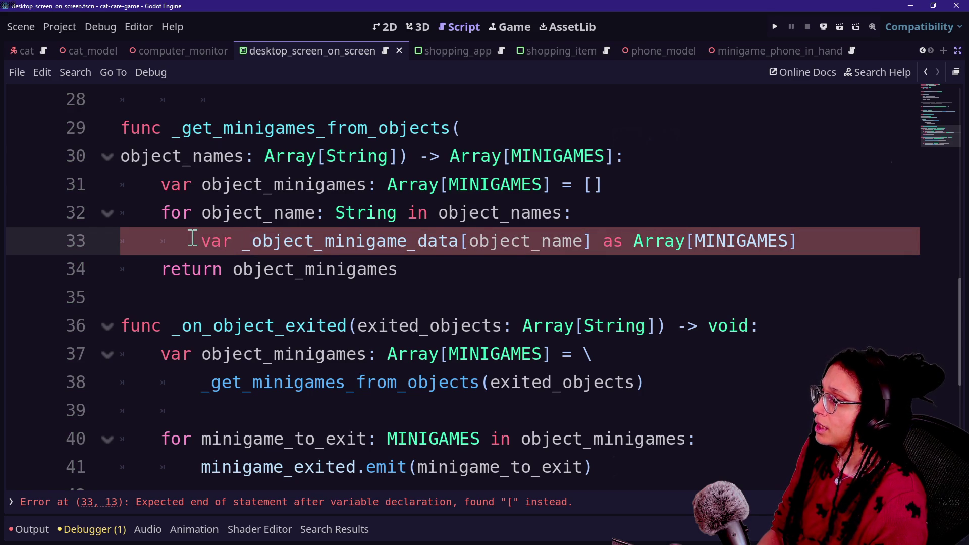
pyautogui.write('minigame_array: Array[Min')
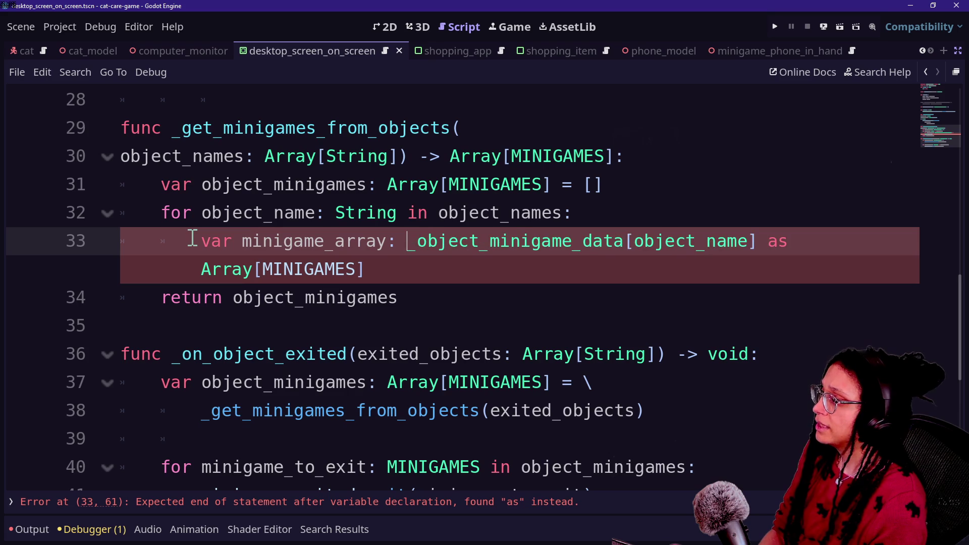
pyautogui.press('BackSpace')
pyautogui.press('BackSpace')
pyautogui.write('INIGAMES')
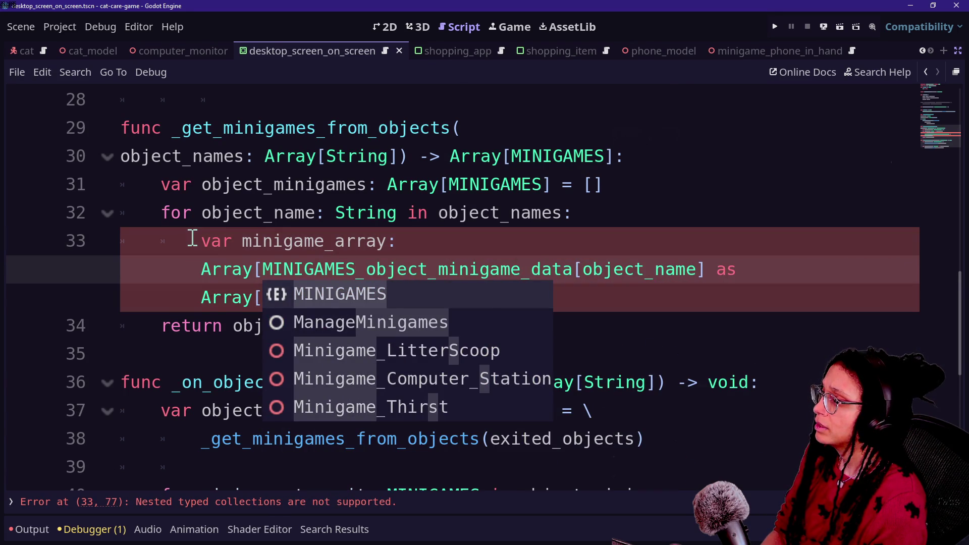
pyautogui.write(']')
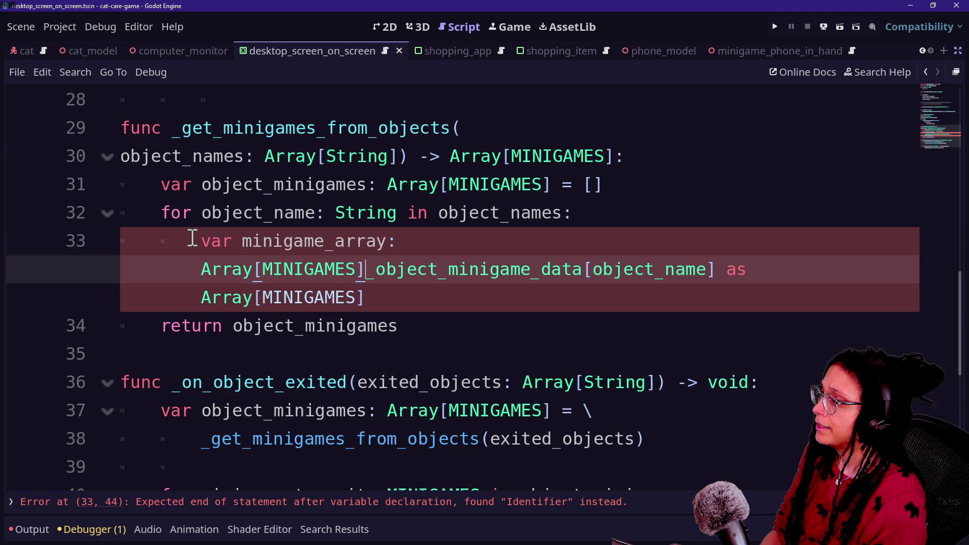
pyautogui.press('Return')
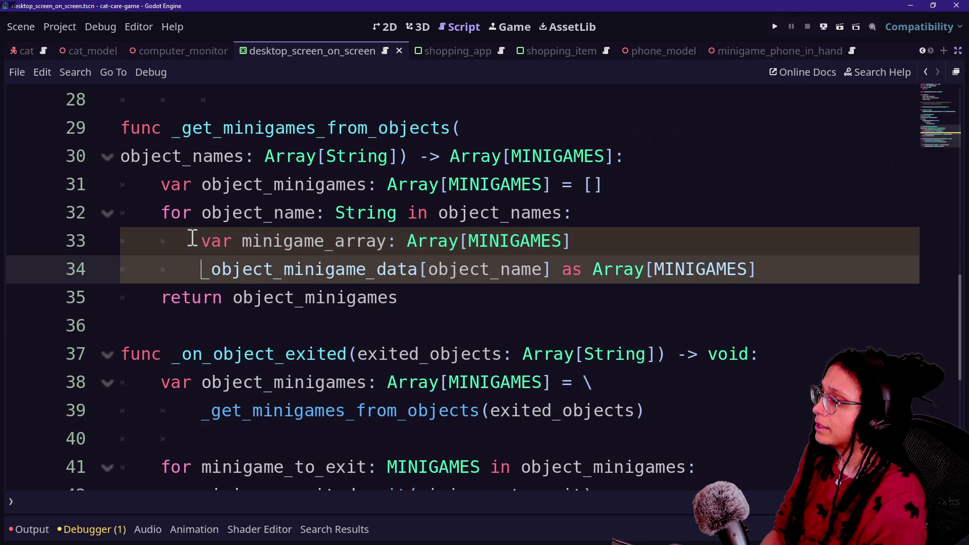
pyautogui.press('BackSpace')
pyautogui.hotkey('ctrl', 'z')
pyautogui.write(' = \\')
pyautogui.press('Tab')
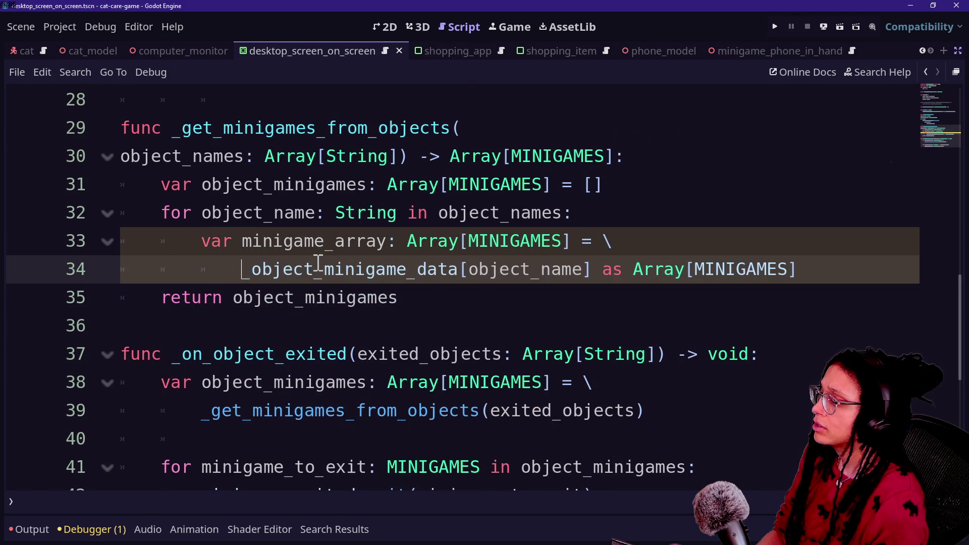
# Step: Review the minigame_array and object_minigames declarations, then select the minigame_array declaration
pyautogui.click(208, 271)
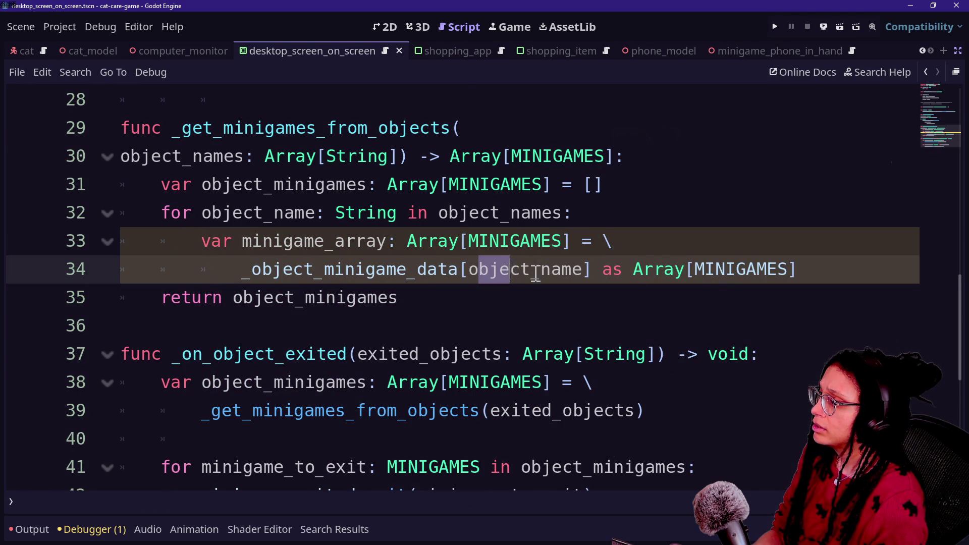
pyautogui.click(821, 270)
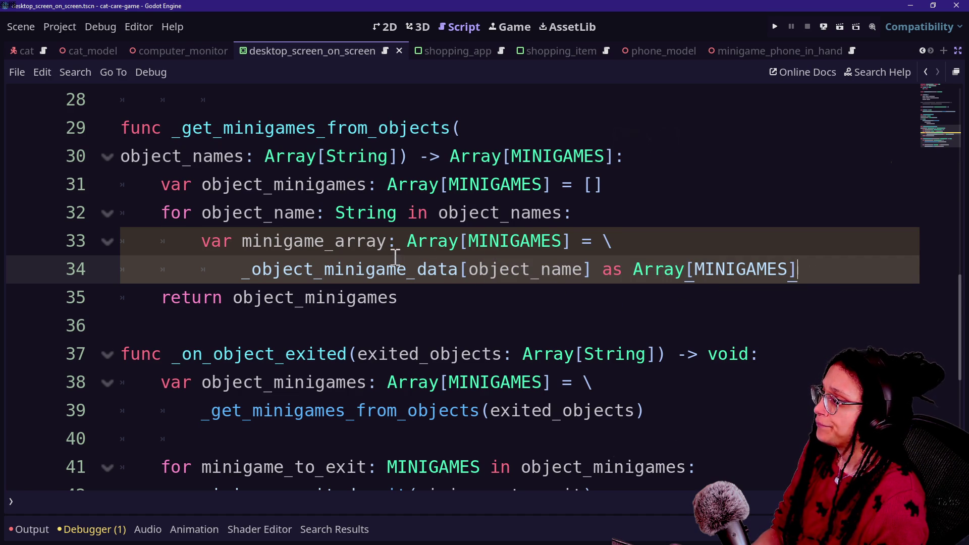
pyautogui.moveTo(211, 242)
pyautogui.mouseDown()
pyautogui.moveTo(640, 229)
pyautogui.moveTo(655, 241)
pyautogui.mouseUp()
pyautogui.click(656, 241)
pyautogui.moveTo(405, 241); pyautogui.dragTo(544, 242)
pyautogui.click(544, 242)
pyautogui.click(798, 281)
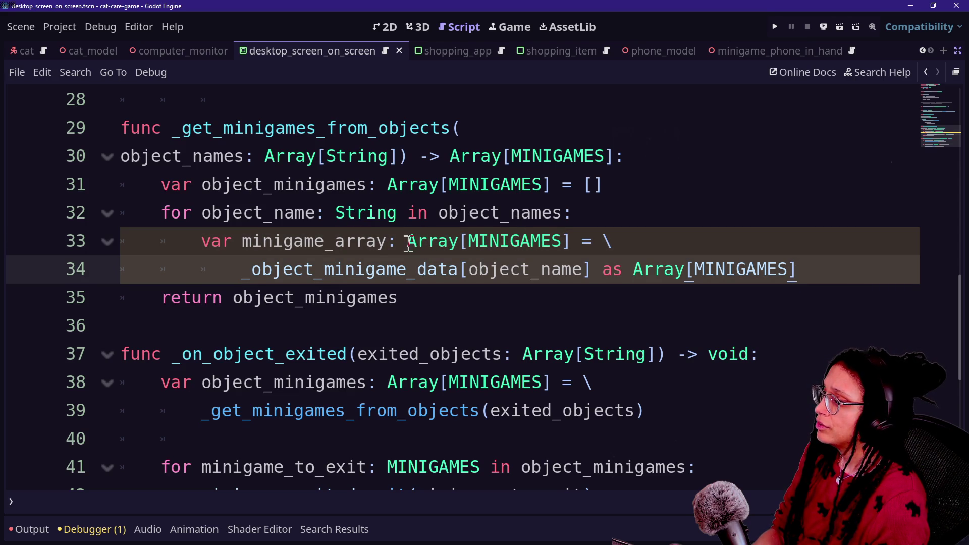
pyautogui.moveTo(253, 184)
pyautogui.mouseDown()
pyautogui.moveTo(586, 184)
pyautogui.moveTo(275, 180)
pyautogui.moveTo(522, 183)
pyautogui.mouseUp()
pyautogui.click(521, 182)
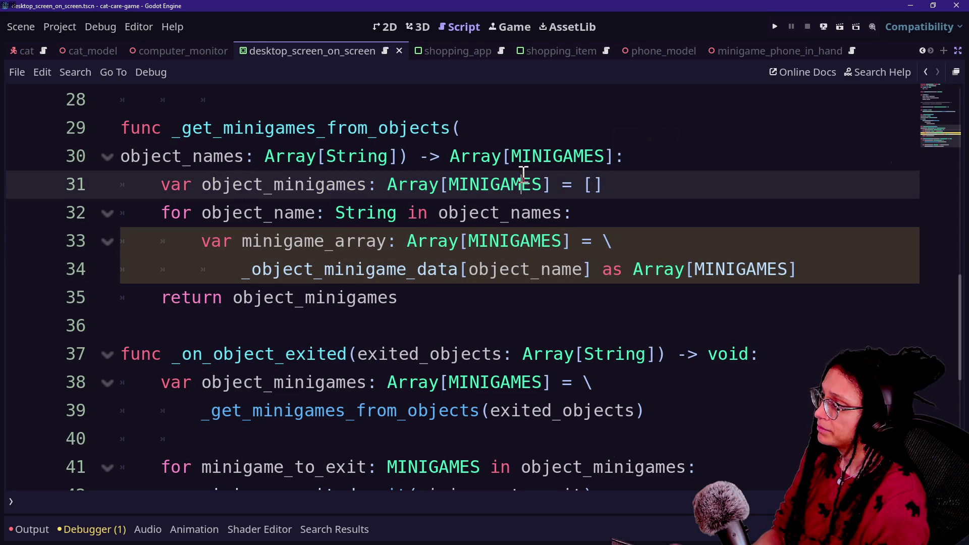
pyautogui.click(870, 262)
pyautogui.press('Return')
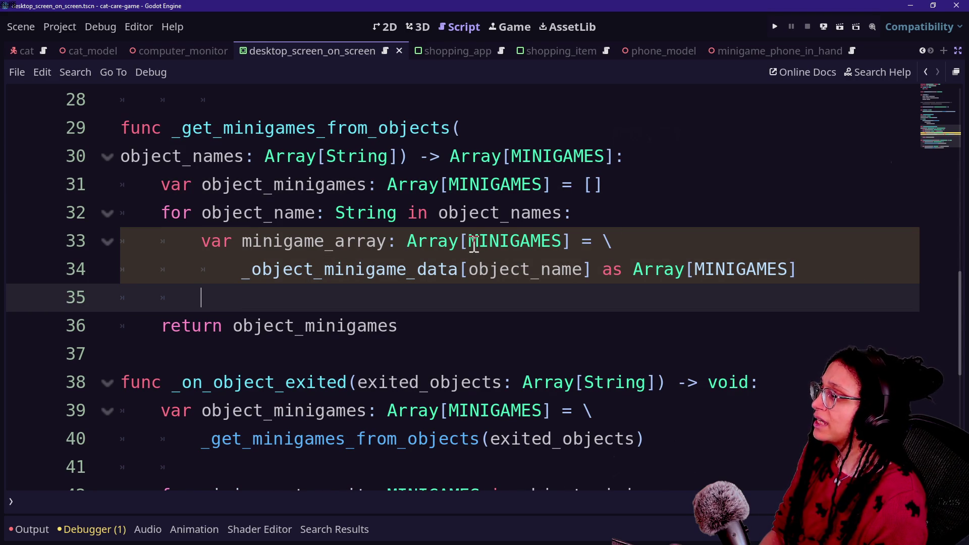
pyautogui.moveTo(237, 274)
pyautogui.mouseDown()
pyautogui.moveTo(145, 231)
pyautogui.moveTo(183, 245)
pyautogui.mouseUp()
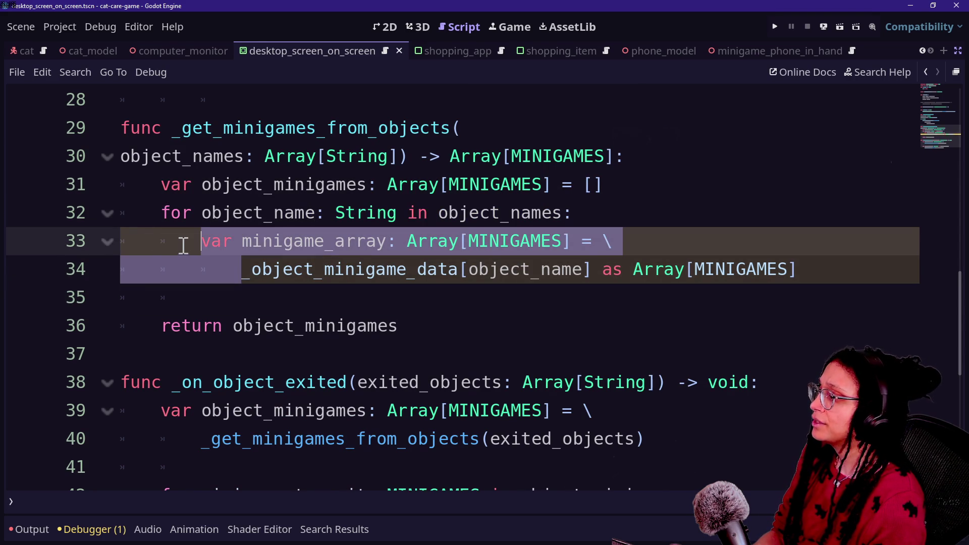
# Step: Replace the minigame_array declaration with an object_minigames.append call via autocomplete
pyautogui.press('BackSpace')
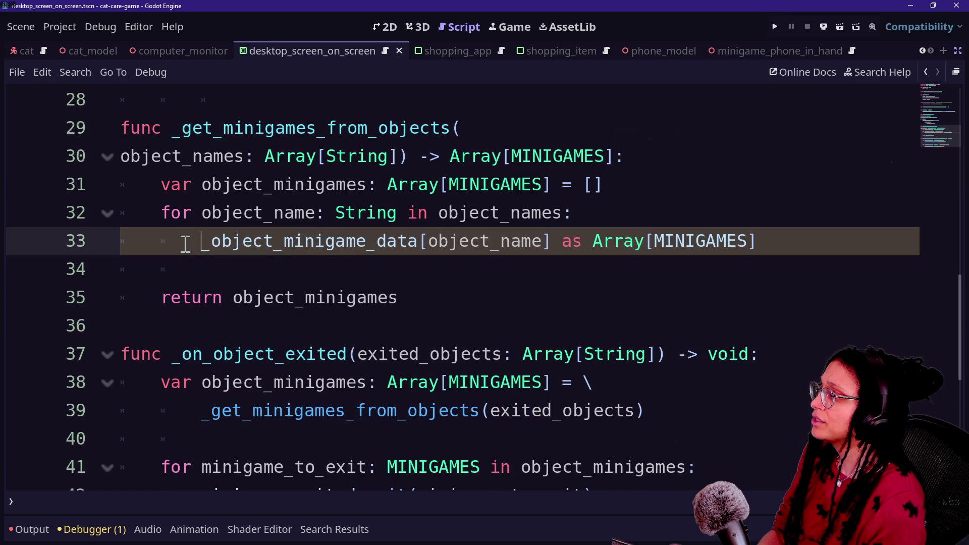
pyautogui.write('object_minigame')
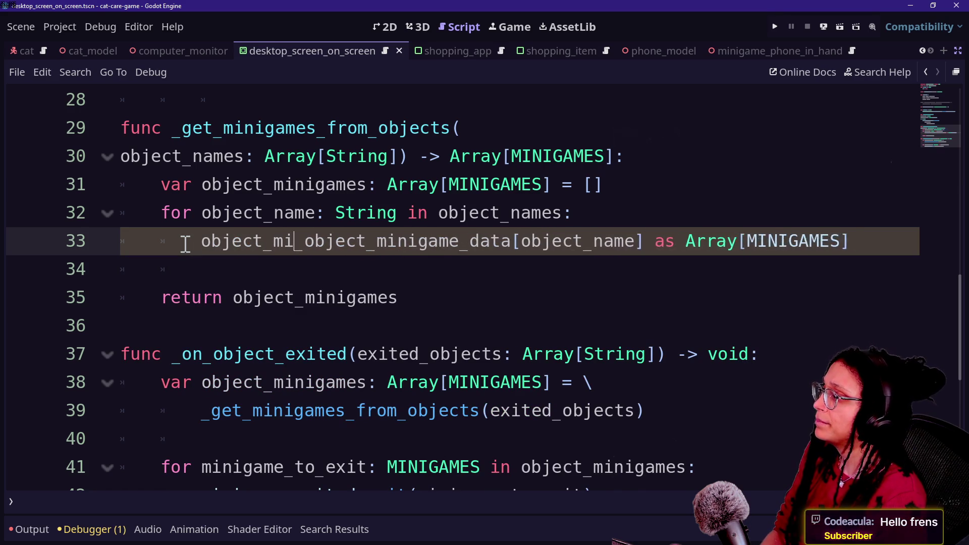
pyautogui.write('s.append(')
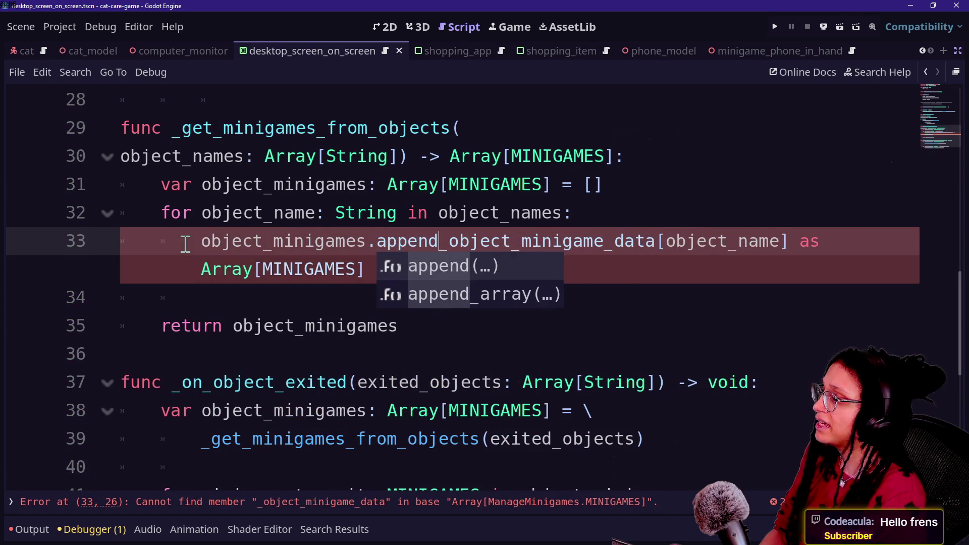
pyautogui.click(618, 255)
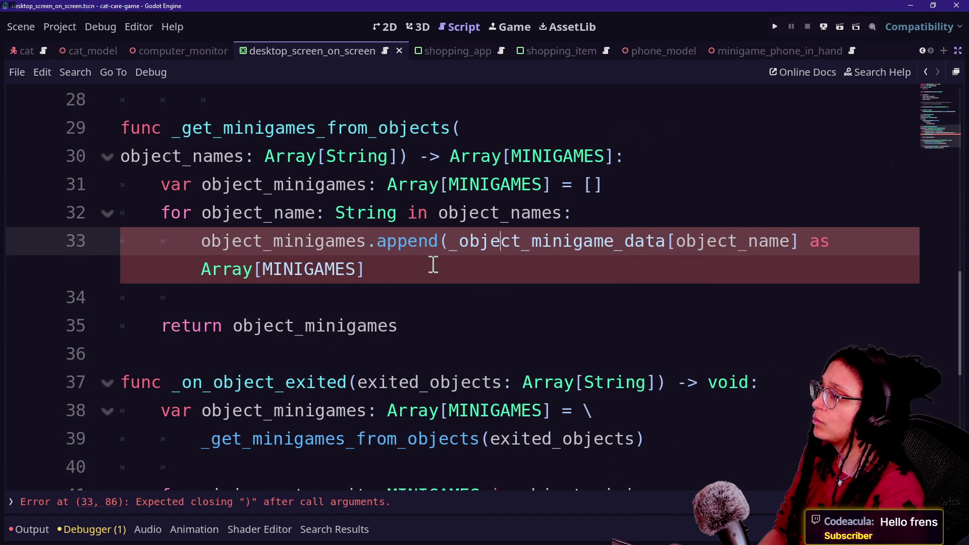
pyautogui.hotkey('ctrl', 'z')
pyautogui.hotkey('ctrl', 'z')
pyautogui.write('object_minigames.')
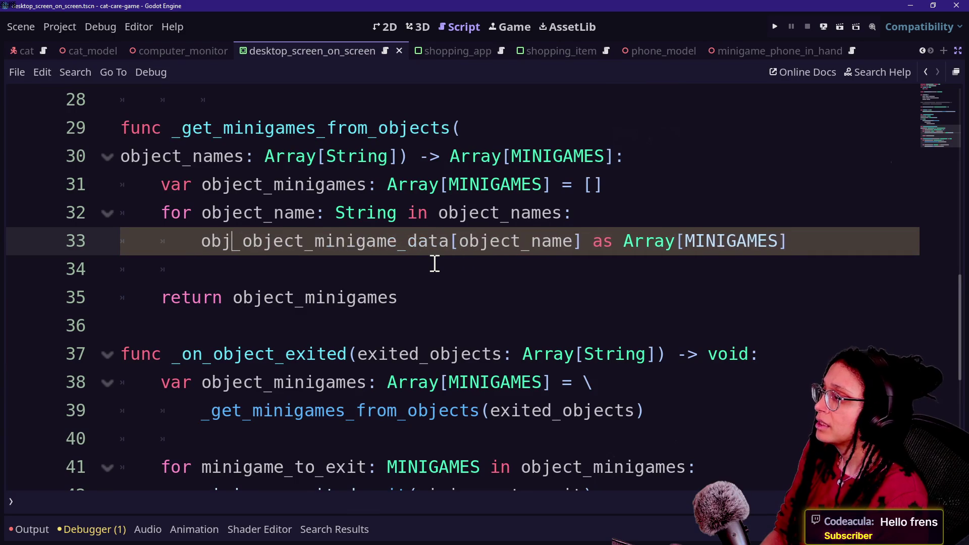
pyautogui.write('append')
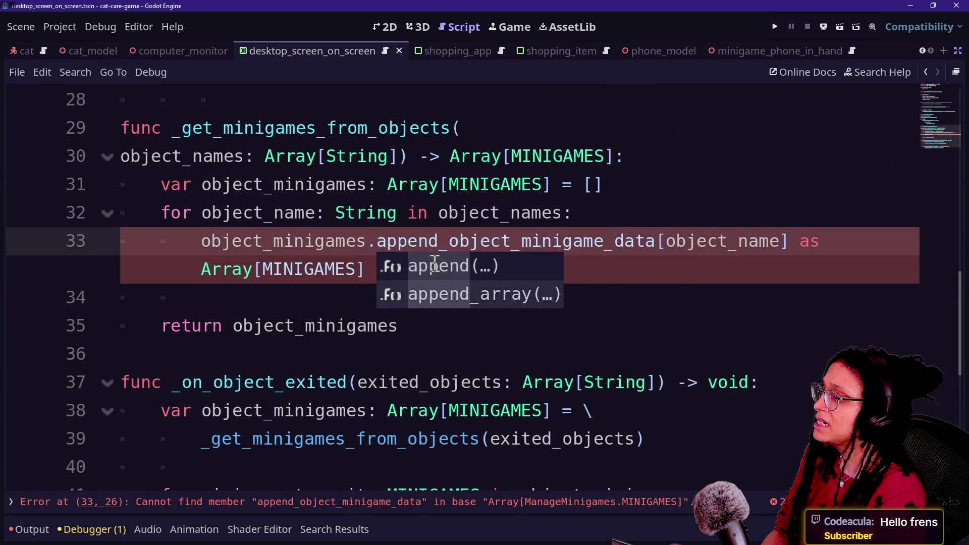
pyautogui.press('Down')
pyautogui.press('Tab')
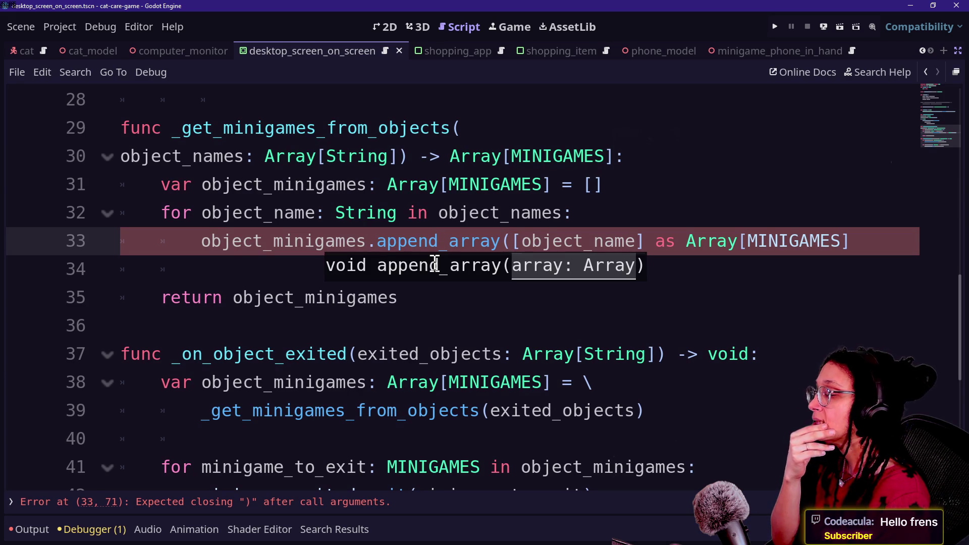
# Step: Change the call to object_minigames.append_array( on line 33
pyautogui.click(856, 252)
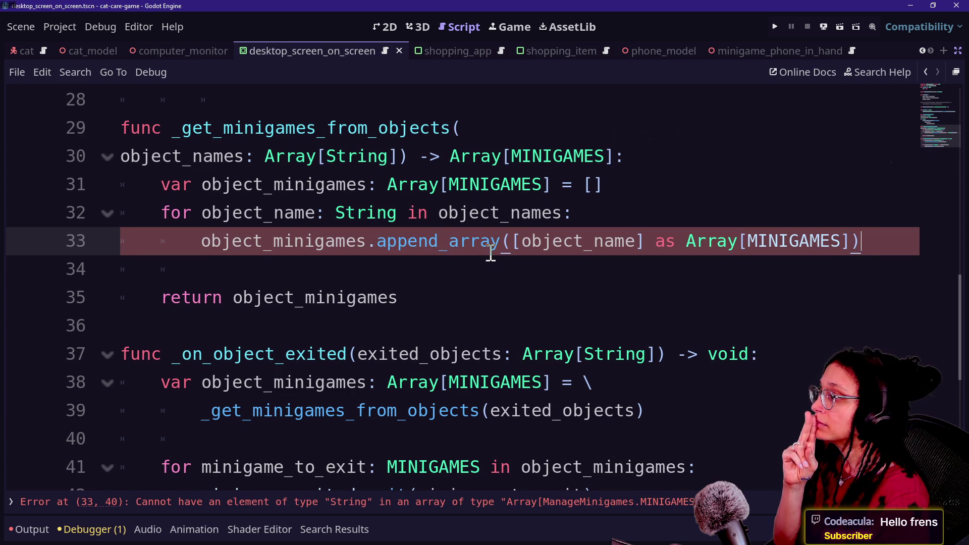
pyautogui.press('BackSpace')
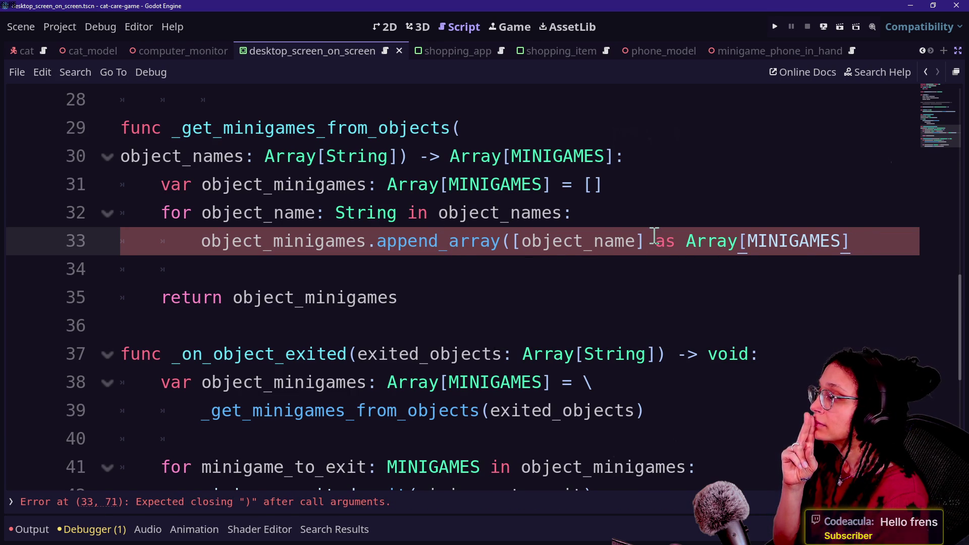
pyautogui.write(')')
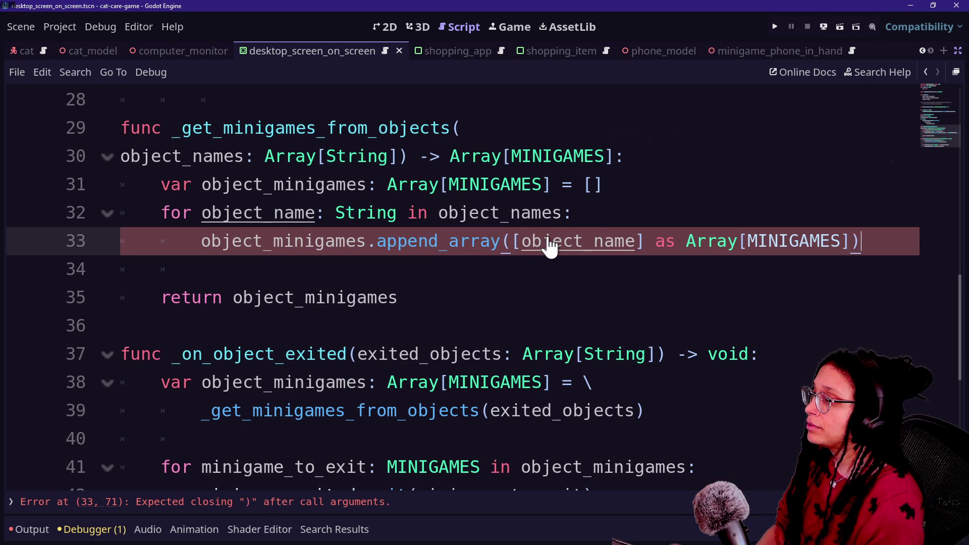
pyautogui.hotkey('ctrl', 'z')
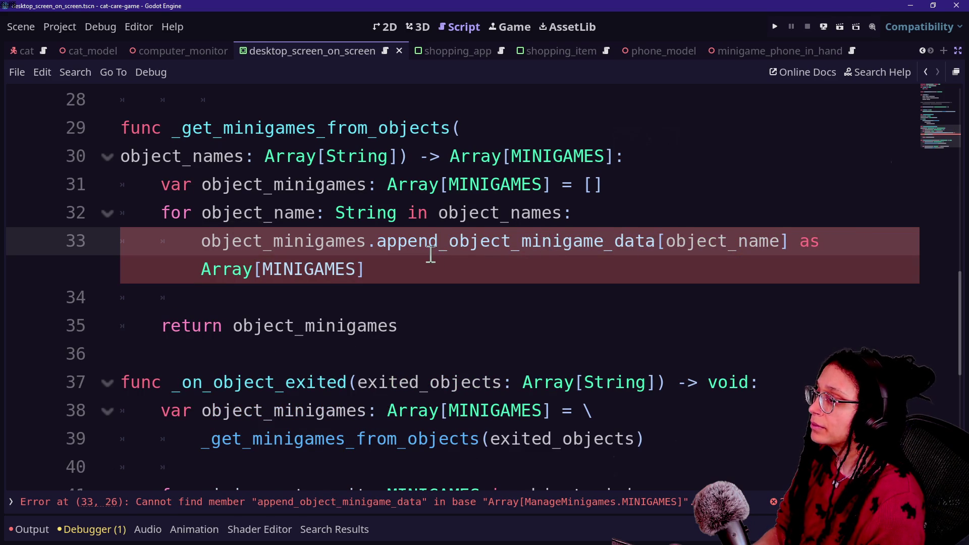
pyautogui.click(440, 242)
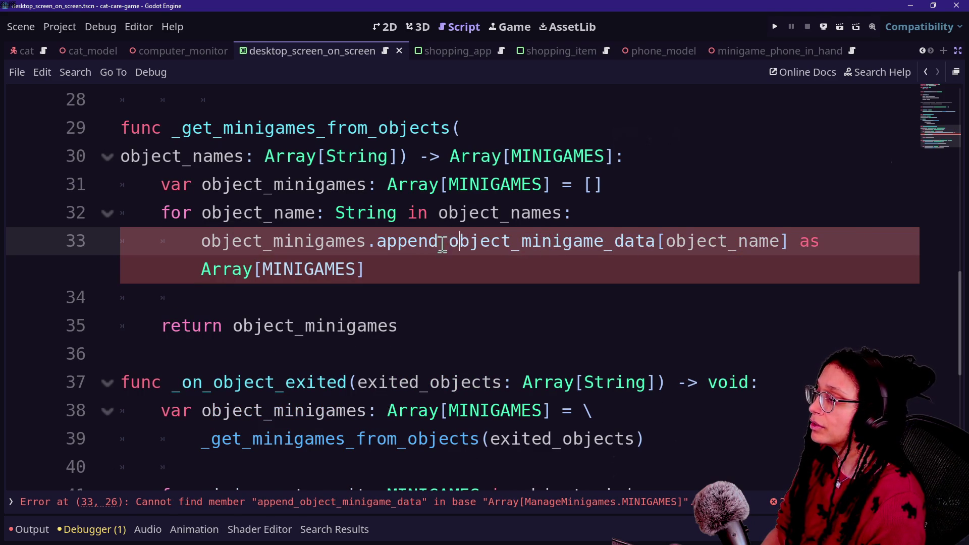
pyautogui.write('_array')
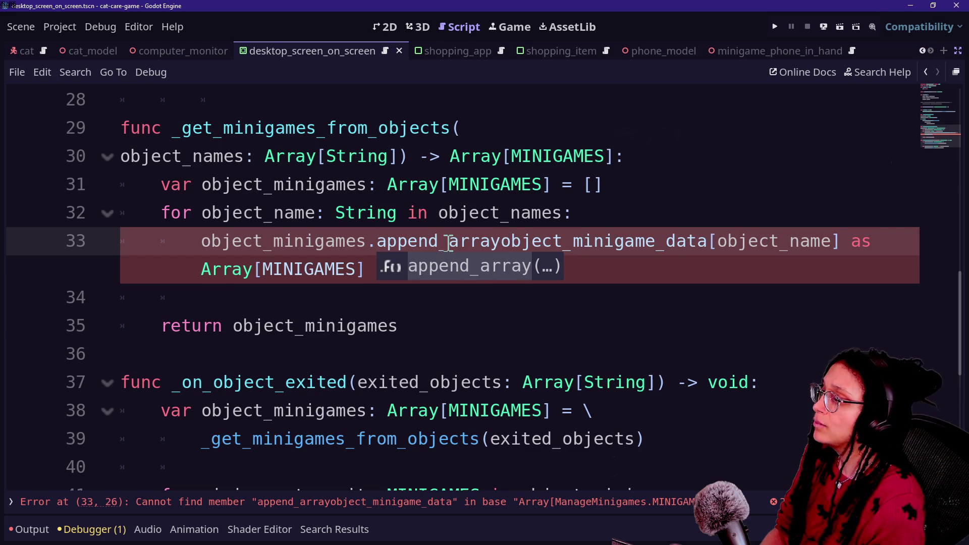
pyautogui.press('Return')
pyautogui.press('BackSpace')
pyautogui.write('(')
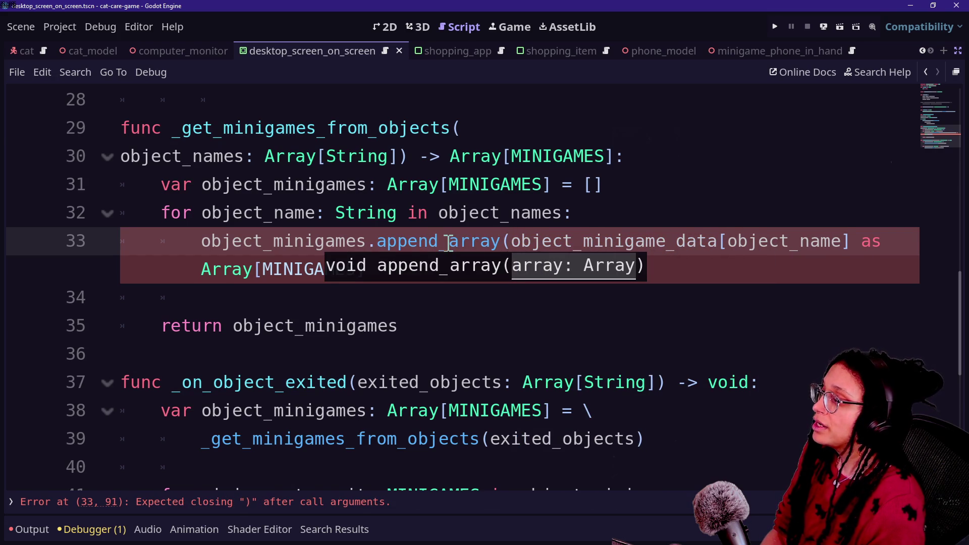
# Step: Pass _object_minigame_data[object_name] as Array[MINIGAMES], wrapping the call onto a second line
pyautogui.click(456, 265)
pyautogui.write(')')
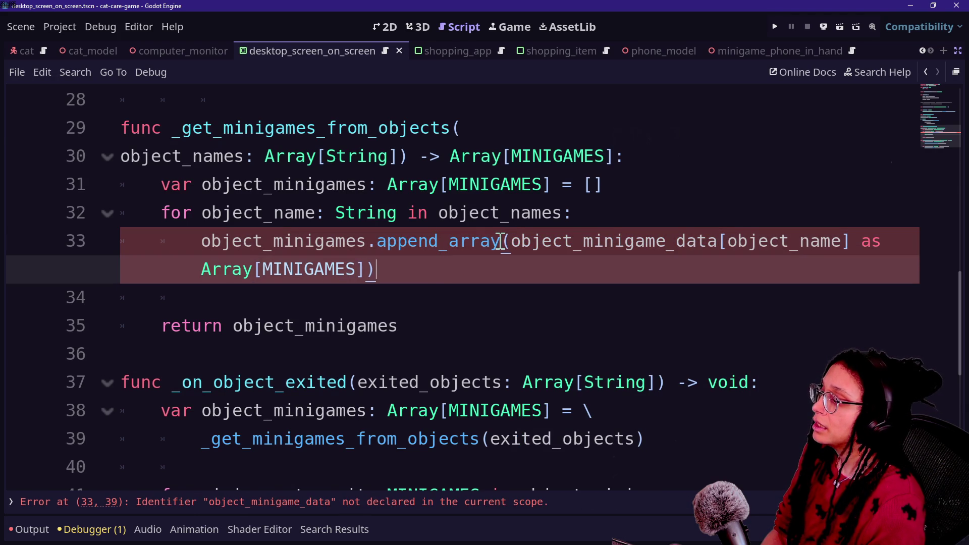
pyautogui.click(512, 242)
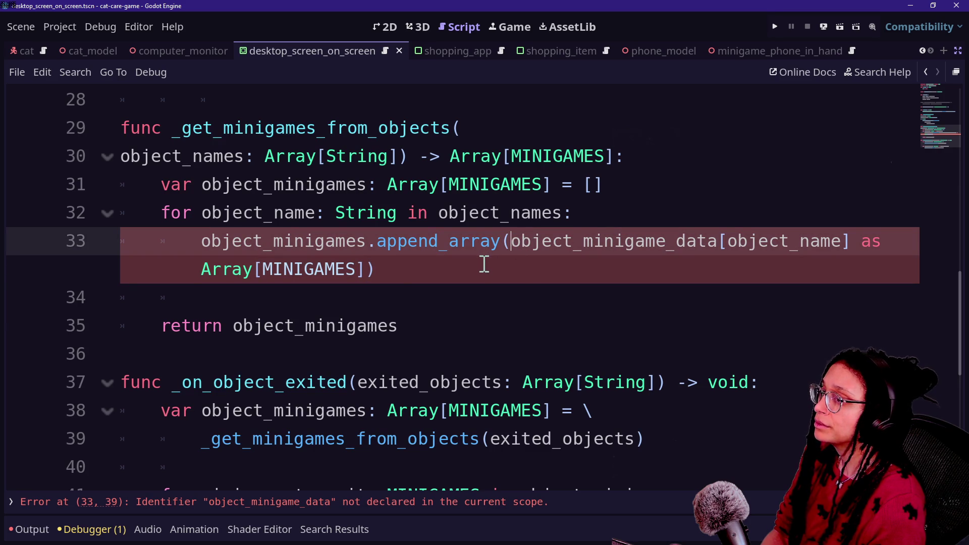
pyautogui.write(')')
pyautogui.press('BackSpace')
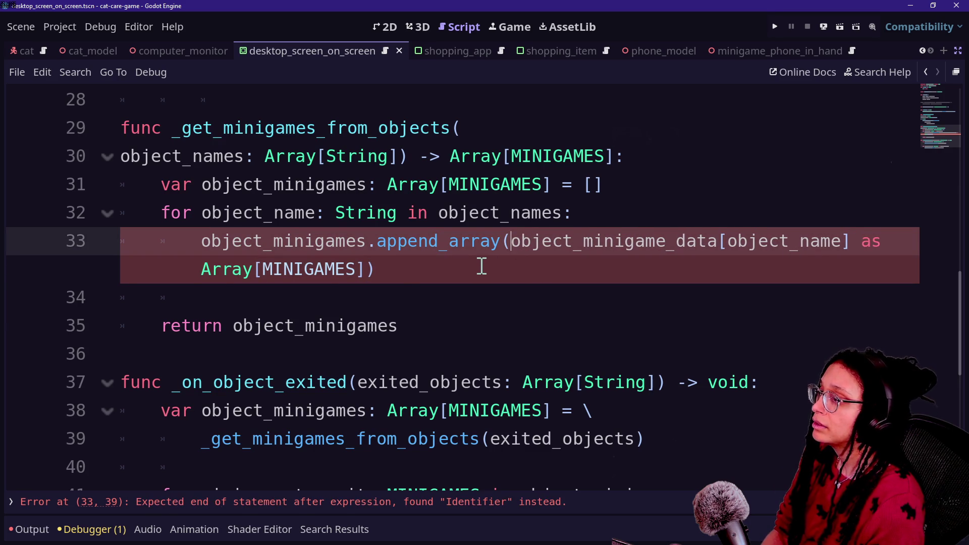
pyautogui.write('_')
pyautogui.press('Return')
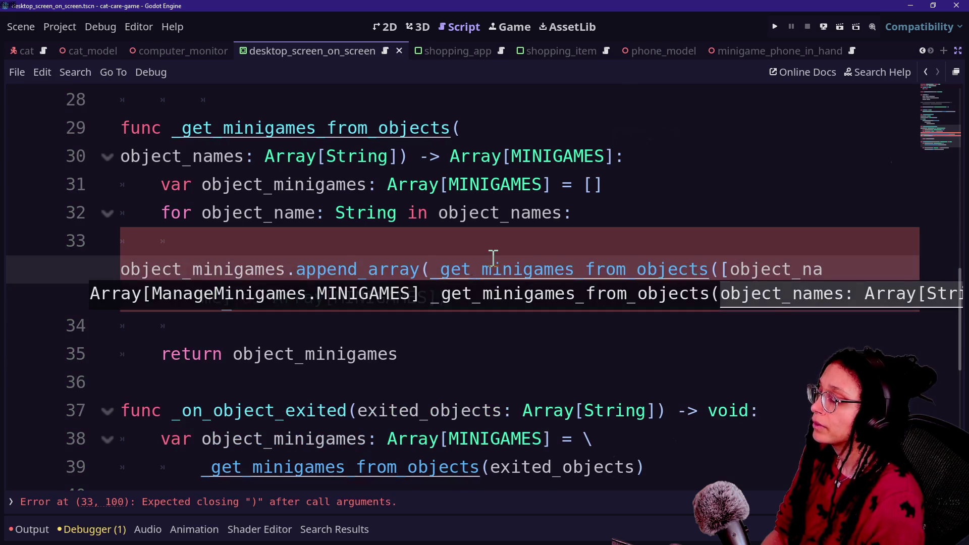
pyautogui.hotkey('ctrl', 'z')
pyautogui.press('Return')
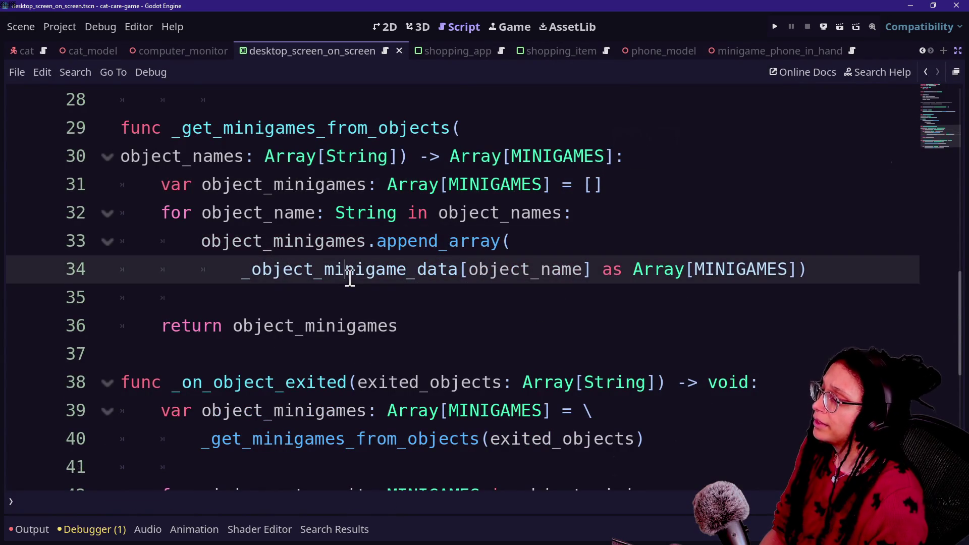
pyautogui.press('Return')
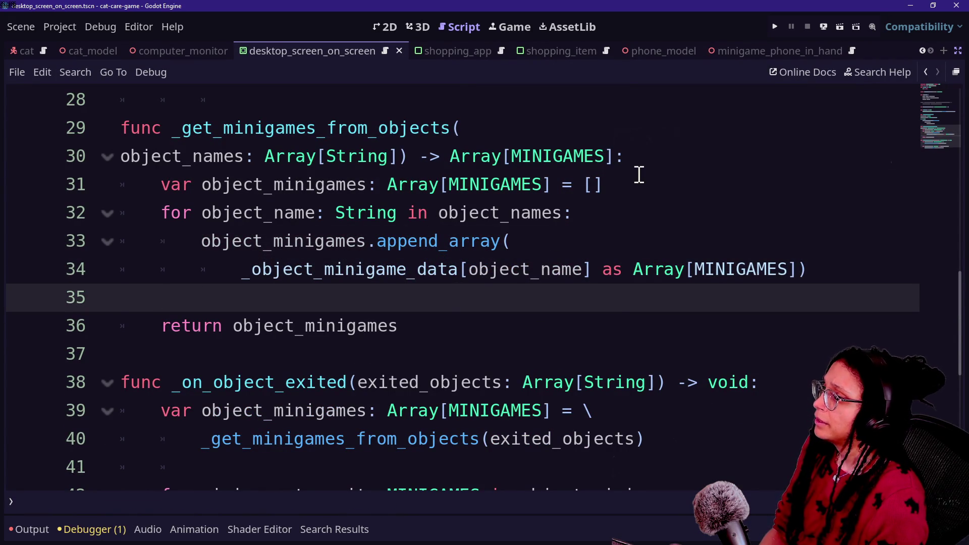
# Step: Insert a blank line before the for loop and save the script
pyautogui.click(638, 174)
pyautogui.press('Return')
pyautogui.click(497, 351)
pyautogui.hotkey('ctrl', 's')
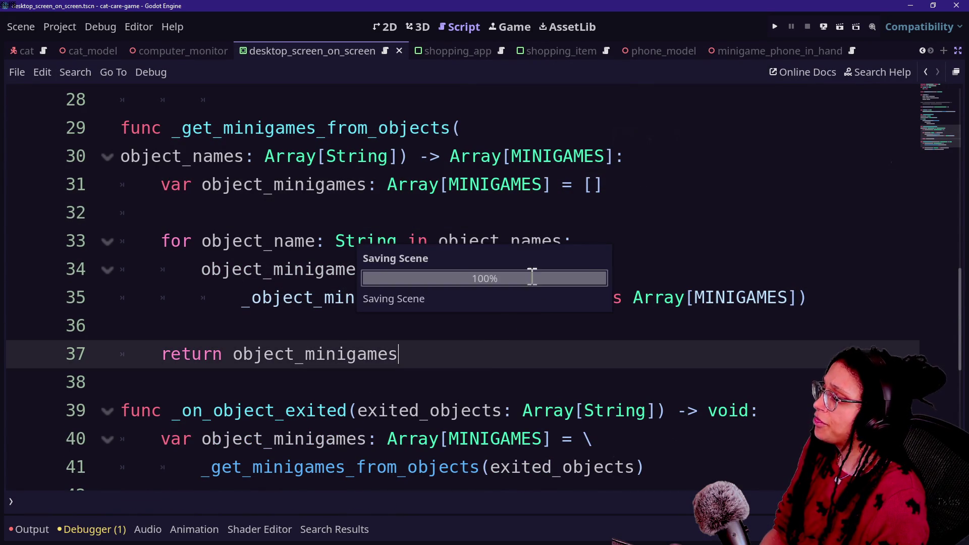
pyautogui.scroll(-5, 430, 205)
pyautogui.scroll(4, 430, 206)
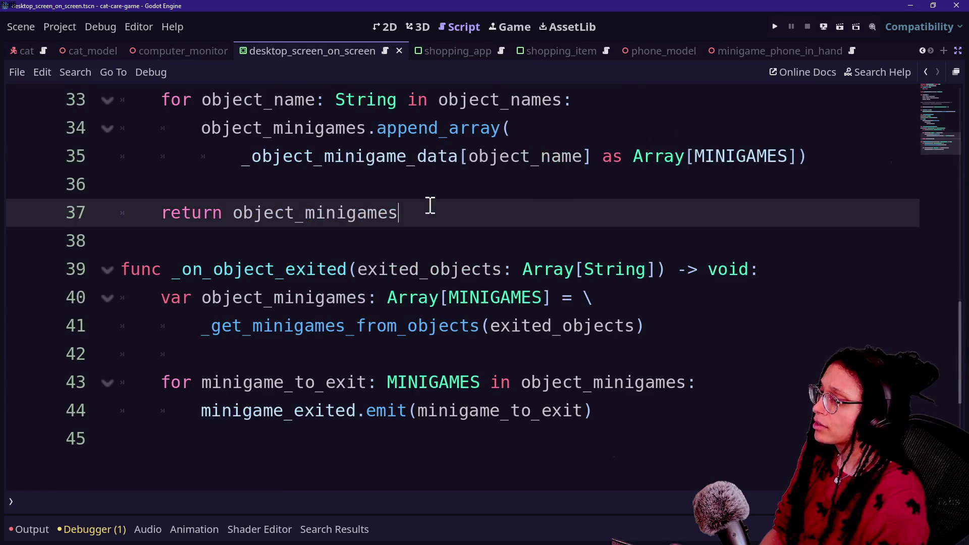
pyautogui.scroll(2, 430, 205)
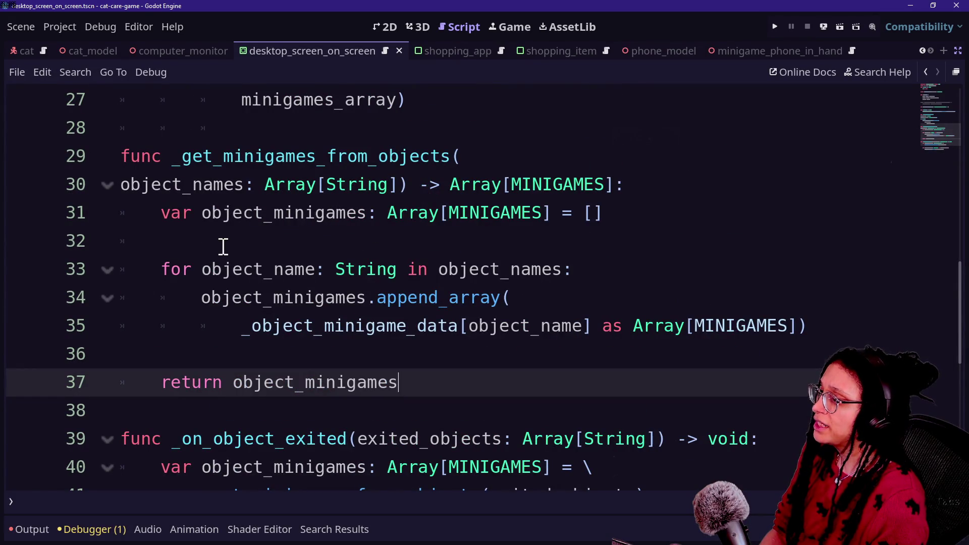
# Step: Review the Array[MINIGAMES] cast and Array[String] parameter, then run the project
pyautogui.moveTo(637, 334); pyautogui.dragTo(717, 328)
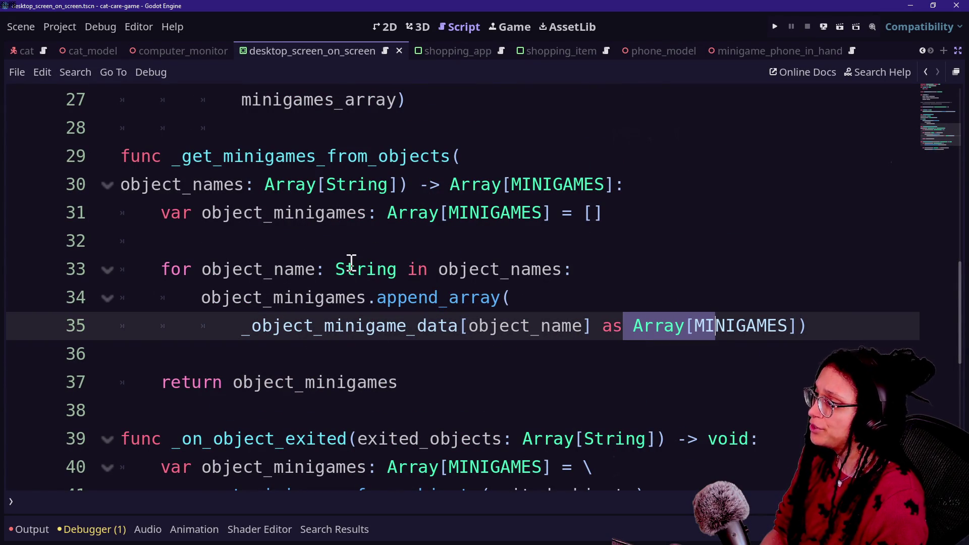
pyautogui.moveTo(259, 185); pyautogui.dragTo(402, 185)
pyautogui.click(399, 185)
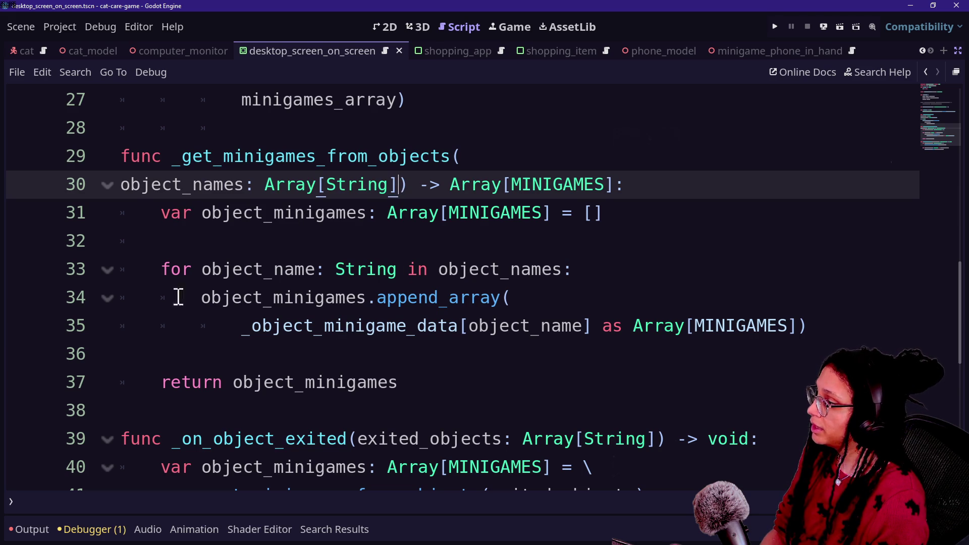
pyautogui.click(255, 383)
pyautogui.scroll(-4, 444, 381)
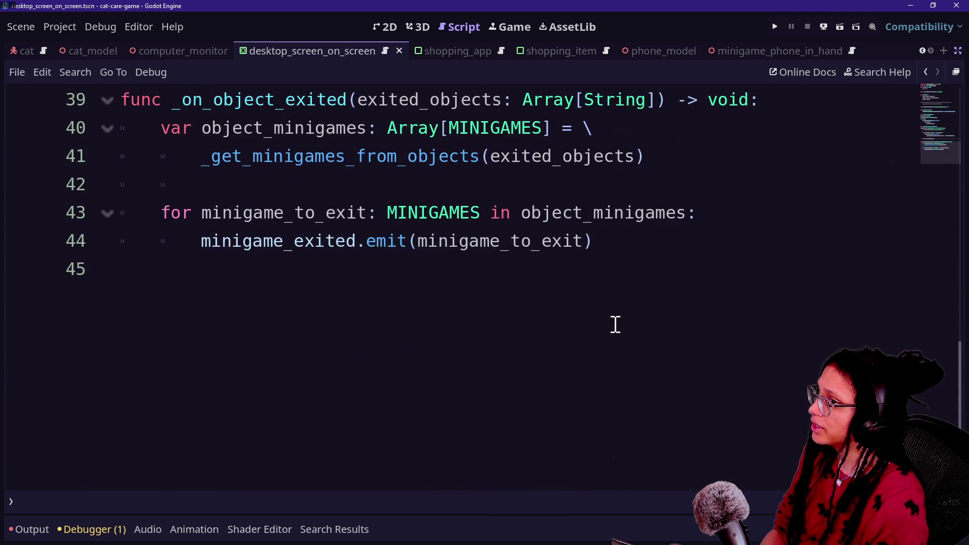
pyautogui.click(775, 26)
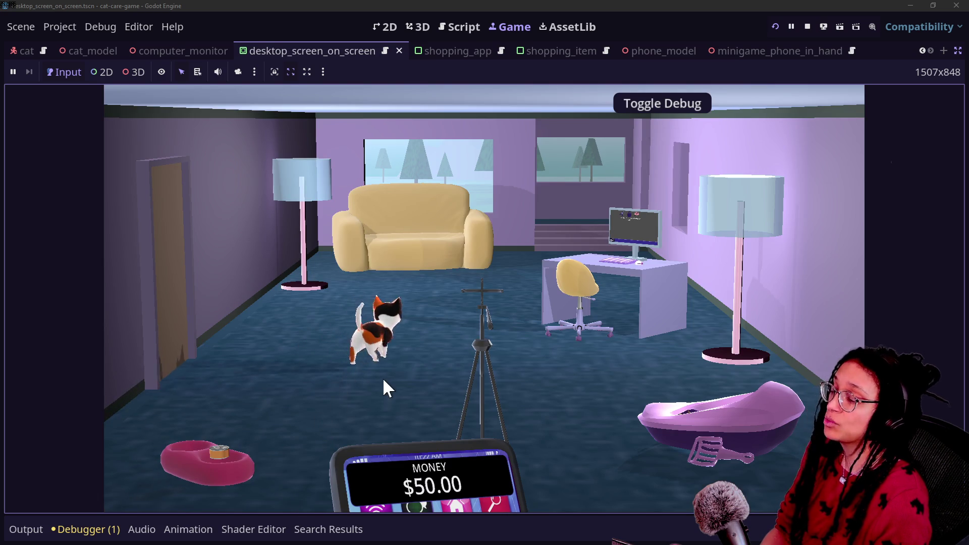
# Step: Review lines 35–40 of _get_minigames_from_objects in the script editor
pyautogui.click(453, 26)
pyautogui.scroll(5, 617, 221)
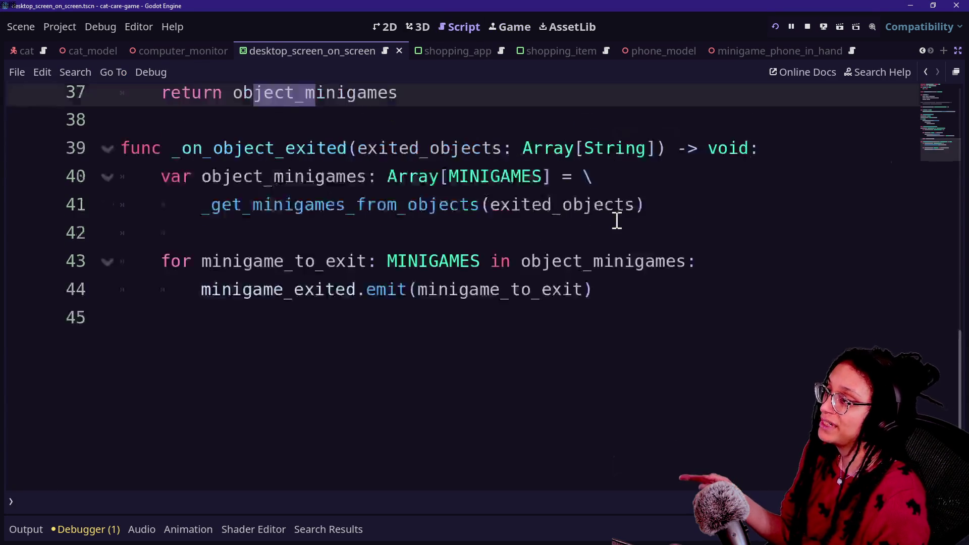
pyautogui.scroll(-1, 616, 220)
pyautogui.click(448, 382)
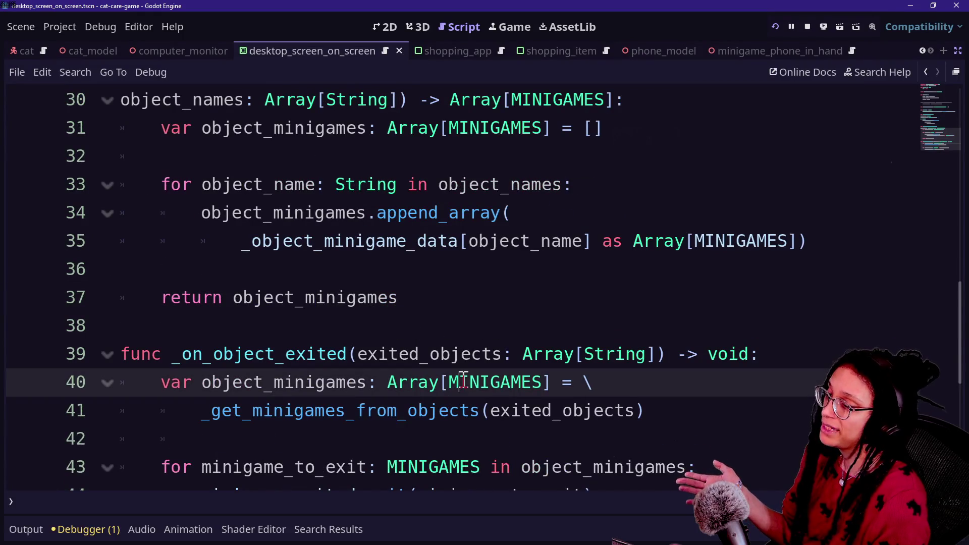
pyautogui.moveTo(519, 383)
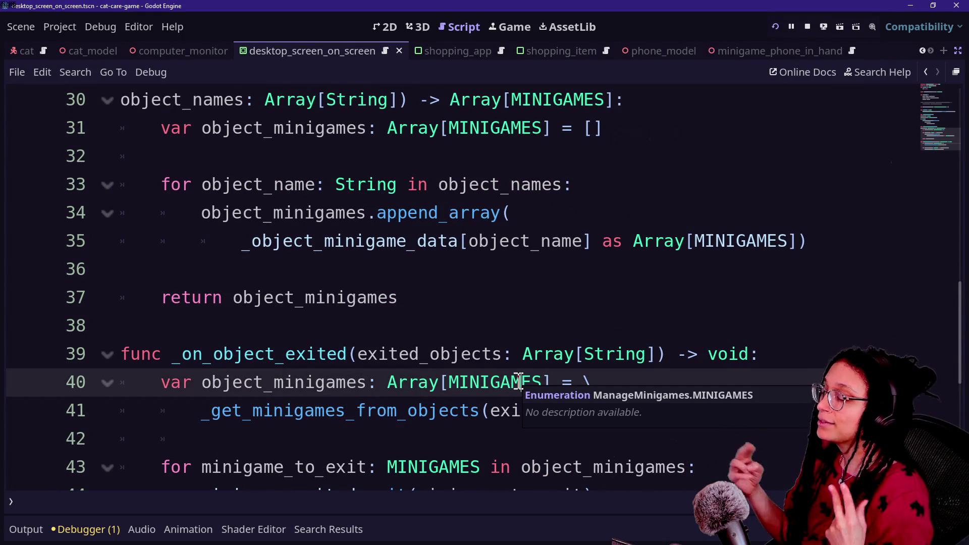
pyautogui.click(779, 237)
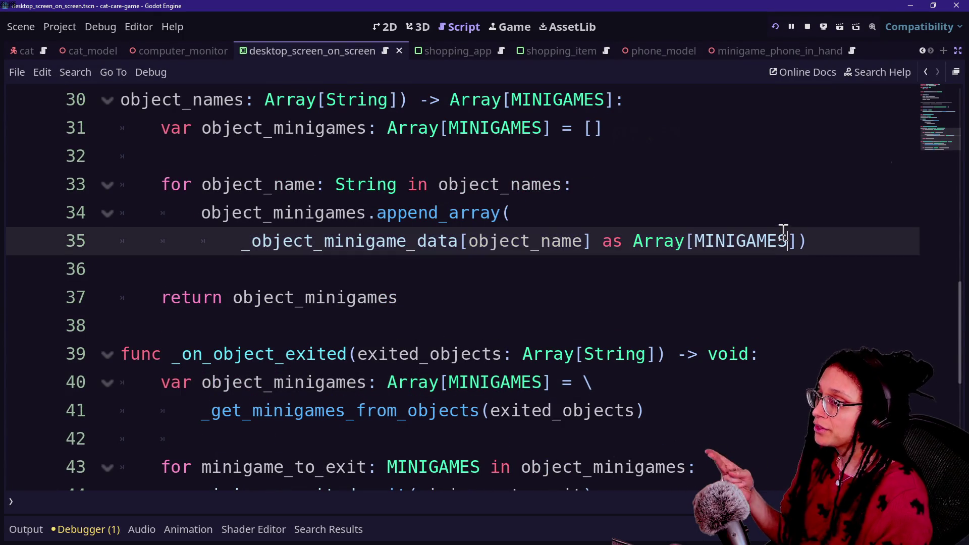
# Step: In the running game, open the phone, then the computer's Shopping App, and return to the room
pyautogui.click(491, 29)
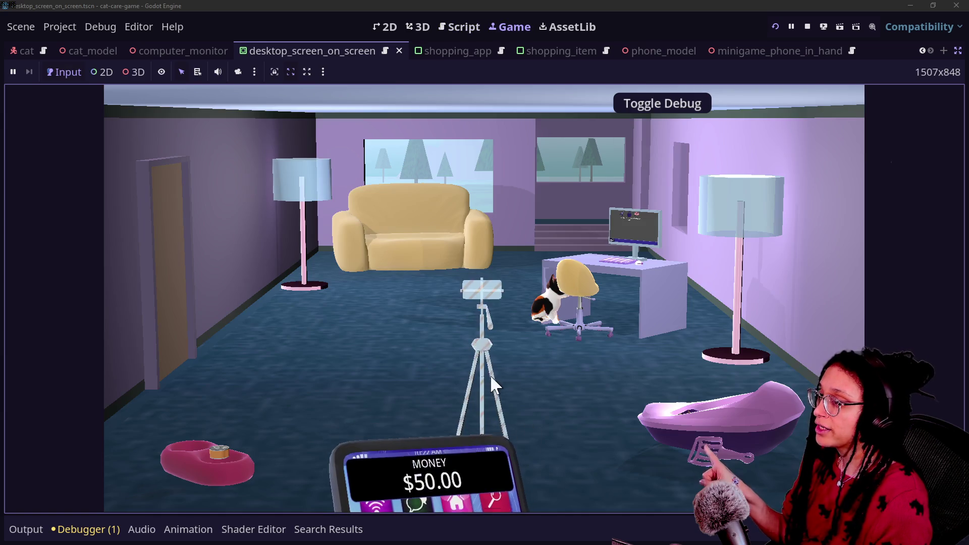
pyautogui.click(472, 426)
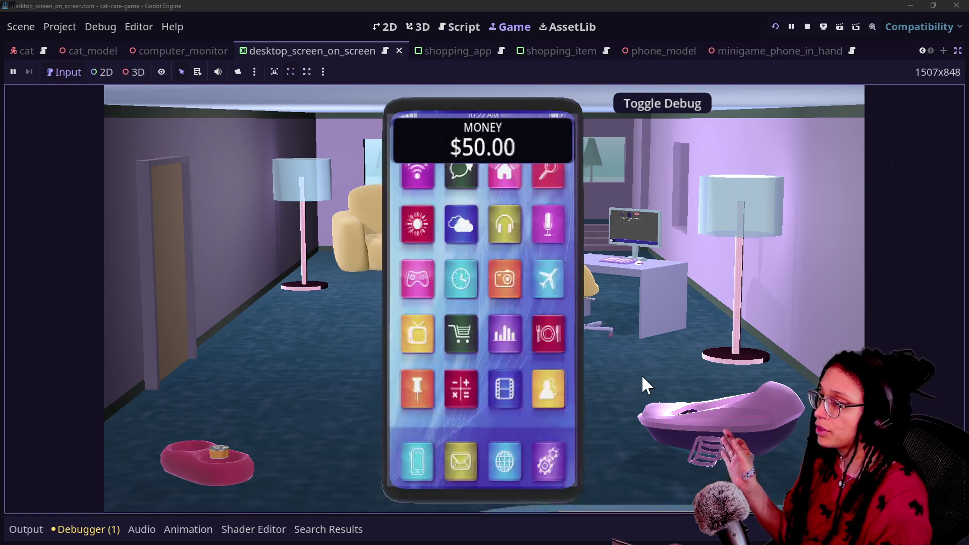
pyautogui.click(712, 411)
pyautogui.click(626, 285)
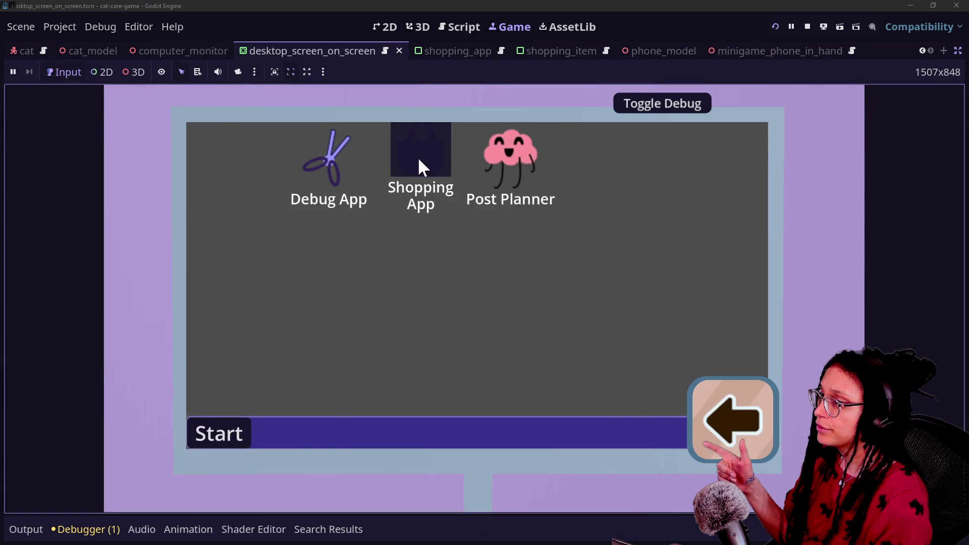
pyautogui.click(417, 157)
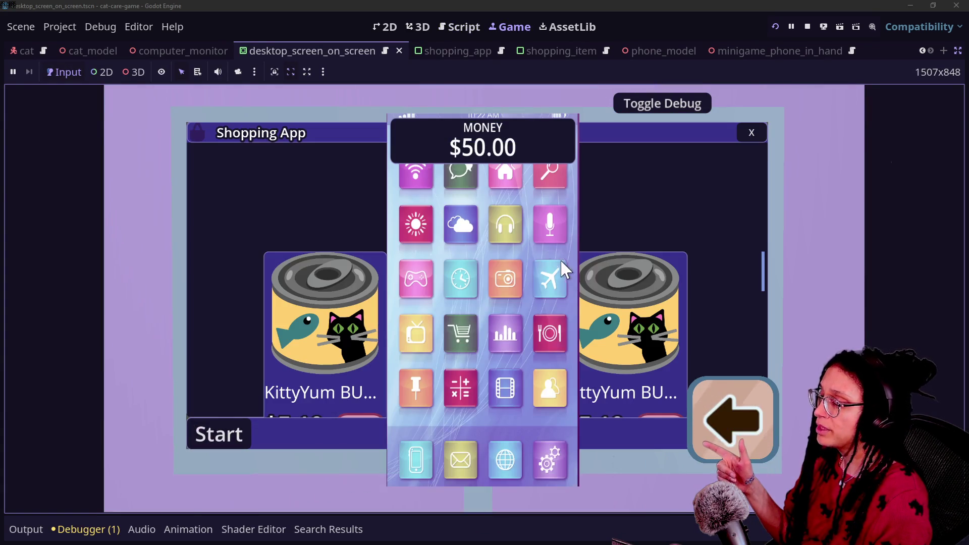
pyautogui.click(762, 419)
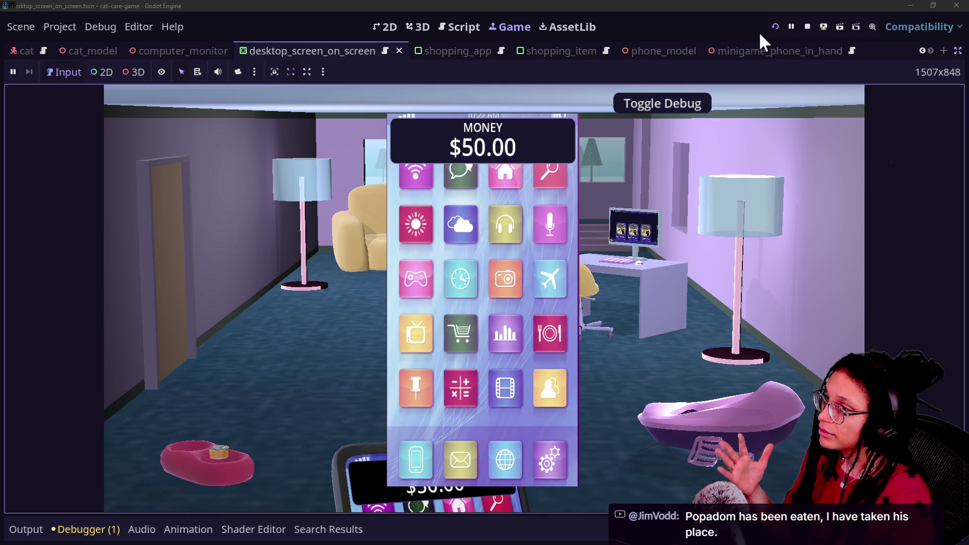
# Step: Restart the game and enter and leave the food-bowl close-up twice
pyautogui.click(774, 28)
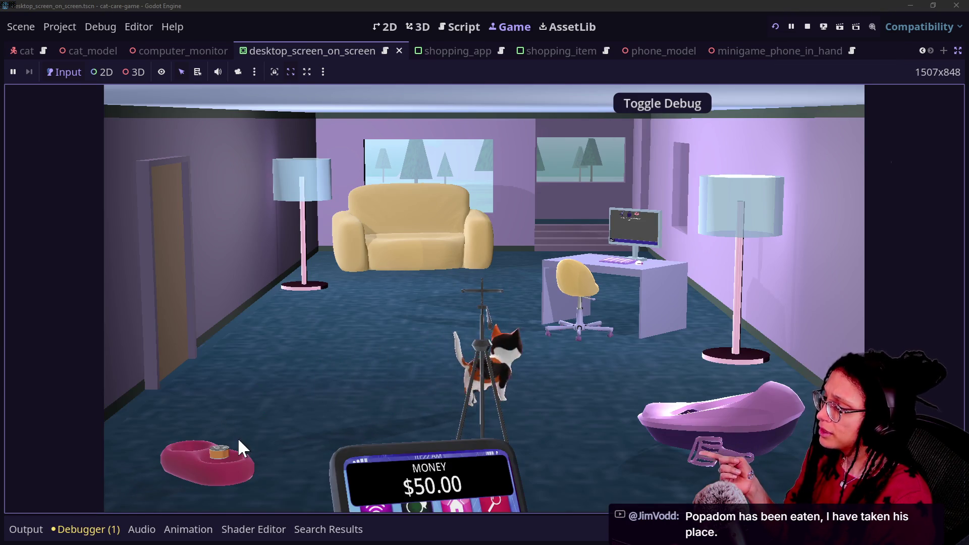
pyautogui.click(238, 439)
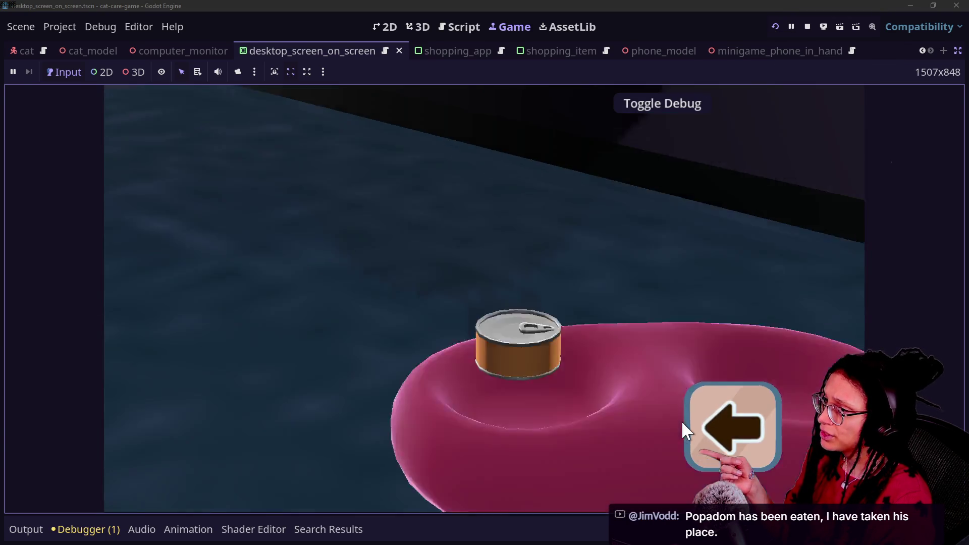
pyautogui.click(686, 422)
pyautogui.click(217, 446)
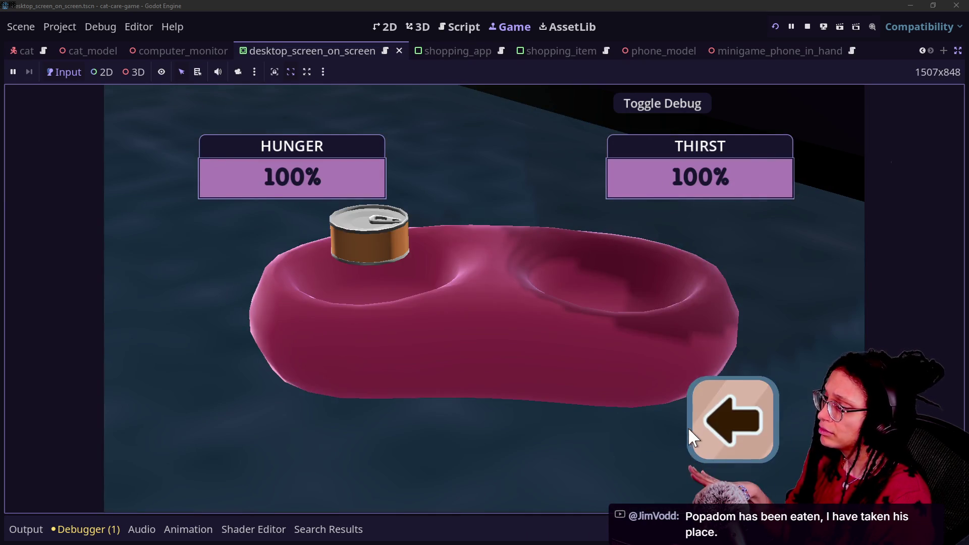
pyautogui.click(690, 432)
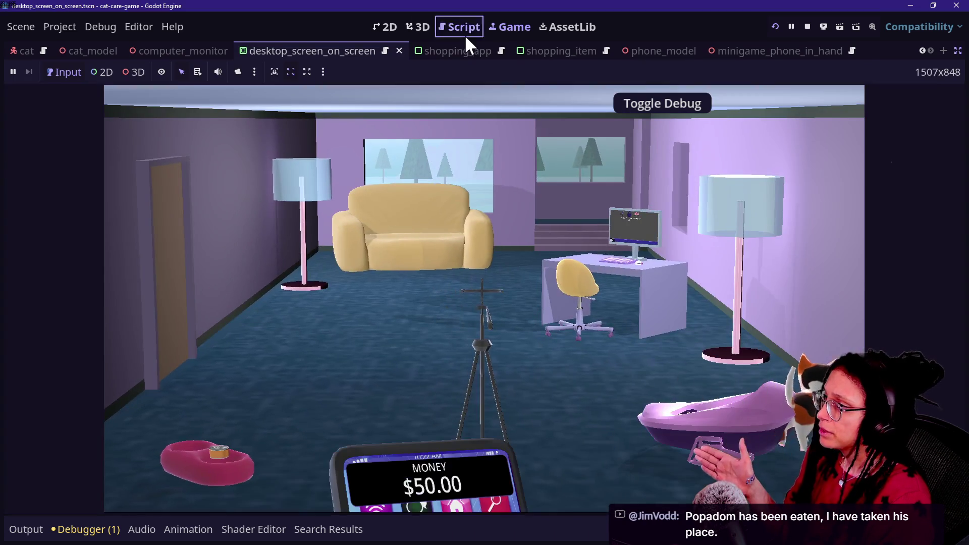
pyautogui.click(464, 35)
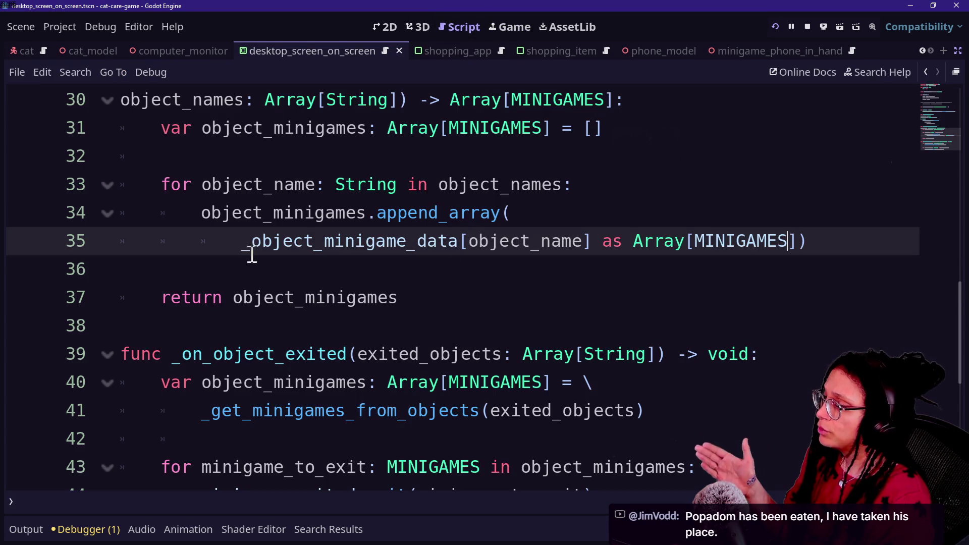
# Step: Search resources for 'objec' and open a context menu on line 27, dismissing both
pyautogui.click(444, 264)
pyautogui.scroll(1, 431, 268)
pyautogui.scroll(-1, 433, 270)
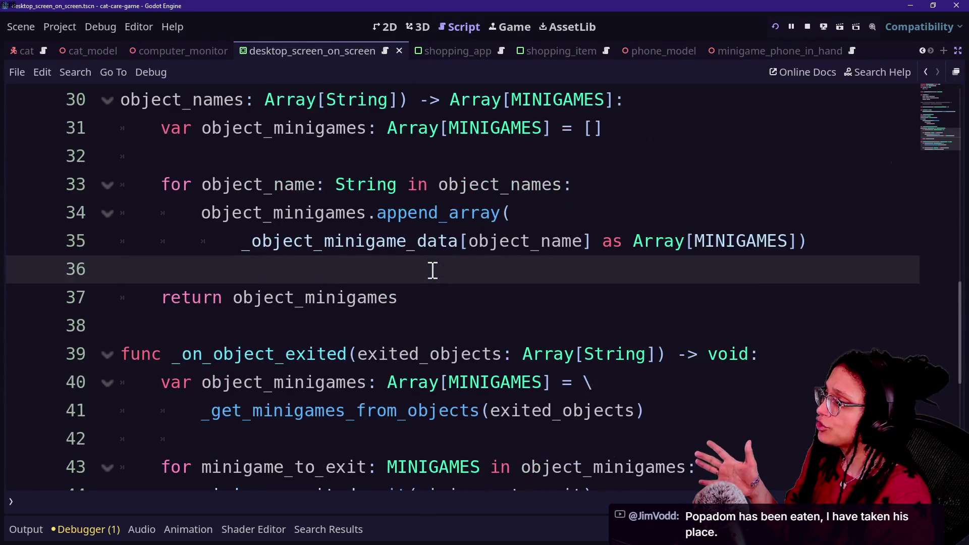
pyautogui.scroll(3, 433, 270)
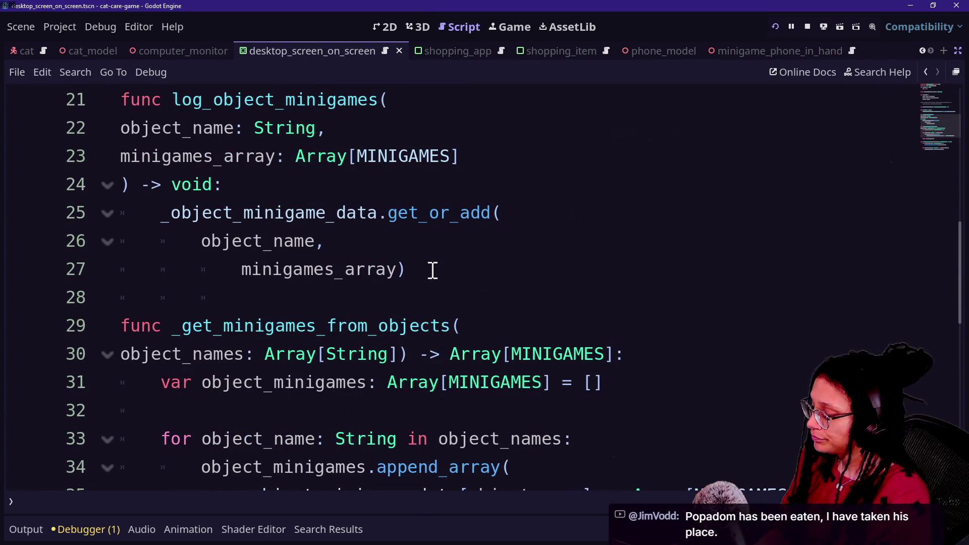
pyautogui.hotkey('shift', 'alt', 'o')
pyautogui.write('objec')
pyautogui.press('Escape')
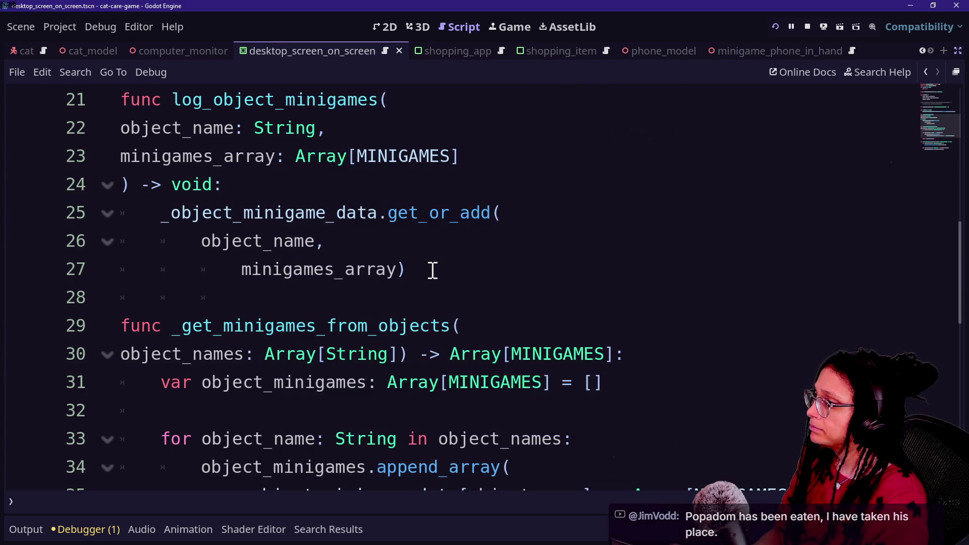
pyautogui.rightClick(430, 270)
pyautogui.press('Escape')
pyautogui.scroll(-7, 383, 246)
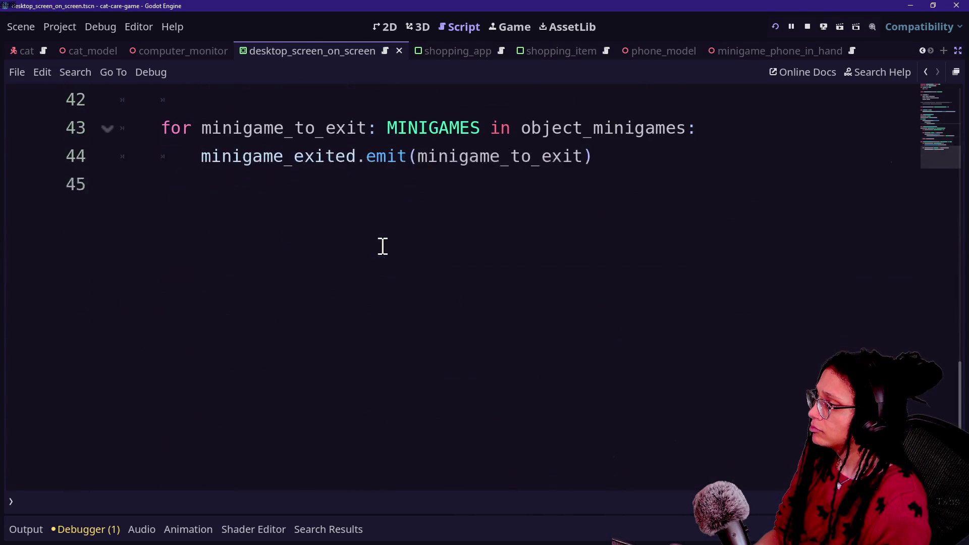
pyautogui.scroll(2, 382, 248)
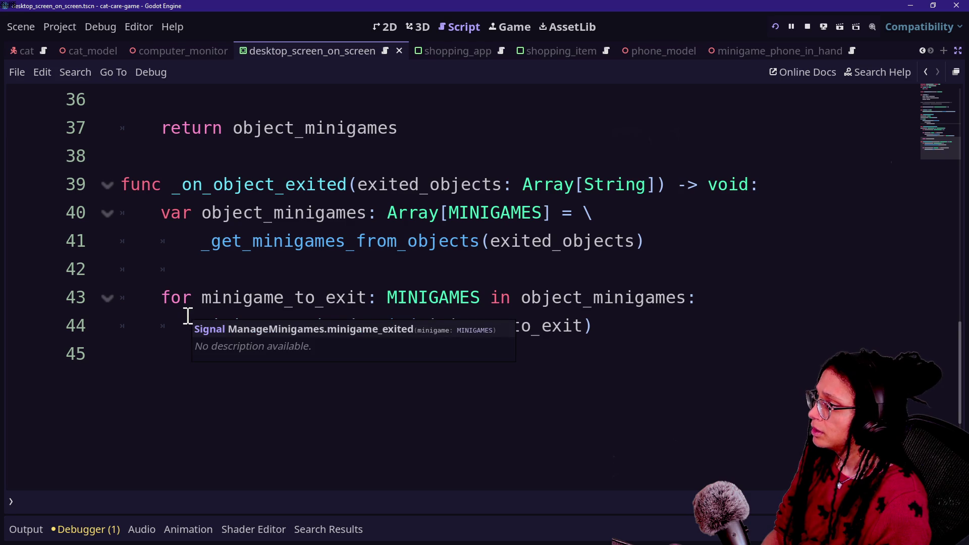
# Step: Review the _on_object_exited signature and its line 43 minigame loop
pyautogui.click(337, 297)
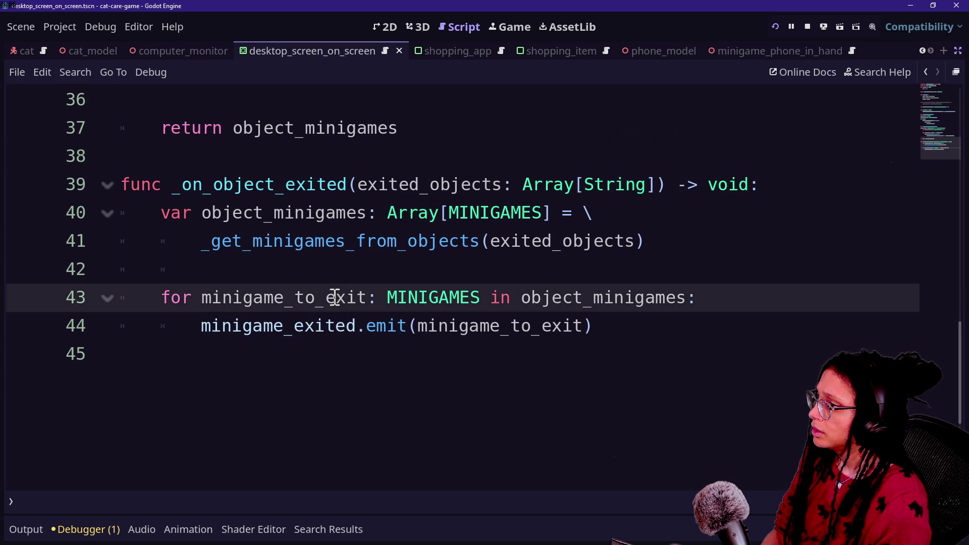
pyautogui.click(419, 185)
pyautogui.moveTo(415, 184); pyautogui.dragTo(667, 190)
pyautogui.click(667, 190)
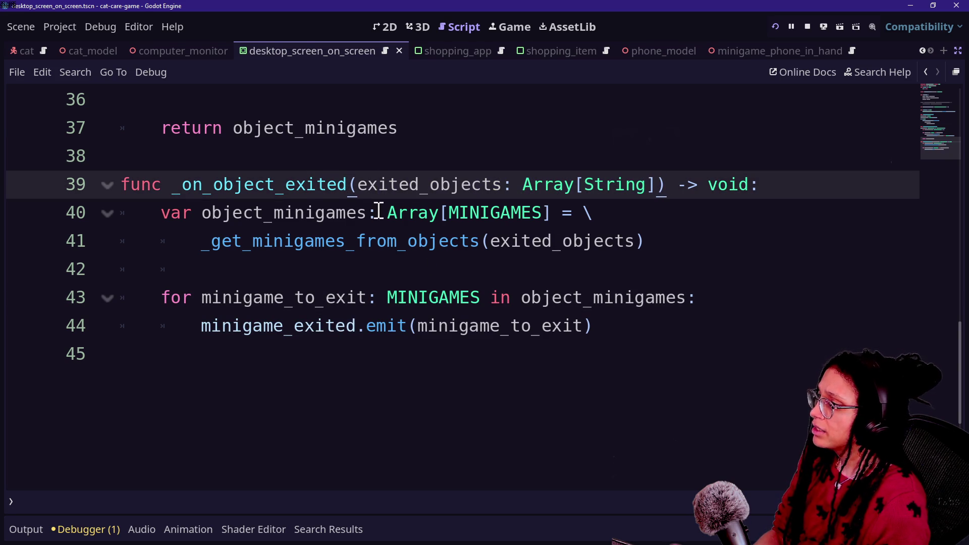
pyautogui.moveTo(221, 297); pyautogui.dragTo(318, 298)
pyautogui.moveTo(377, 298); pyautogui.dragTo(585, 298)
pyautogui.click(585, 297)
pyautogui.moveTo(295, 297); pyautogui.dragTo(521, 297)
pyautogui.click(521, 297)
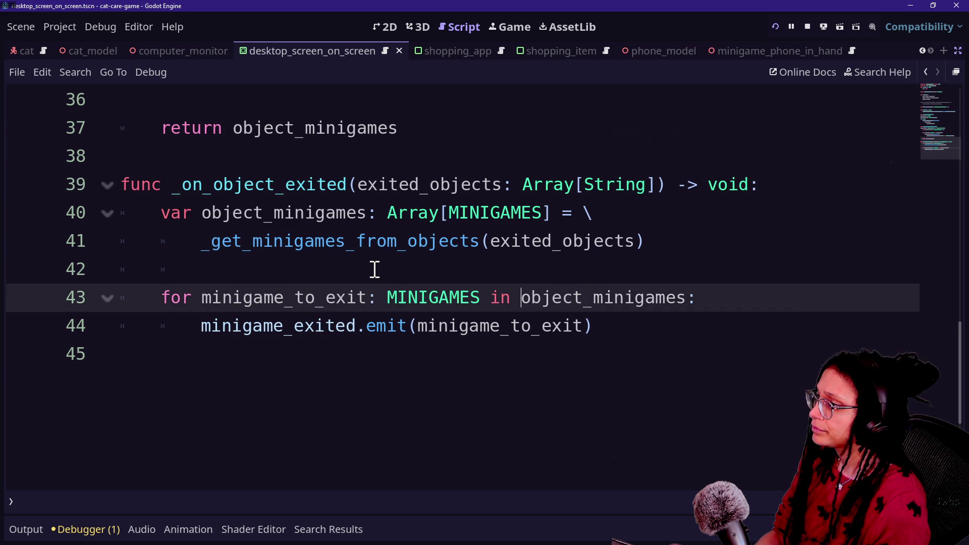
pyautogui.click(375, 269)
pyautogui.click(330, 240)
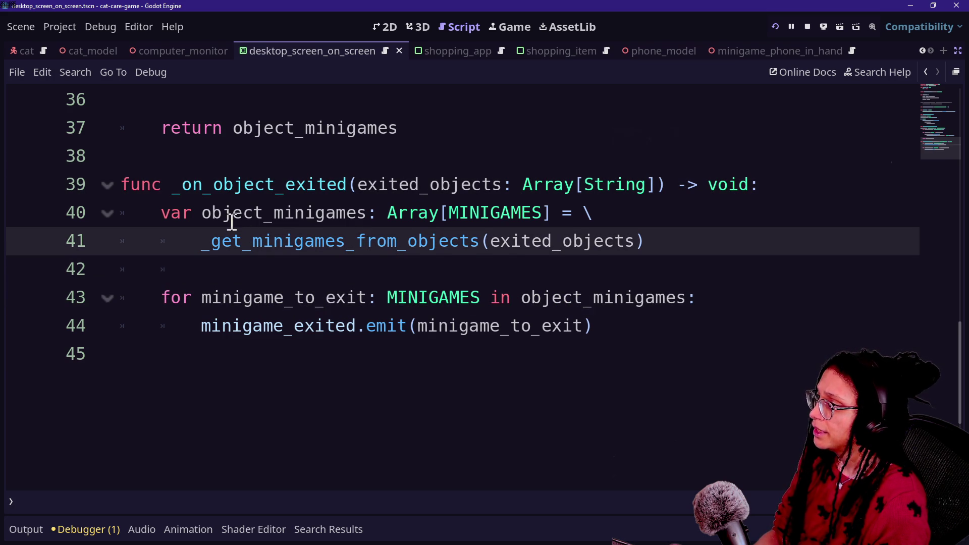
pyautogui.click(188, 212)
# Step: Remove the indentation from blank line 42 below the _get_minigames_from_objects call
pyautogui.moveTo(212, 241)
pyautogui.mouseDown()
pyautogui.moveTo(542, 243)
pyautogui.moveTo(656, 264)
pyautogui.mouseUp()
pyautogui.click(656, 264)
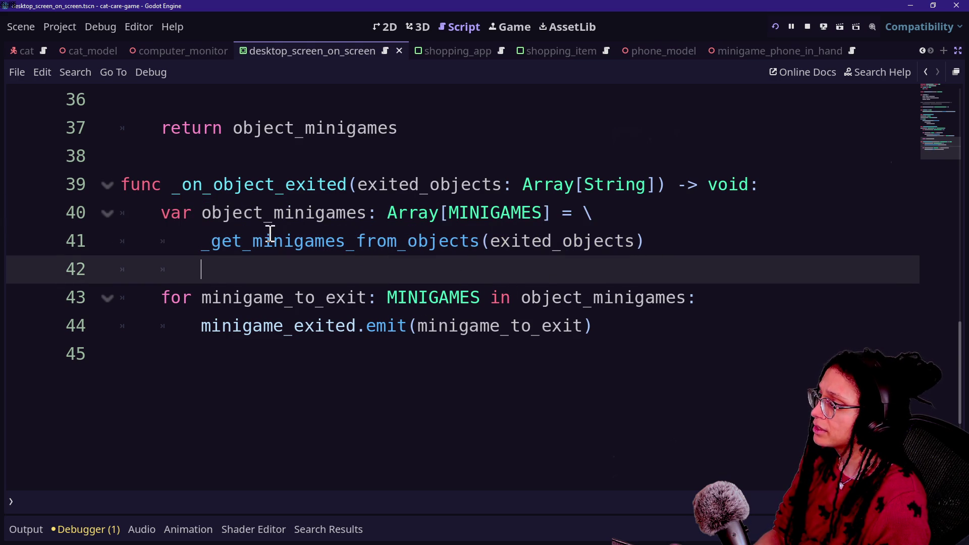
pyautogui.moveTo(142, 212); pyautogui.dragTo(448, 242)
pyautogui.click(455, 250)
pyautogui.click(292, 277)
pyautogui.press('BackSpace')
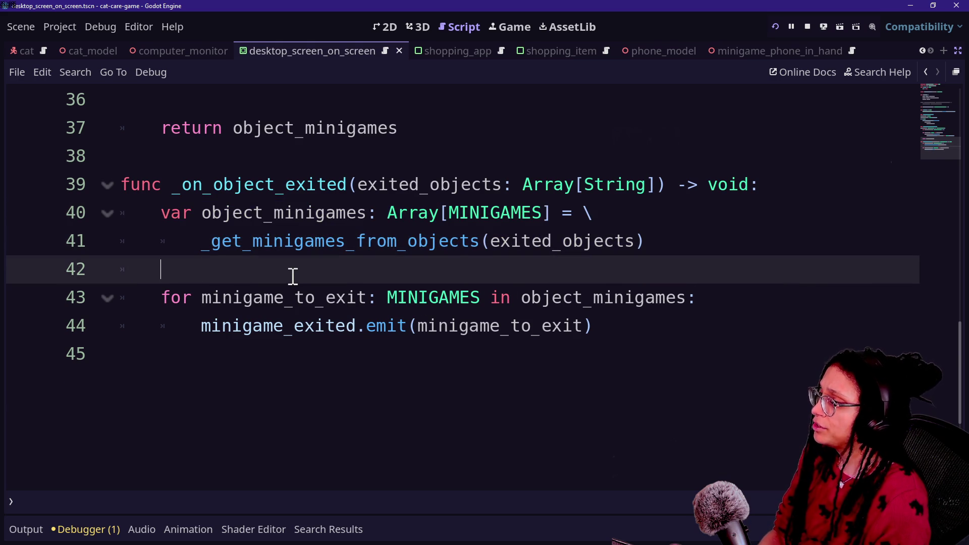
# Step: Add 'for exited_object: String in exited_objects:' and indent the minigame_exited loop beneath it
pyautogui.press('Return')
pyautogui.write('for')
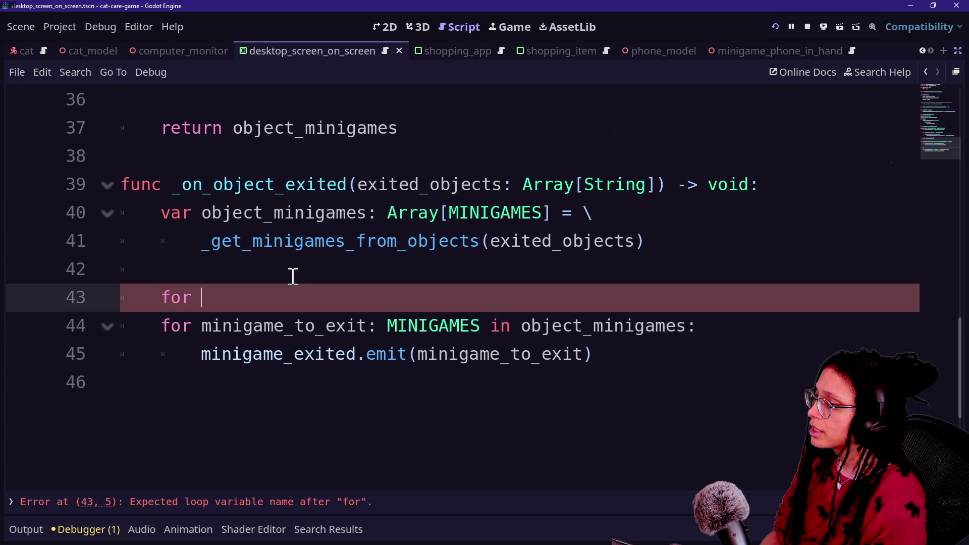
pyautogui.write('exited_objec')
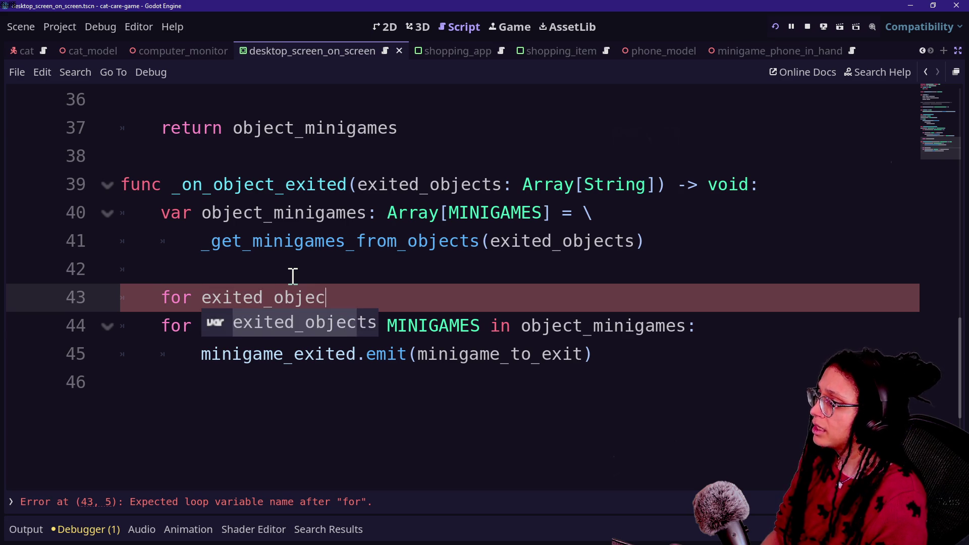
pyautogui.write('t: String')
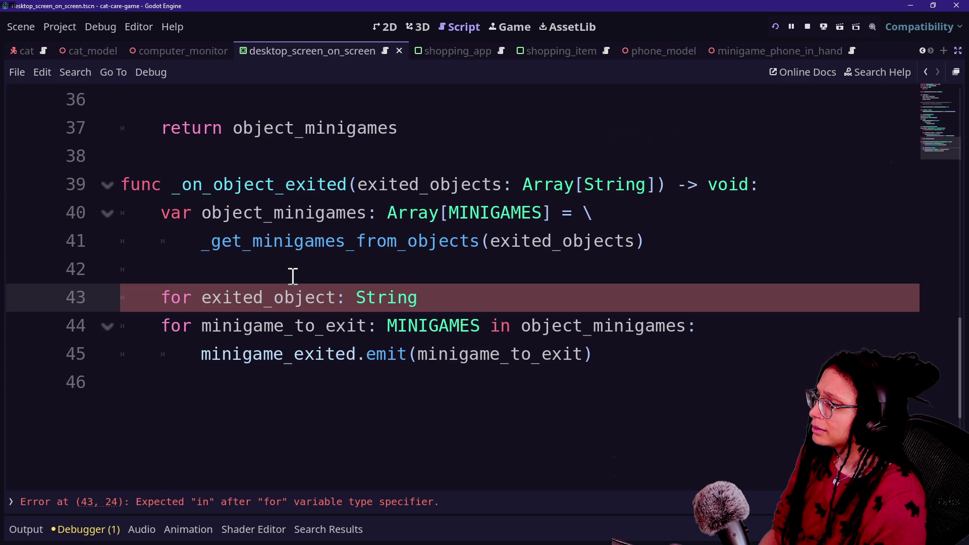
pyautogui.write(' in exit')
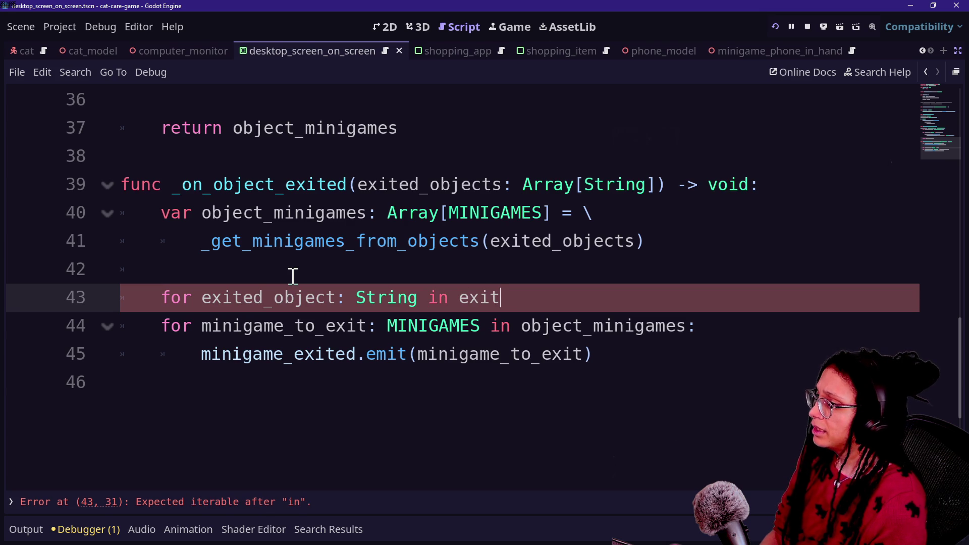
pyautogui.write('ed_objects:')
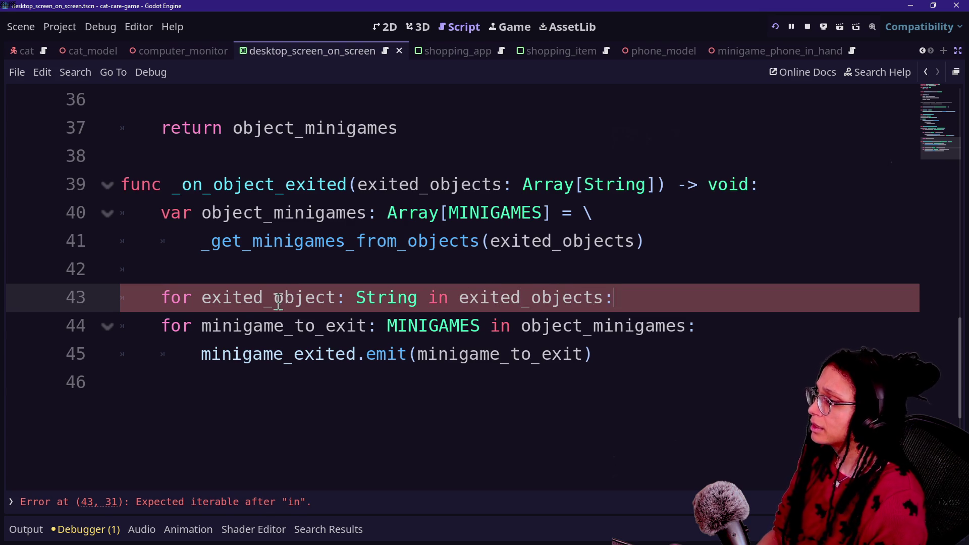
pyautogui.click(257, 330)
pyautogui.hotkey('shift', 'Down')
pyautogui.press('Tab')
pyautogui.press('Left')
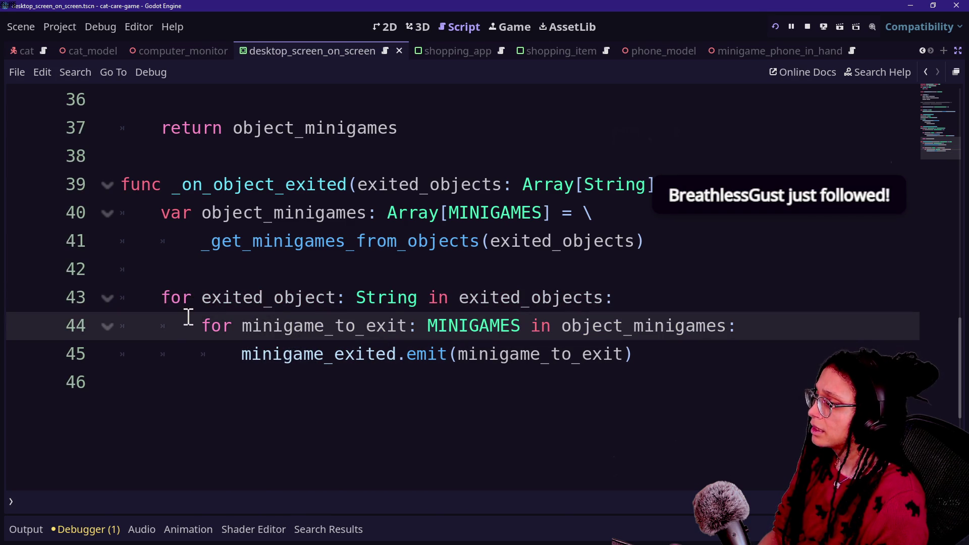
pyautogui.click(519, 270)
pyautogui.click(717, 313)
pyautogui.click(652, 303)
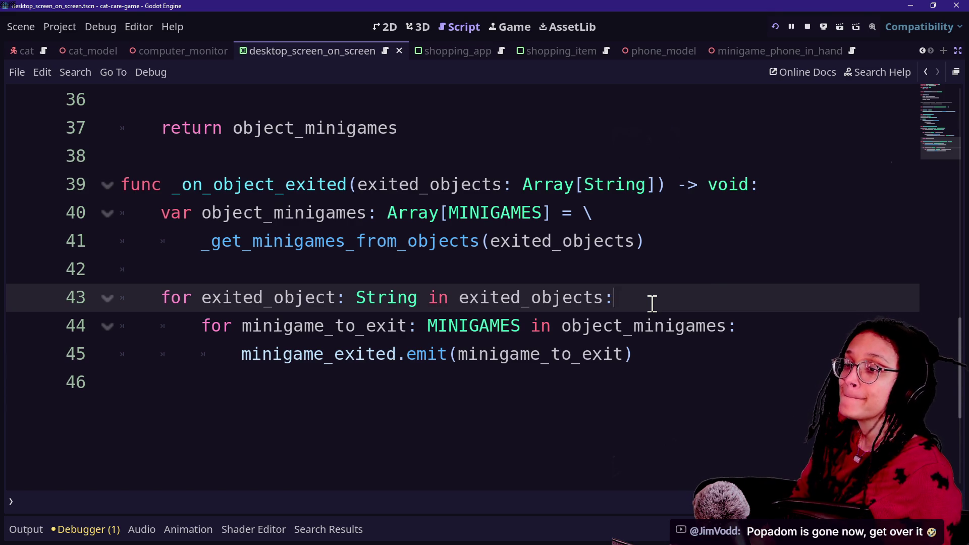
# Step: Switch to the browser window showing the stream's live chat
pyautogui.hotkey('alt', 'Tab')
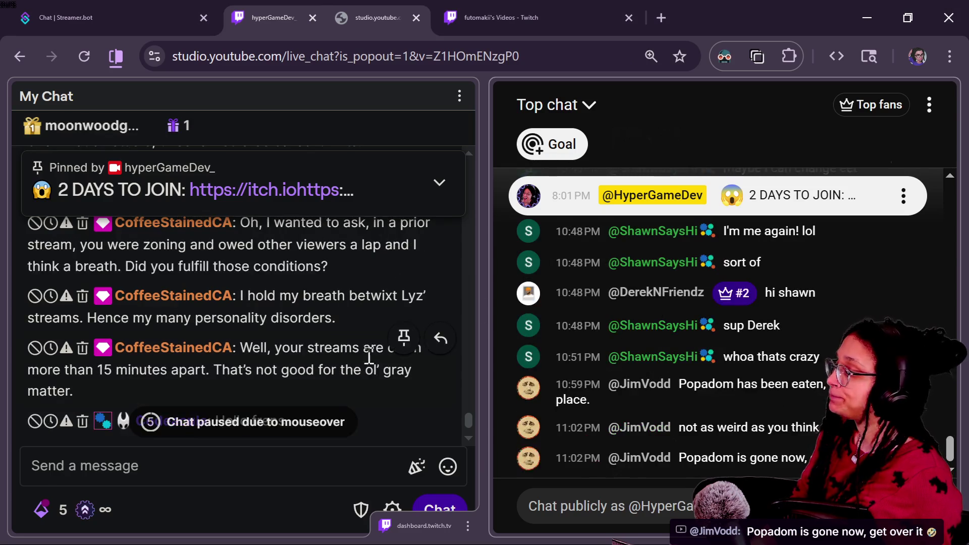
# Step: Read the latest Twitch and YouTube chat messages, then return to the Godot script editor
pyautogui.click(211, 475)
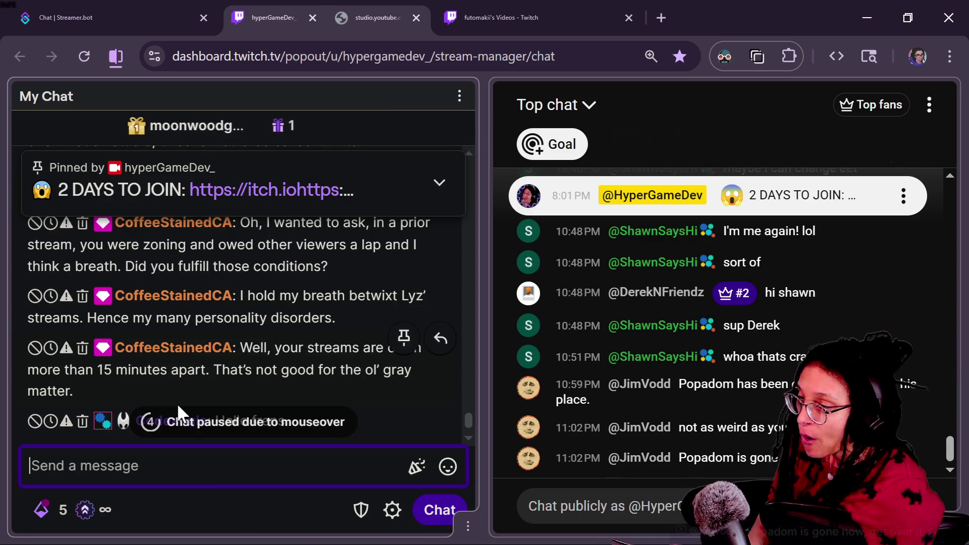
pyautogui.scroll(1, 780, 461)
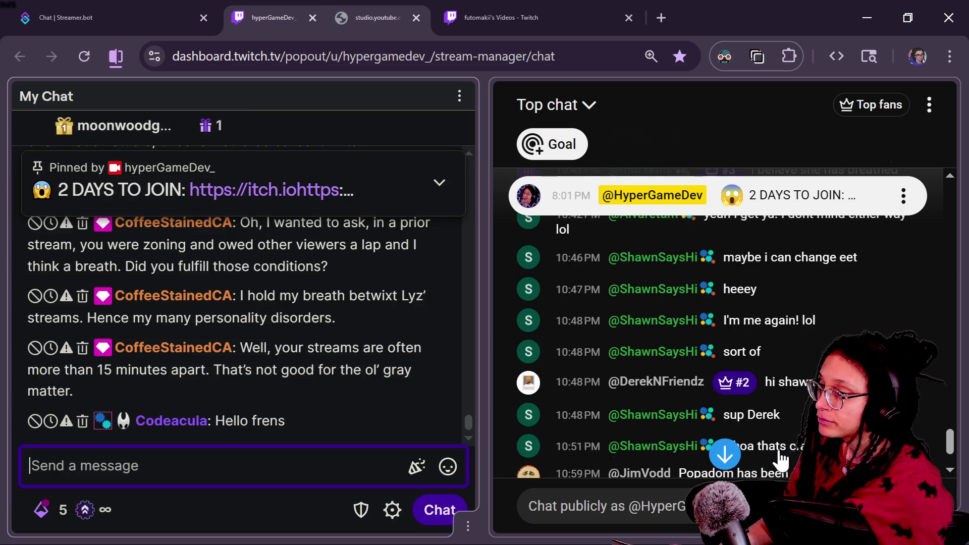
pyautogui.scroll(-1, 780, 460)
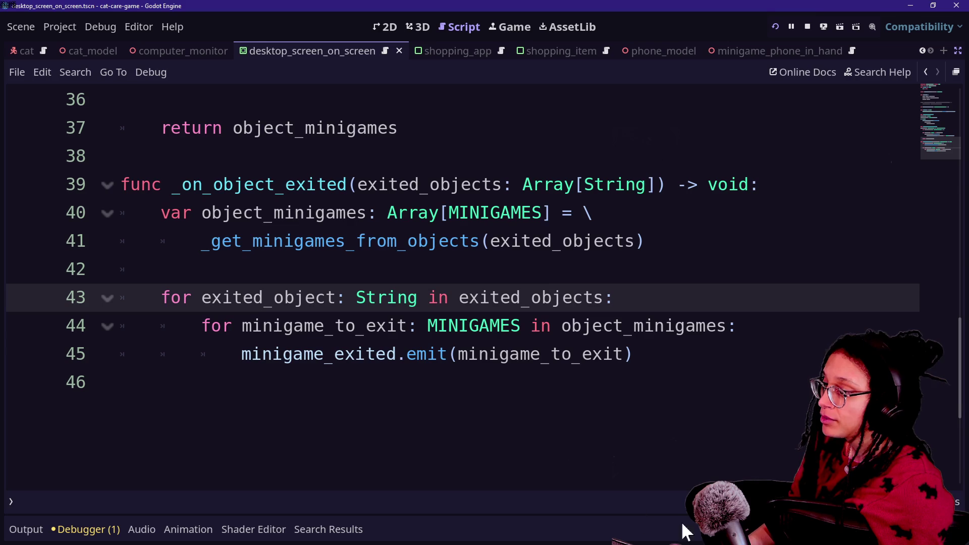
pyautogui.hotkey('alt', 'Tab')
pyautogui.click(485, 431)
pyautogui.click(555, 269)
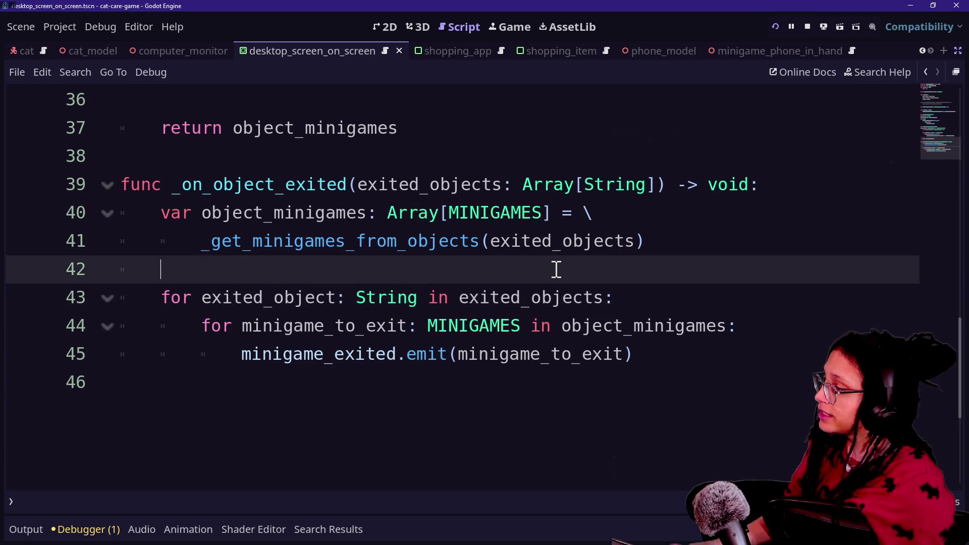
# Step: Look over the _on_object_exited code around lines 38–46
pyautogui.press('Down')
pyautogui.press('Down')
pyautogui.press('Down')
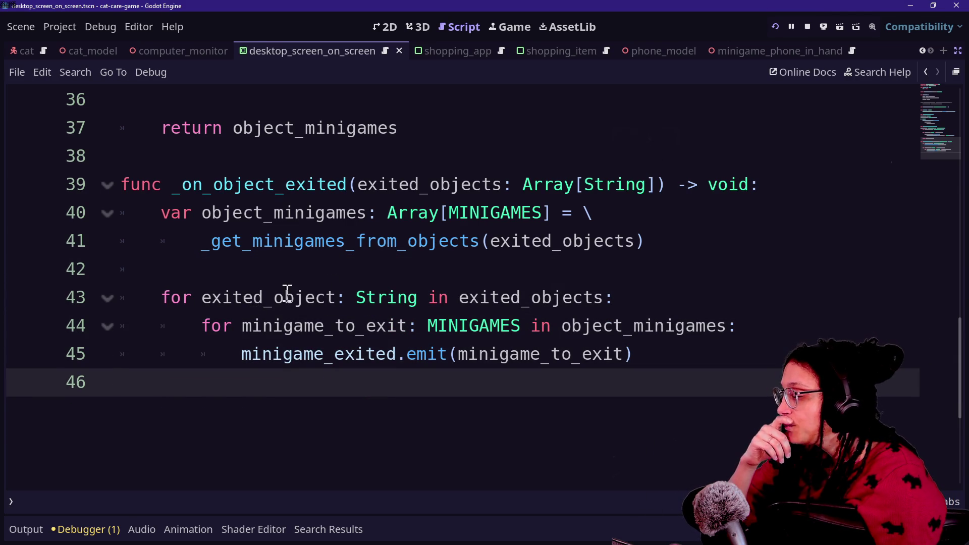
pyautogui.moveTo(471, 320)
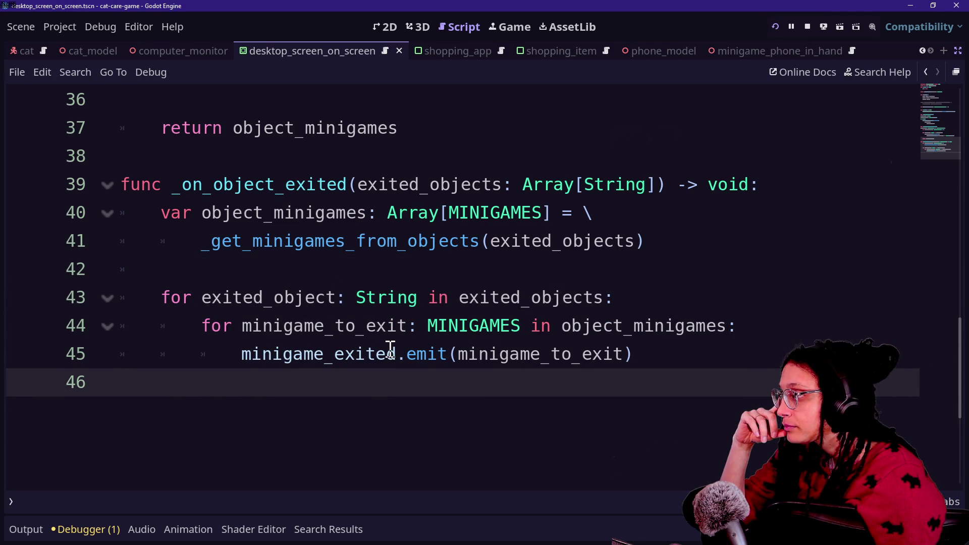
pyautogui.moveTo(386, 348)
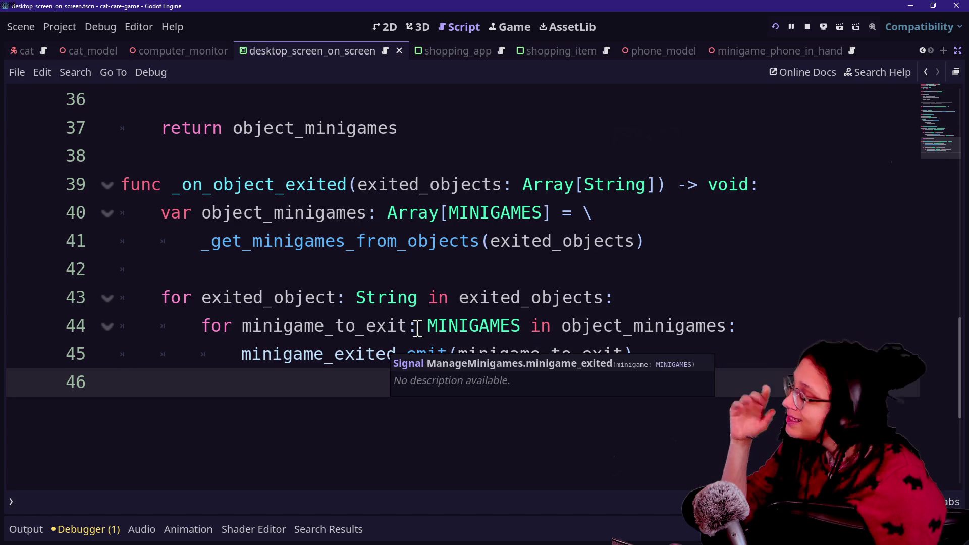
pyautogui.click(360, 298)
pyautogui.click(450, 216)
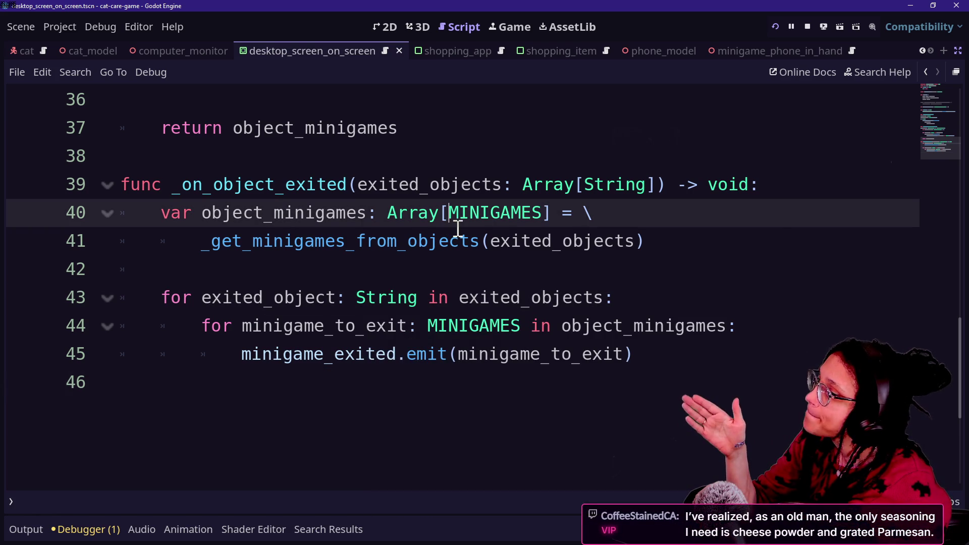
pyautogui.moveTo(458, 229)
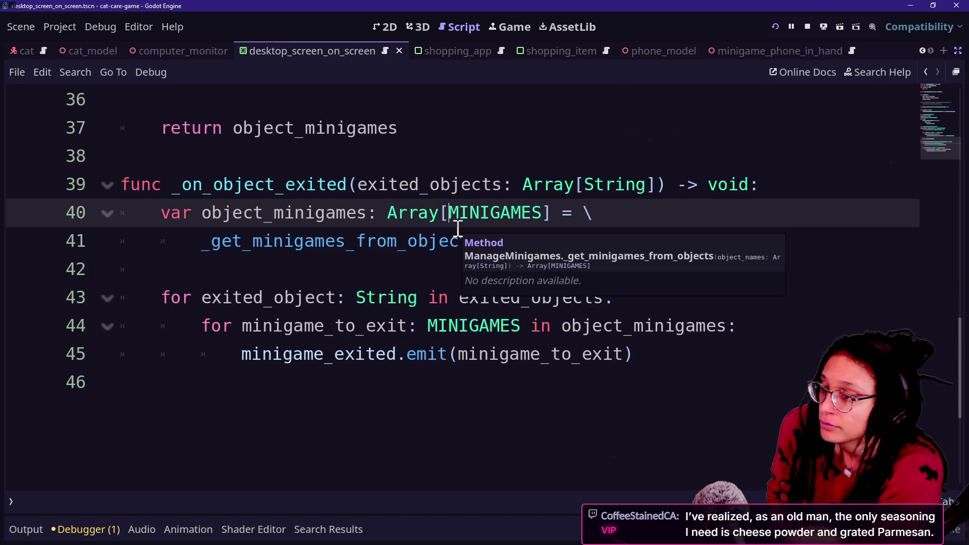
pyautogui.click(510, 163)
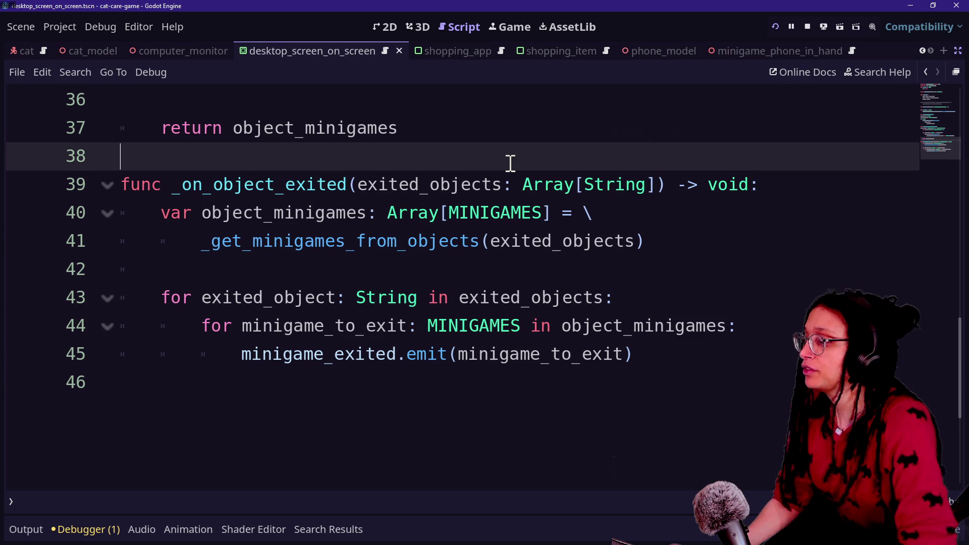
# Step: Move the 'for exited_object' line up to sit directly under the function header
pyautogui.moveTo(511, 163)
pyautogui.mouseDown()
pyautogui.moveTo(584, 324)
pyautogui.moveTo(656, 331)
pyautogui.mouseUp()
pyautogui.click(654, 329)
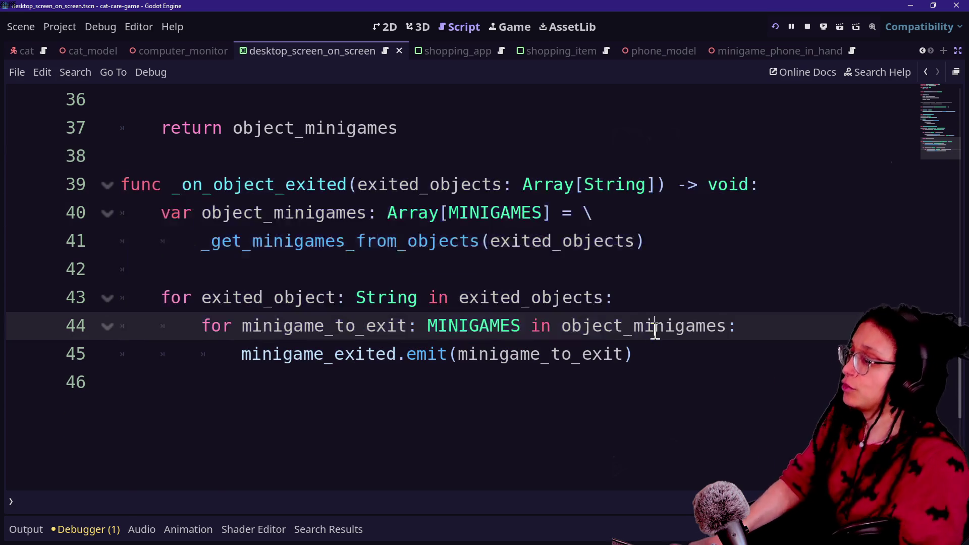
pyautogui.click(631, 288)
pyautogui.hotkey('shift', 'Up')
pyautogui.hotkey('ctrl', 'c')
pyautogui.press('BackSpace')
pyautogui.click(779, 185)
pyautogui.press('Return')
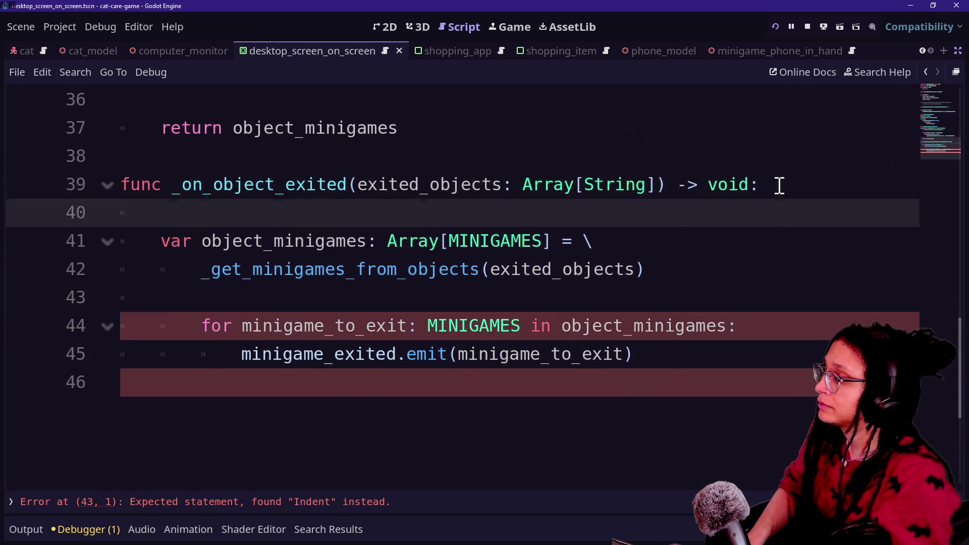
pyautogui.hotkey('ctrl', 'v')
pyautogui.click(224, 214)
pyautogui.press('BackSpace')
pyautogui.moveTo(181, 186); pyautogui.dragTo(368, 196)
# Step: Indent the object_minigames declaration lines into the new exited_object loop
pyautogui.click(365, 218)
pyautogui.click(266, 239)
pyautogui.moveTo(266, 239); pyautogui.dragTo(379, 239)
pyautogui.click(397, 268)
pyautogui.keyDown('shift'); pyautogui.click(387, 240); pyautogui.keyUp('shift')
pyautogui.press('Tab')
pyautogui.click(632, 260)
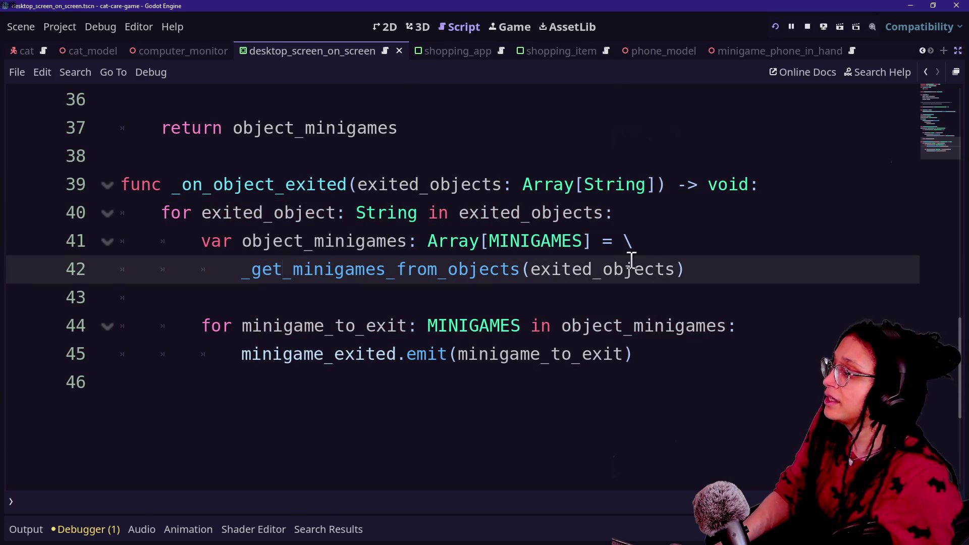
# Step: Review the _get_minigames_from_objects definition and its object_name usage
pyautogui.keyDown('ctrl'); pyautogui.click(461, 273); pyautogui.keyUp('ctrl')
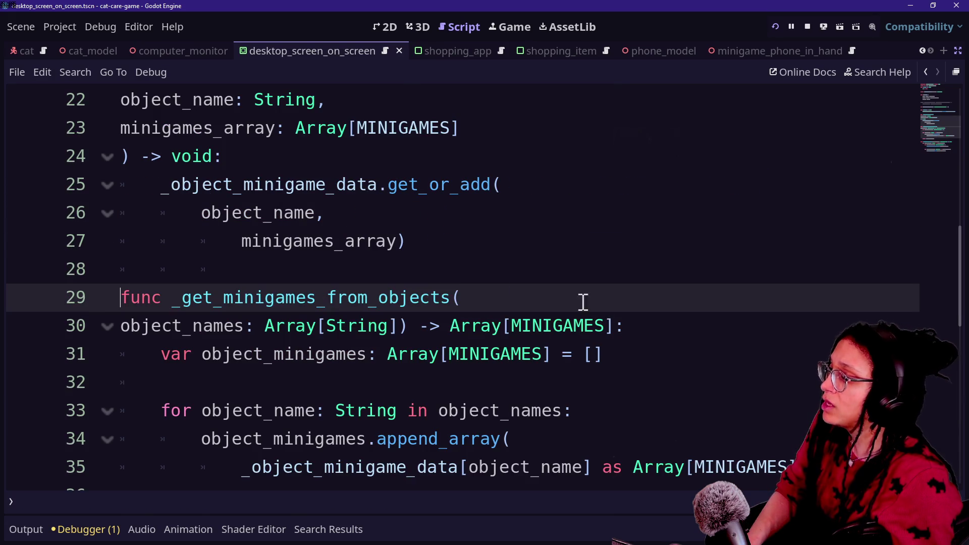
pyautogui.moveTo(334, 314); pyautogui.dragTo(461, 385)
pyautogui.click(544, 353)
pyautogui.scroll(-2, 539, 342)
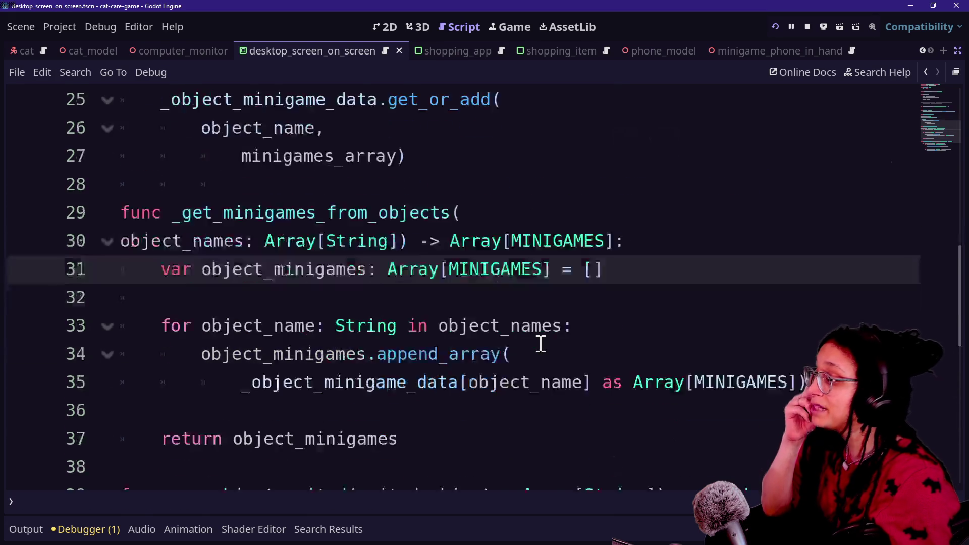
pyautogui.click(493, 292)
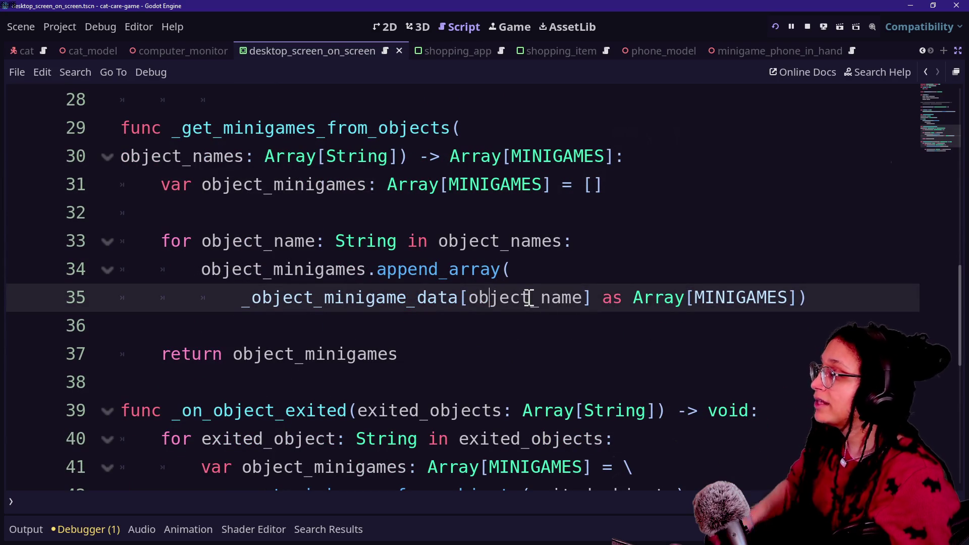
# Step: Undo the loop wrapping so the outer exited_object loop is removed
pyautogui.hotkey('ctrl', 'z')
pyautogui.hotkey('ctrl', 'z')
pyautogui.hotkey('ctrl', 'z')
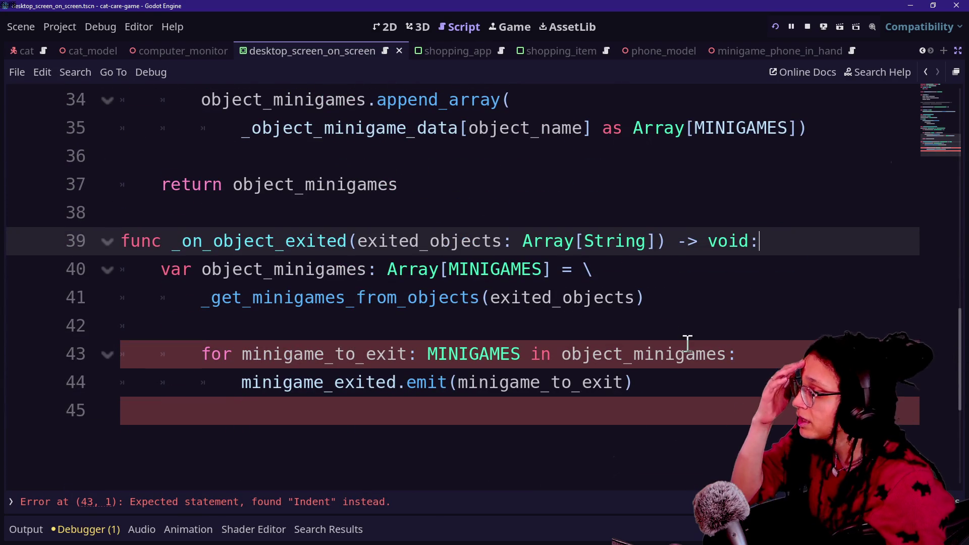
pyautogui.hotkey('ctrl', 'y')
pyautogui.hotkey('ctrl', 'y')
pyautogui.hotkey('ctrl', 'z')
pyautogui.hotkey('ctrl', 'z')
pyautogui.hotkey('ctrl', 'z')
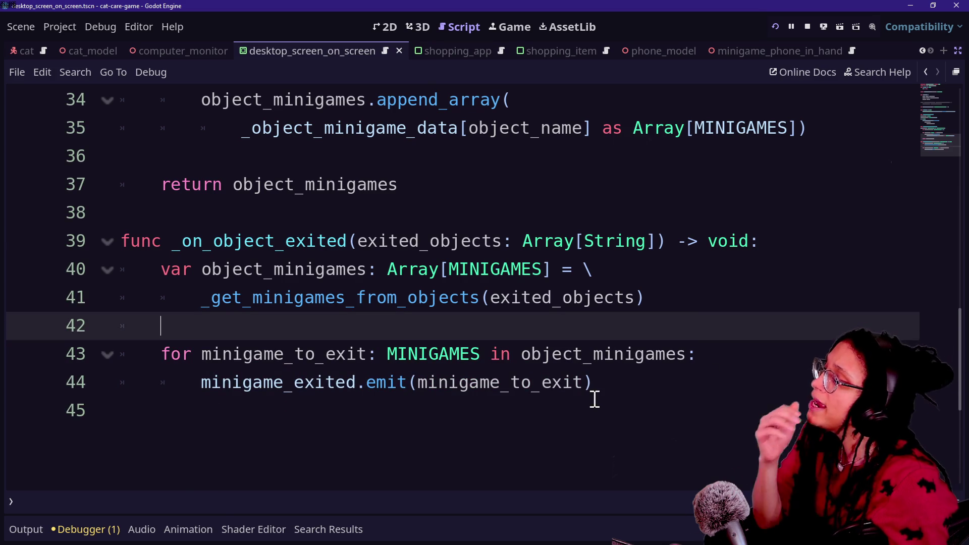
# Step: Re-check the append_array call, return line and the _get_minigames_from_objects call
pyautogui.scroll(4, 595, 399)
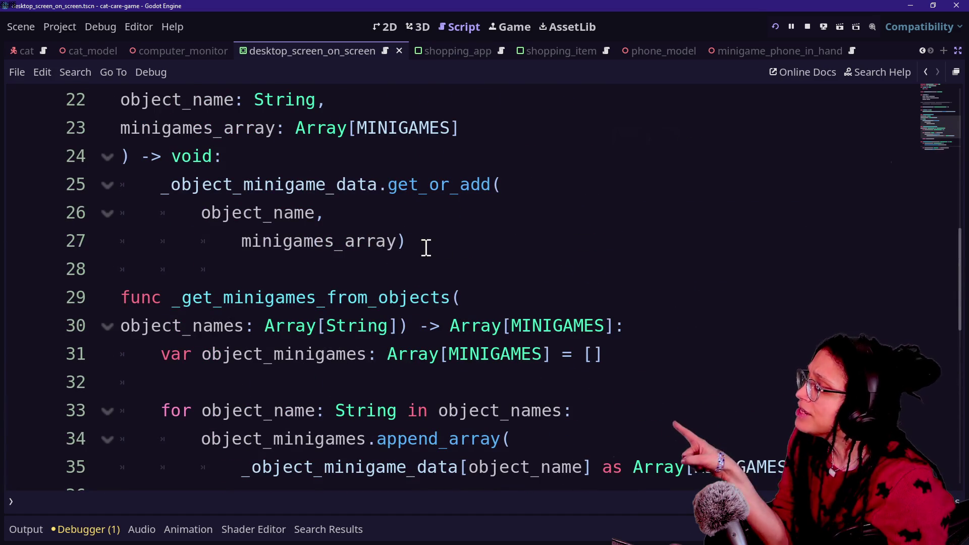
pyautogui.scroll(-1, 303, 282)
pyautogui.click(411, 364)
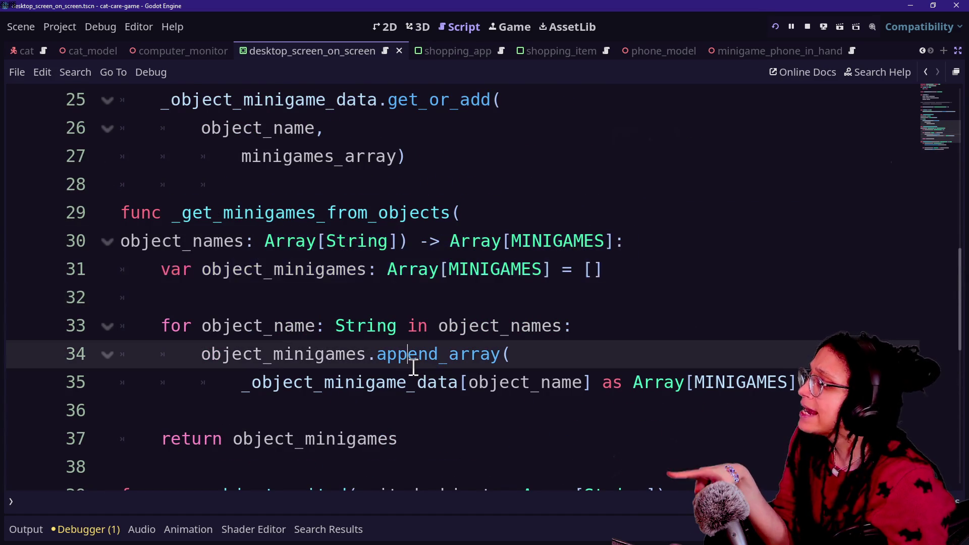
pyautogui.click(509, 429)
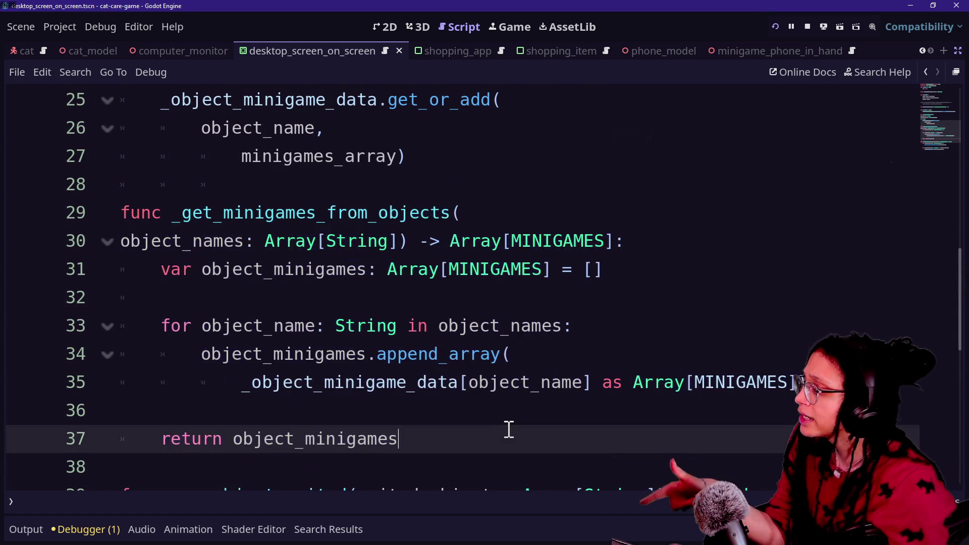
pyautogui.scroll(-4, 509, 430)
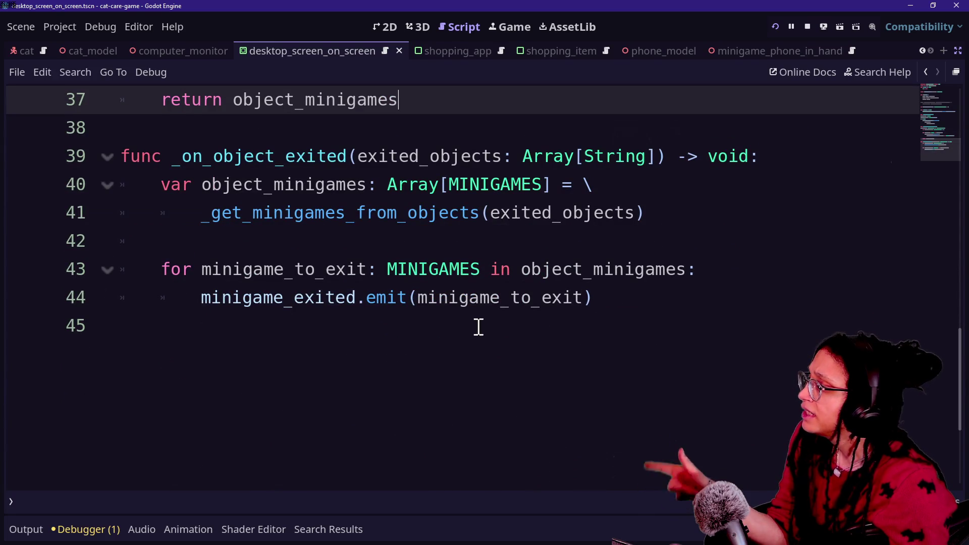
pyautogui.moveTo(253, 224); pyautogui.dragTo(522, 228)
pyautogui.click(523, 222)
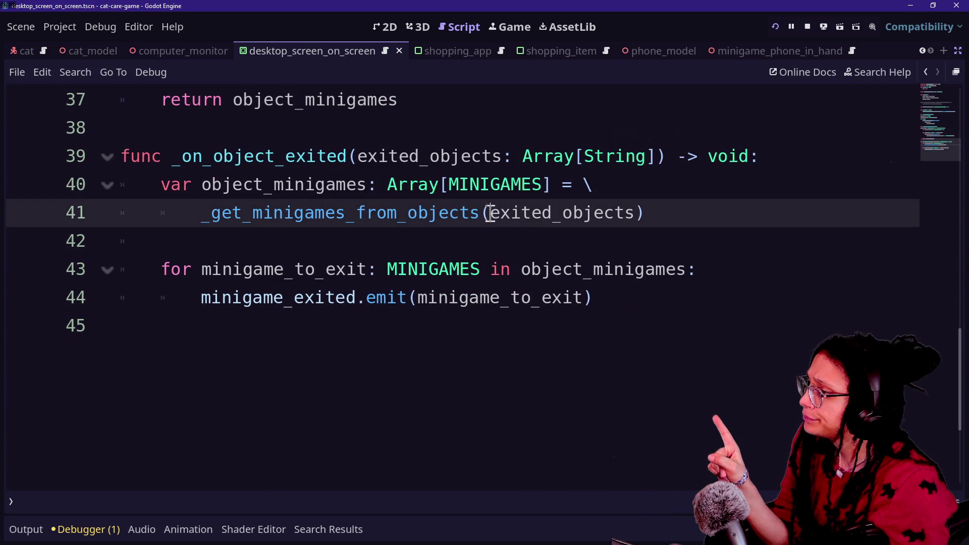
# Step: Inspect the Array parameter type in the function header and the code around line 30
pyautogui.moveTo(523, 156); pyautogui.dragTo(594, 158)
pyautogui.click(594, 158)
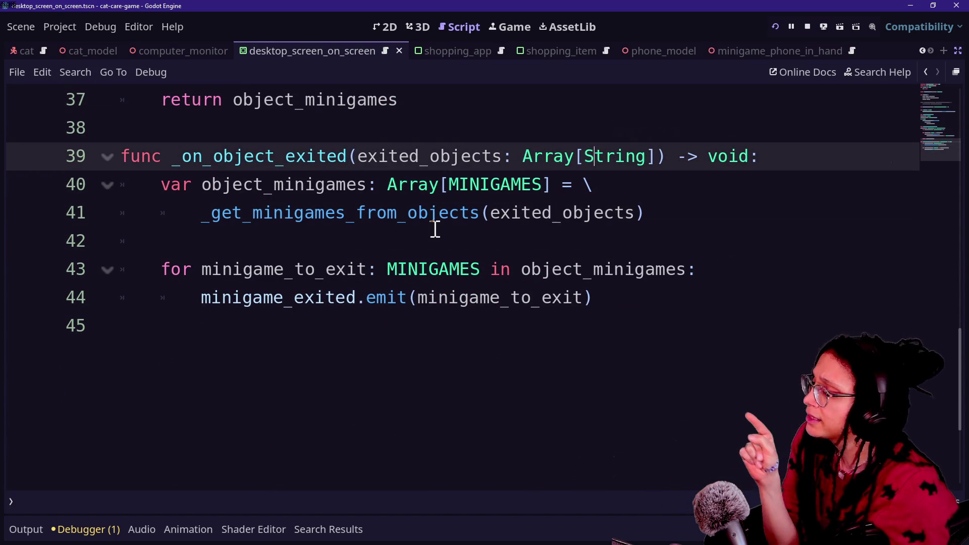
pyautogui.scroll(4, 435, 229)
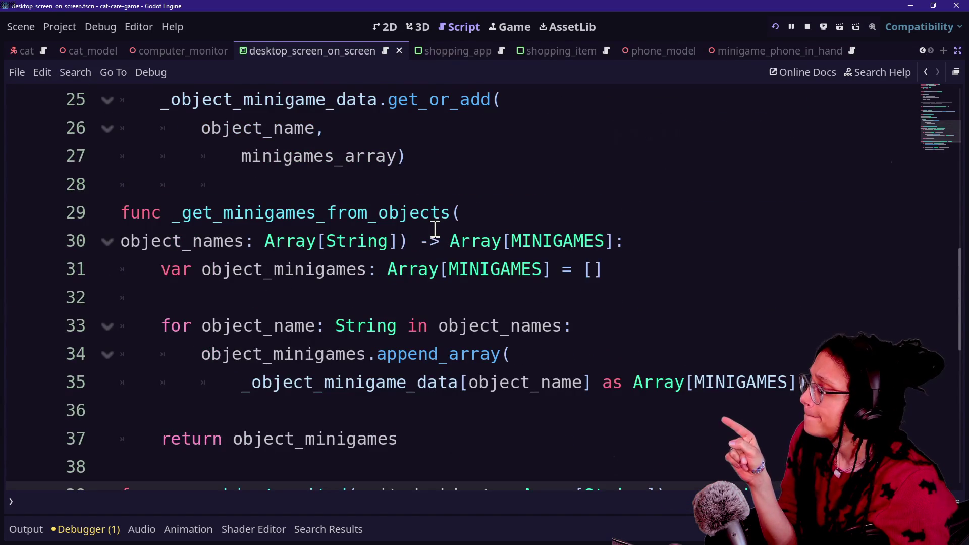
pyautogui.click(710, 244)
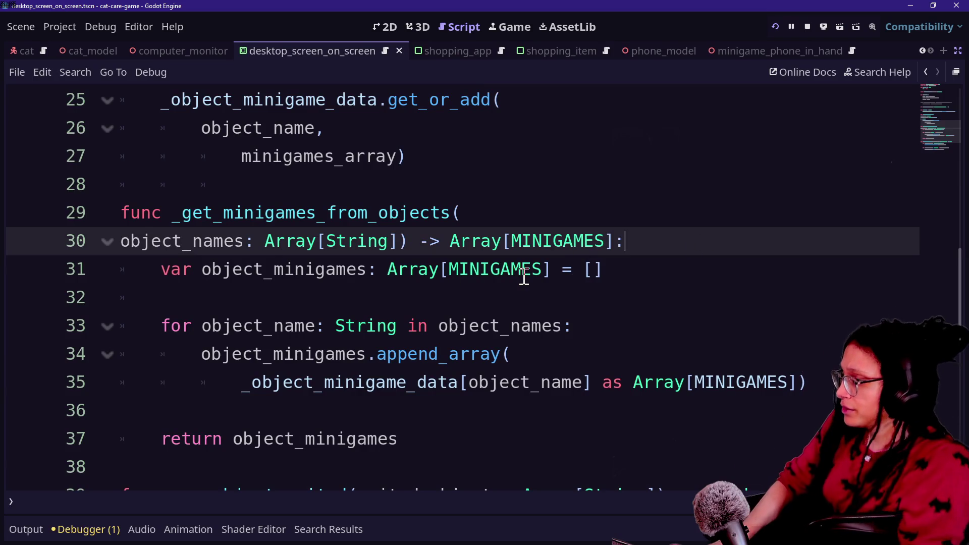
pyautogui.moveTo(524, 278)
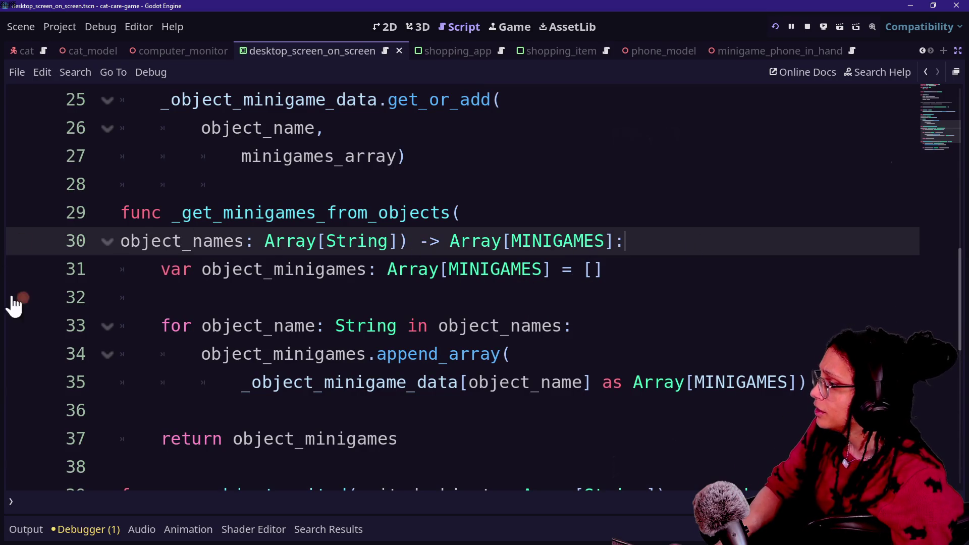
pyautogui.scroll(-4, 266, 251)
pyautogui.scroll(-1, 85, 141)
pyautogui.scroll(1, 85, 142)
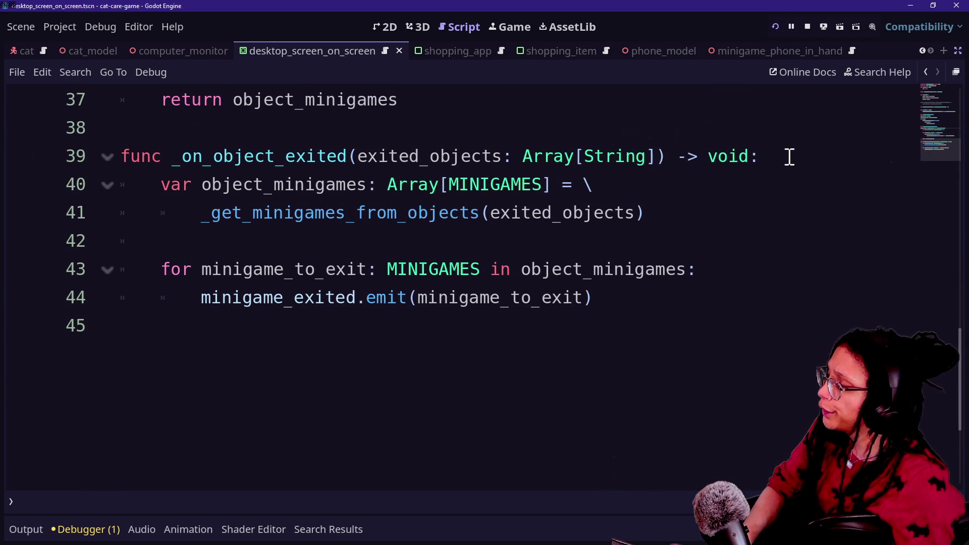
# Step: Set a breakpoint on line 40, then open and leave the Shopping App in the running game
pyautogui.click(21, 185)
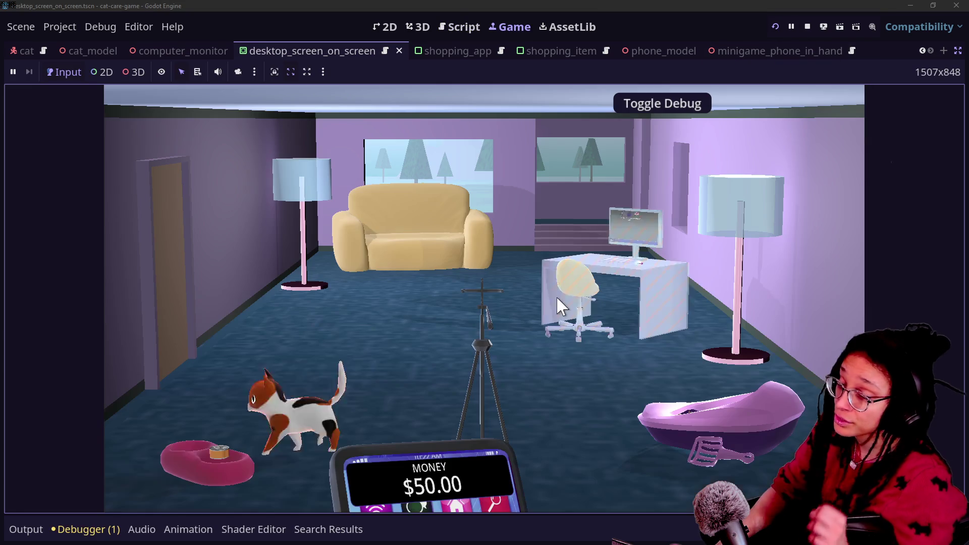
pyautogui.click(561, 305)
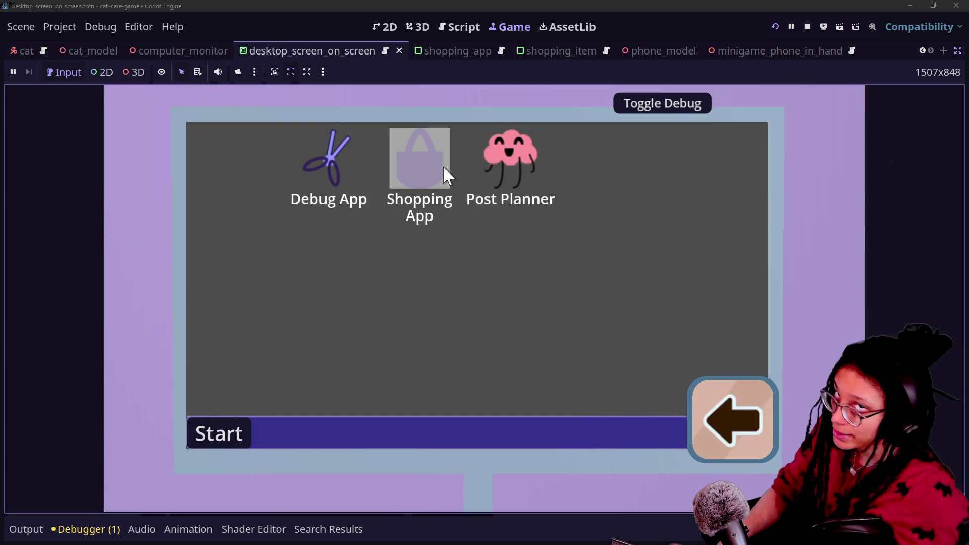
pyautogui.click(443, 170)
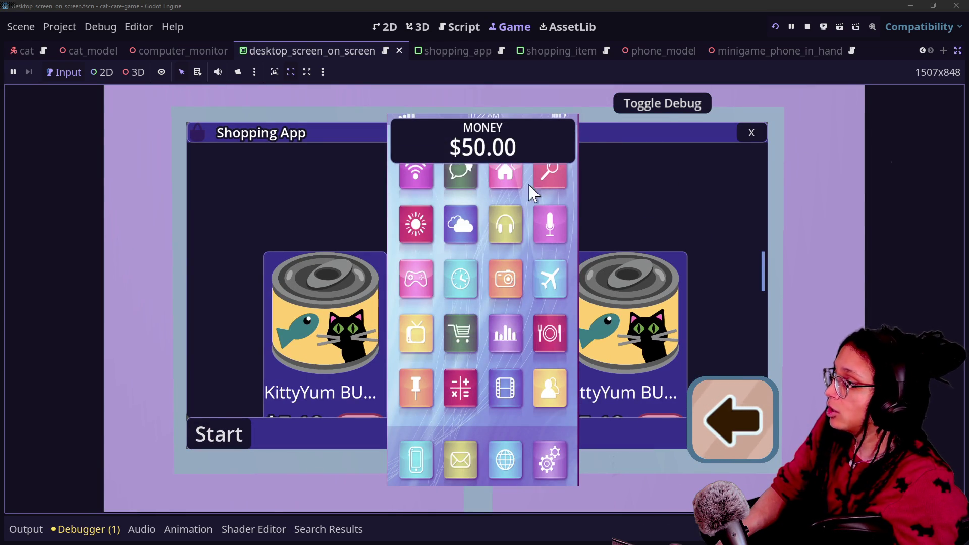
pyautogui.click(722, 436)
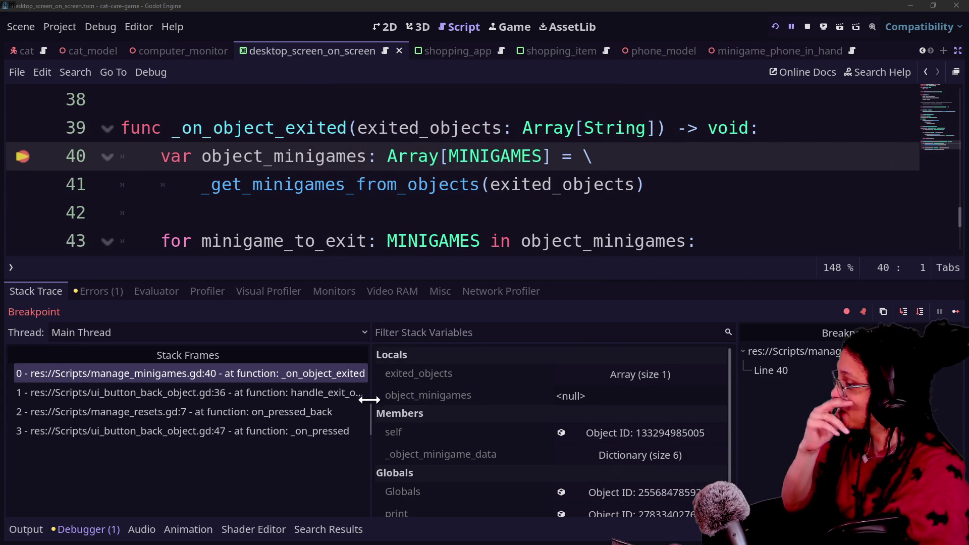
# Step: Inspect exited_objects in Locals, holding only computer_station, then resume and stop the game
pyautogui.moveTo(369, 399)
pyautogui.mouseDown()
pyautogui.moveTo(185, 400)
pyautogui.moveTo(211, 400)
pyautogui.mouseUp()
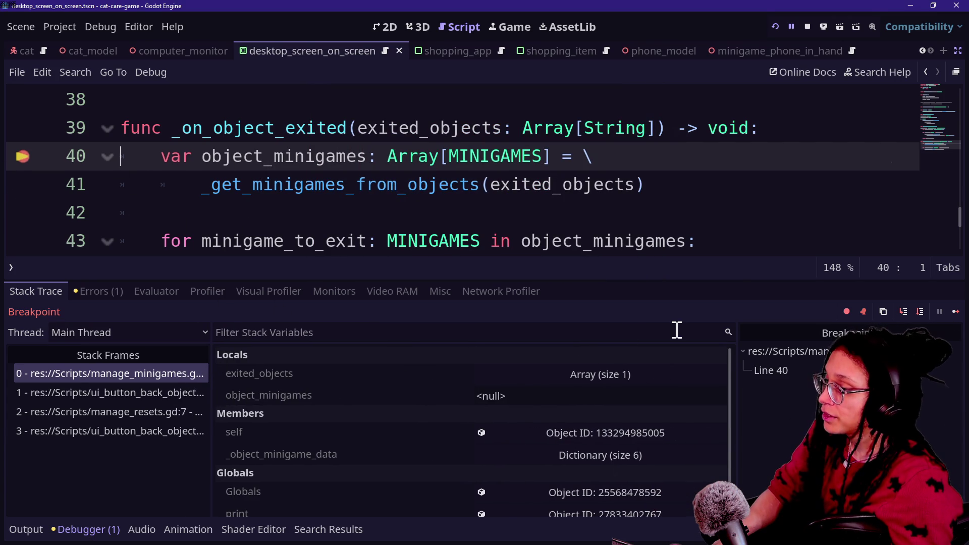
pyautogui.click(743, 352)
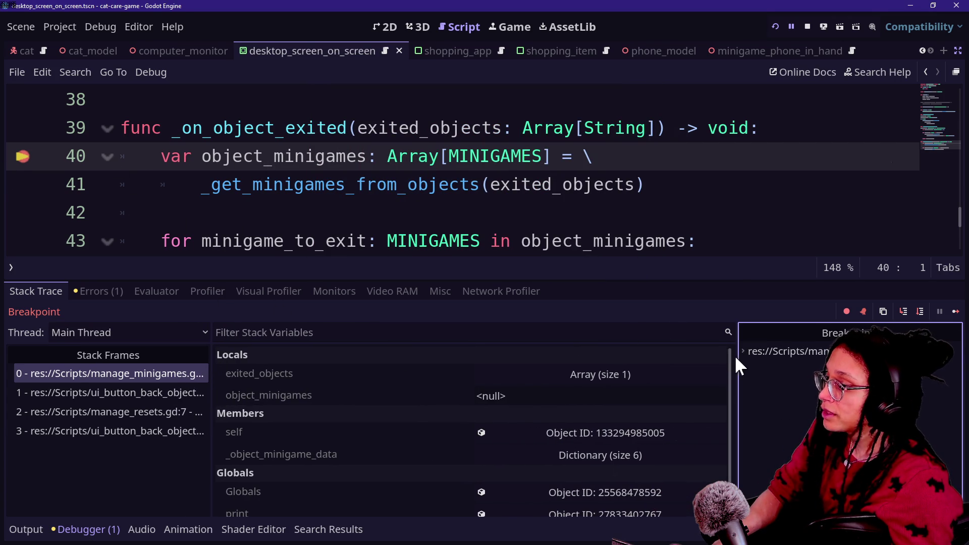
pyautogui.click(605, 376)
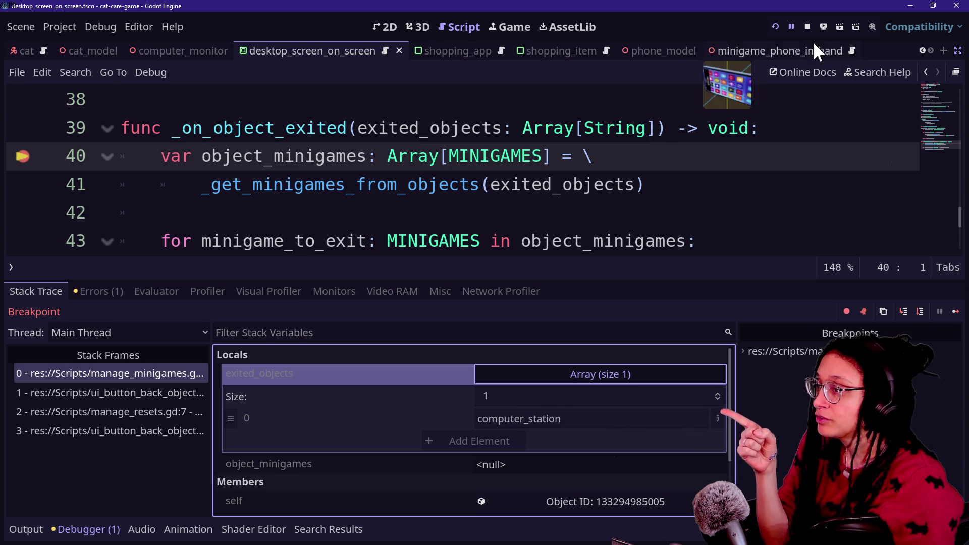
pyautogui.moveTo(459, 184); pyautogui.dragTo(525, 272)
pyautogui.click(696, 150)
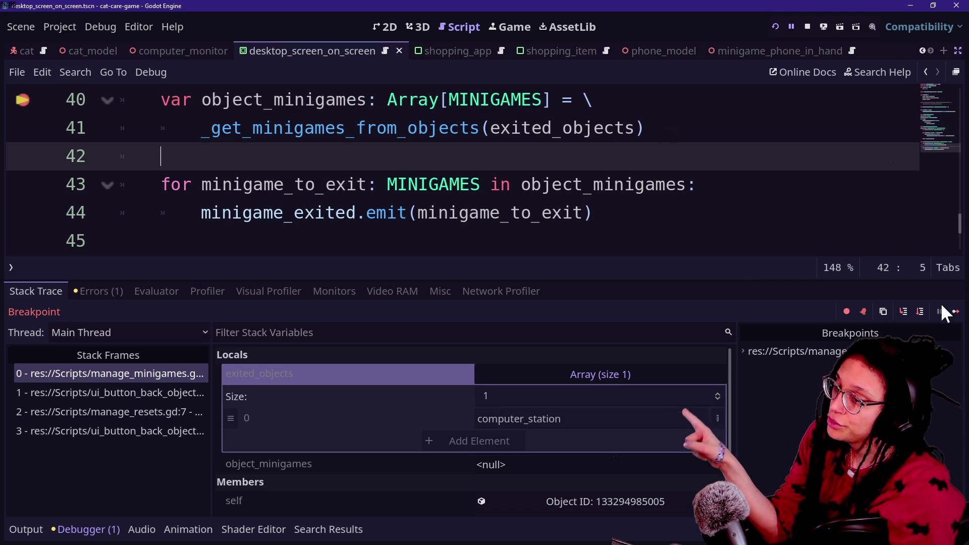
pyautogui.click(951, 312)
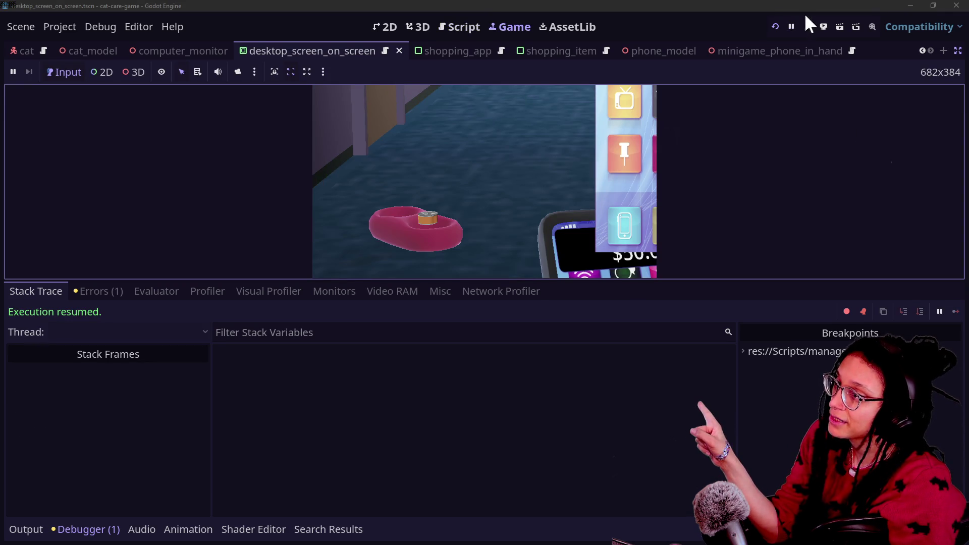
pyautogui.click(808, 27)
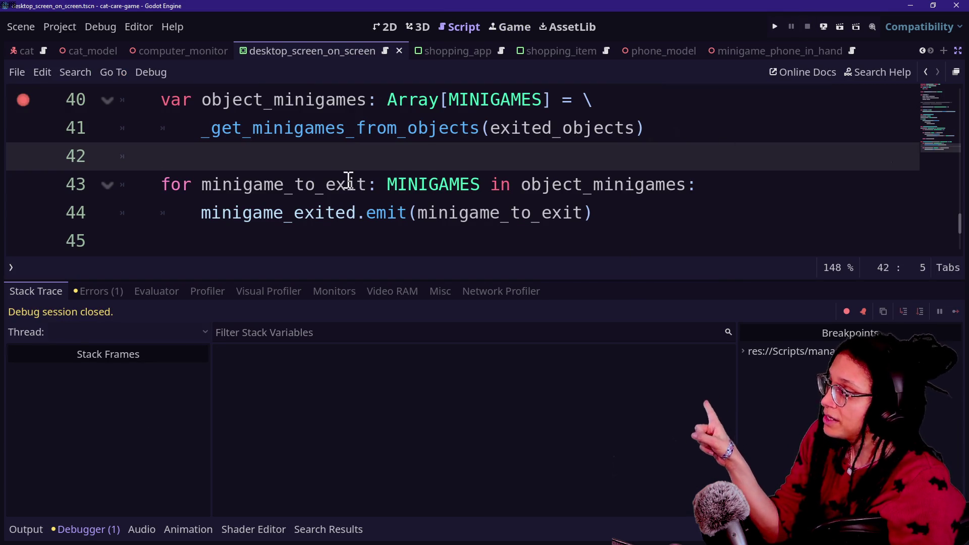
# Step: Hide the Debugger panel, scroll to the script top and bring up the quick file search
pyautogui.scroll(9, 411, 223)
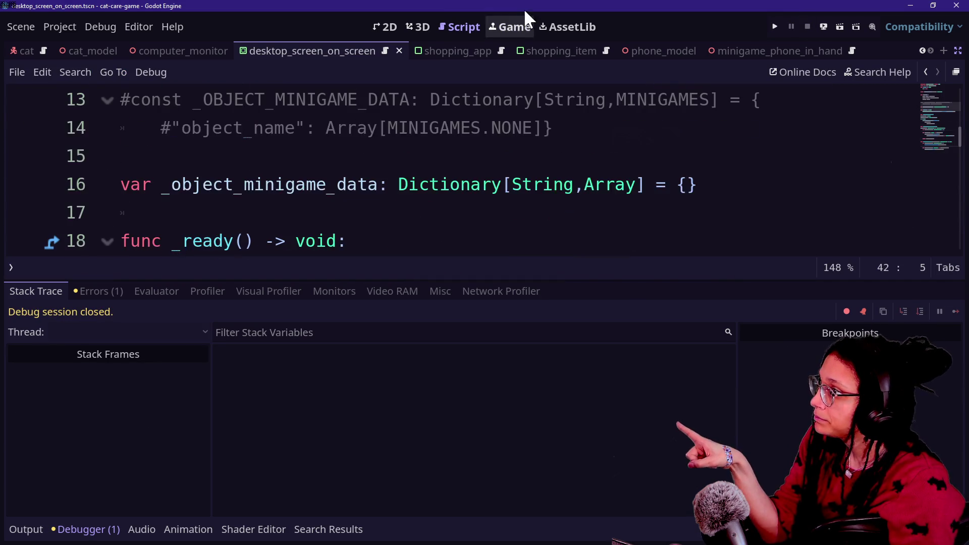
pyautogui.hotkey('alt', 'o')
pyautogui.hotkey('alt', 'o')
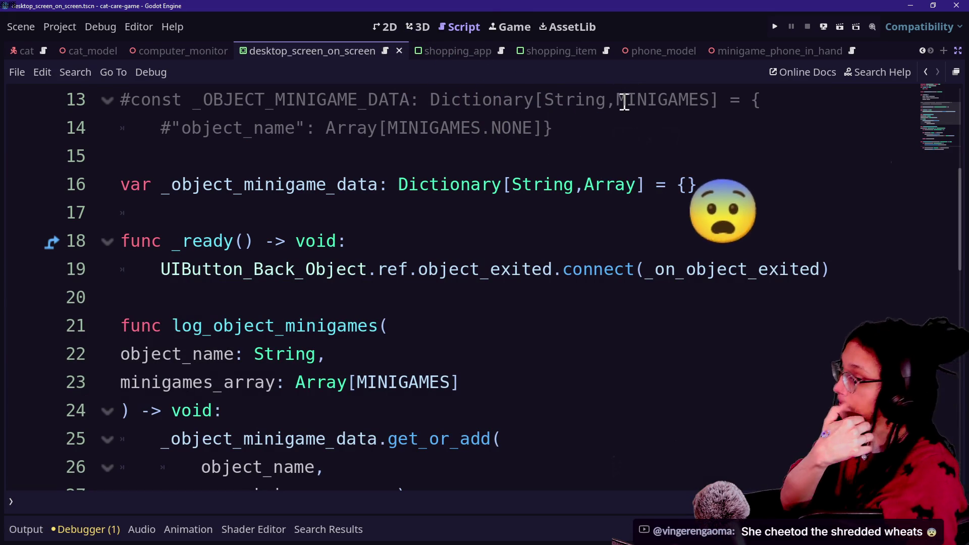
pyautogui.scroll(4, 489, 133)
pyautogui.scroll(-5, 489, 134)
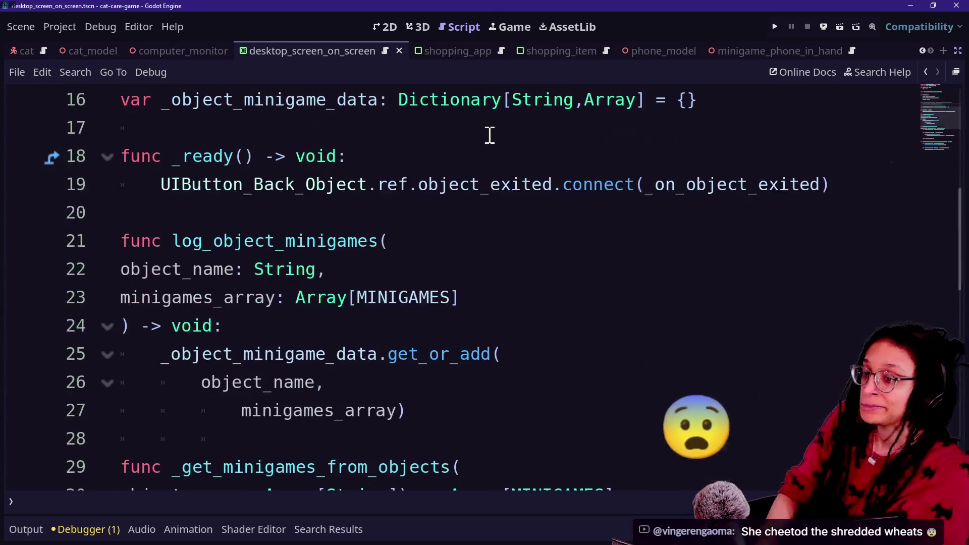
pyautogui.scroll(5, 490, 135)
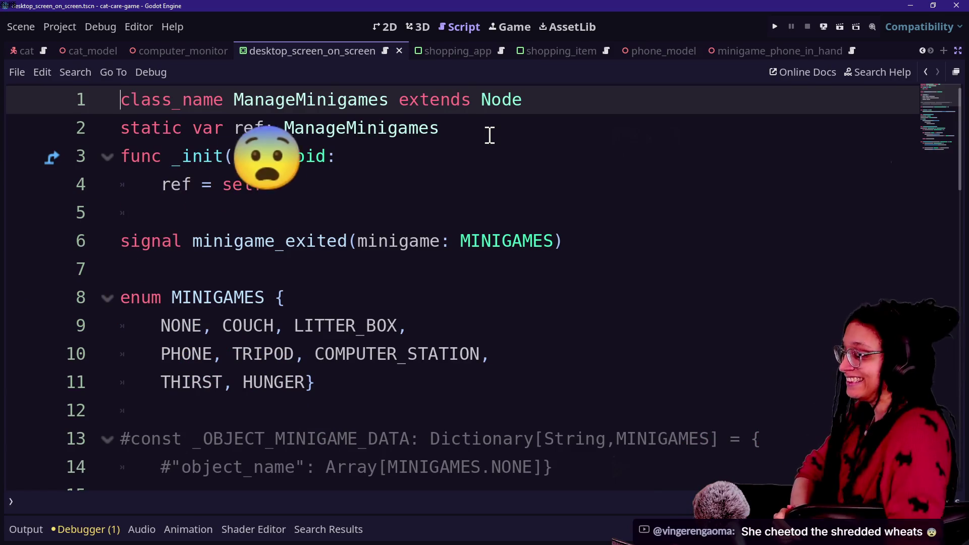
pyautogui.click(489, 143)
pyautogui.click(341, 226)
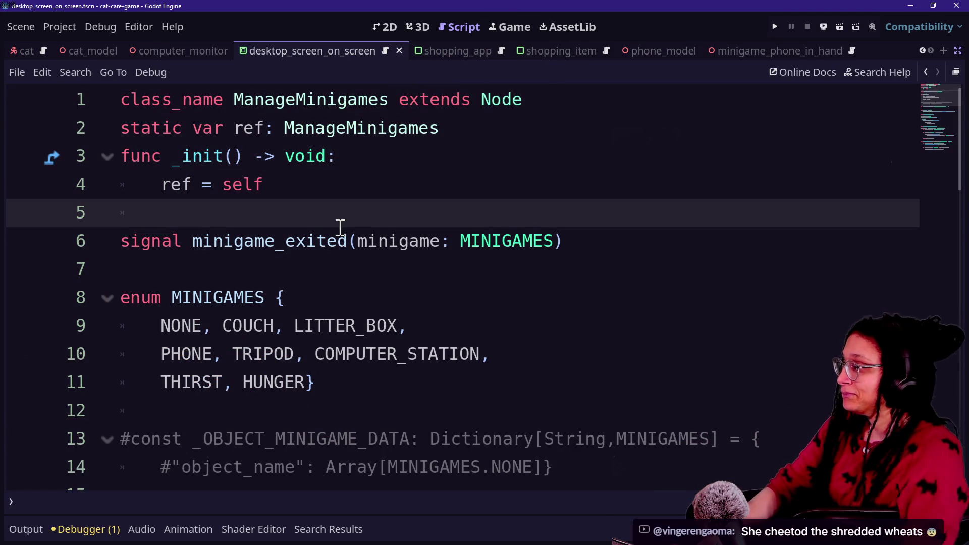
pyautogui.hotkey('alt', 'shift', 'o')
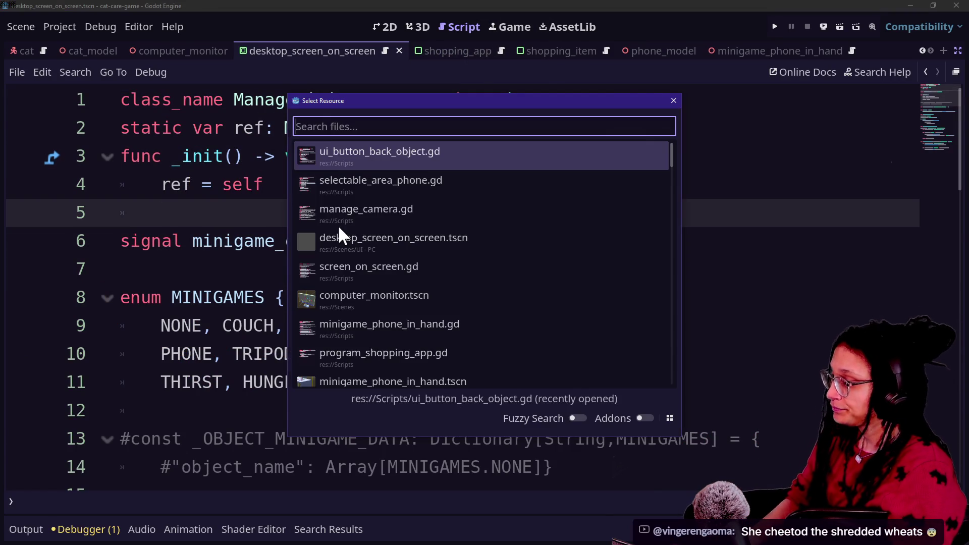
# Step: Browse the recent scripts list in the Select Resource dialog
pyautogui.press('Down')
pyautogui.press('Down')
pyautogui.press('Down')
pyautogui.press('Up')
pyautogui.press('Up')
pyautogui.press('Up')
pyautogui.press('Down')
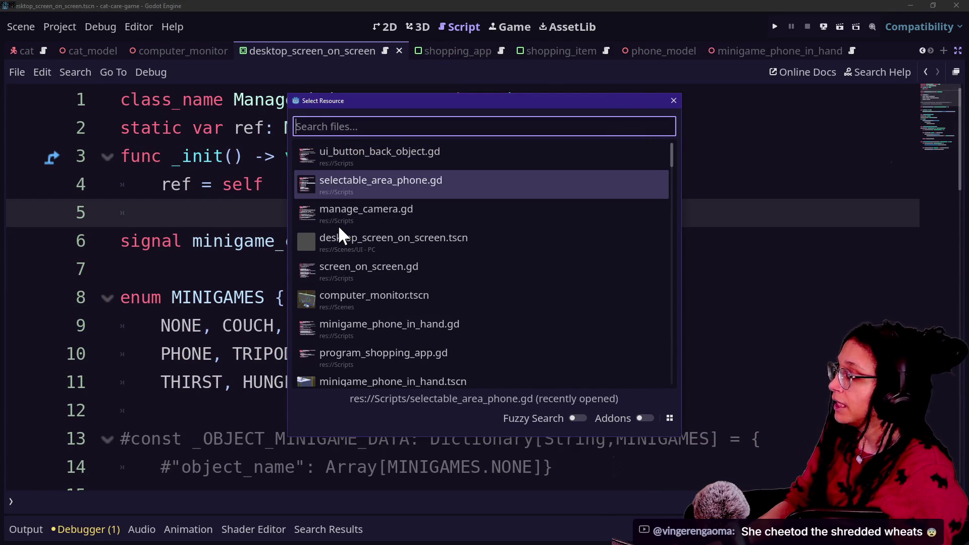
pyautogui.press('Up')
pyautogui.press('Up')
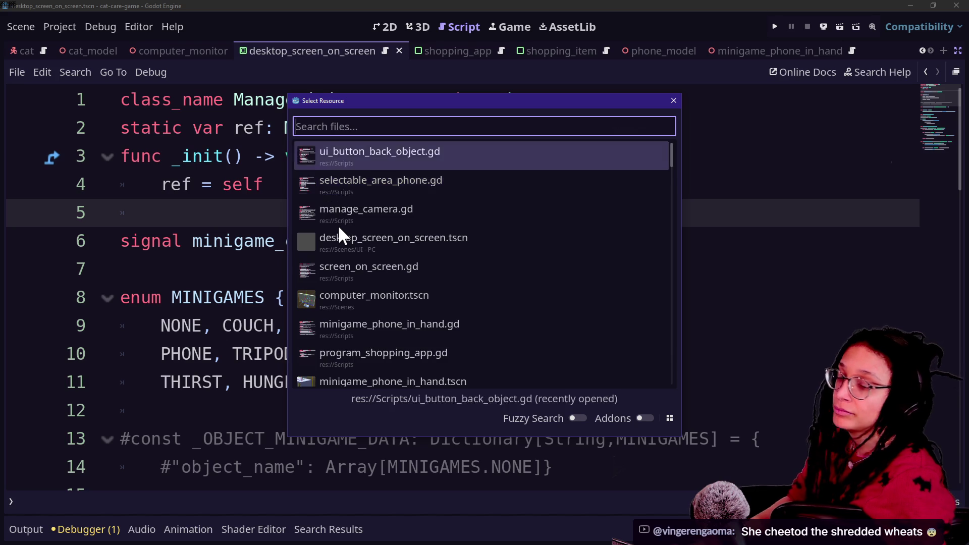
pyautogui.press('Down')
pyautogui.press('Down')
pyautogui.press('Down')
pyautogui.press('Up')
pyautogui.press('Up')
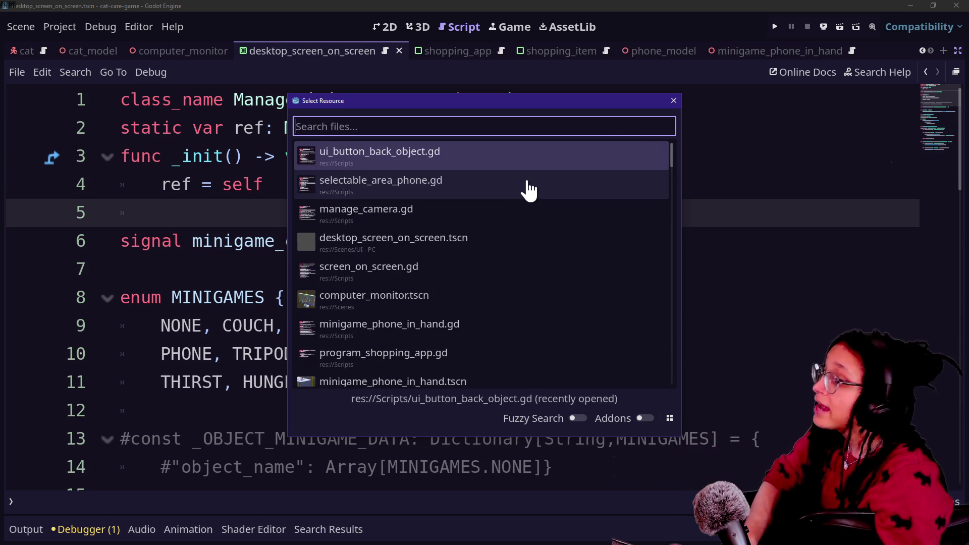
pyautogui.write('o')
pyautogui.press('BackSpace')
pyautogui.write('d')
pyautogui.press('BackSpace')
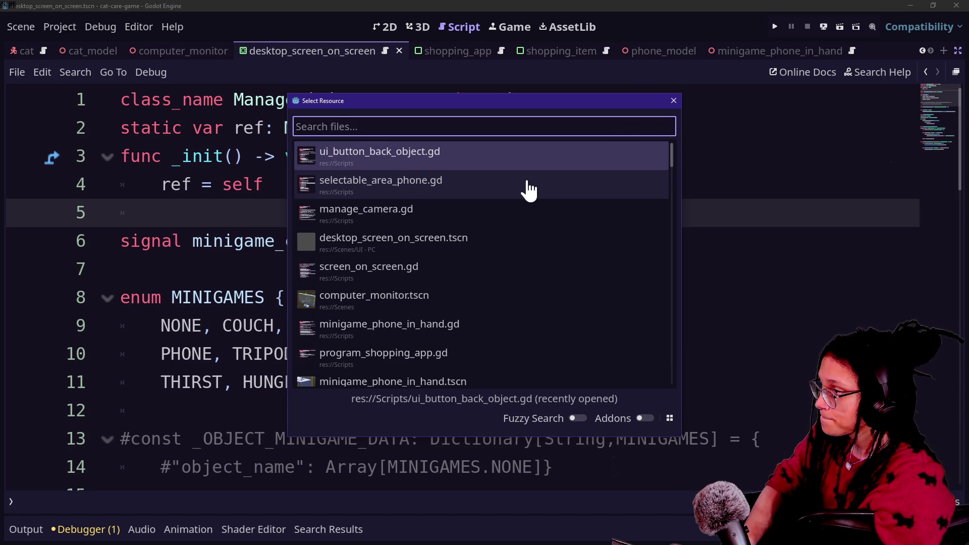
pyautogui.write('f')
pyautogui.press('BackSpace')
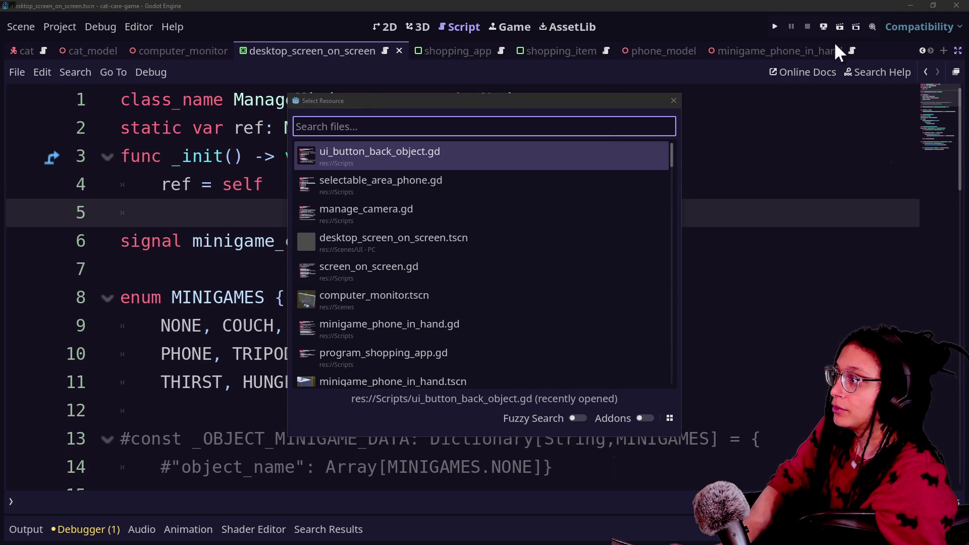
# Step: Search 'back butt' to open ui_button_back_object.gd and review its exit-handling code
pyautogui.moveTo(458, 91)
pyautogui.mouseDown()
pyautogui.moveTo(664, 125)
pyautogui.moveTo(567, 126)
pyautogui.mouseUp()
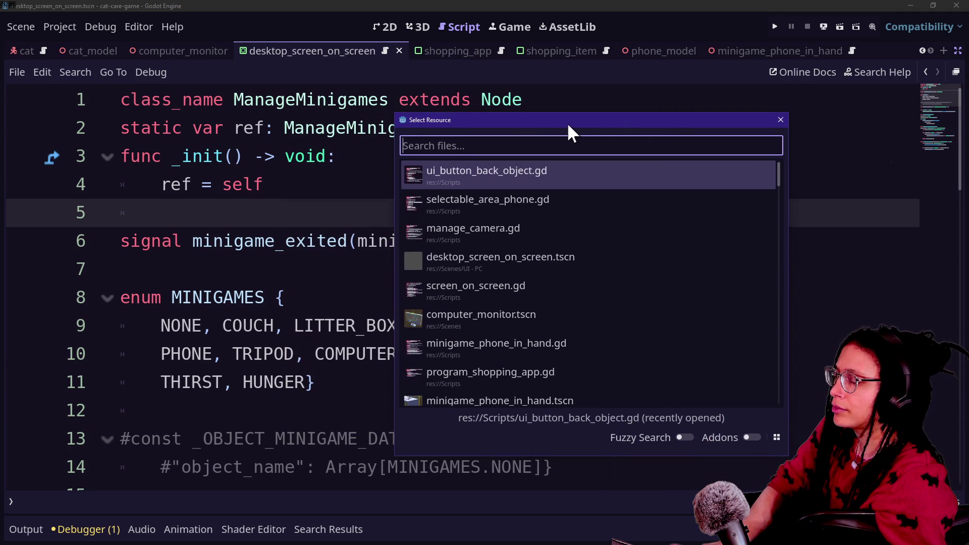
pyautogui.moveTo(567, 125); pyautogui.dragTo(481, 105)
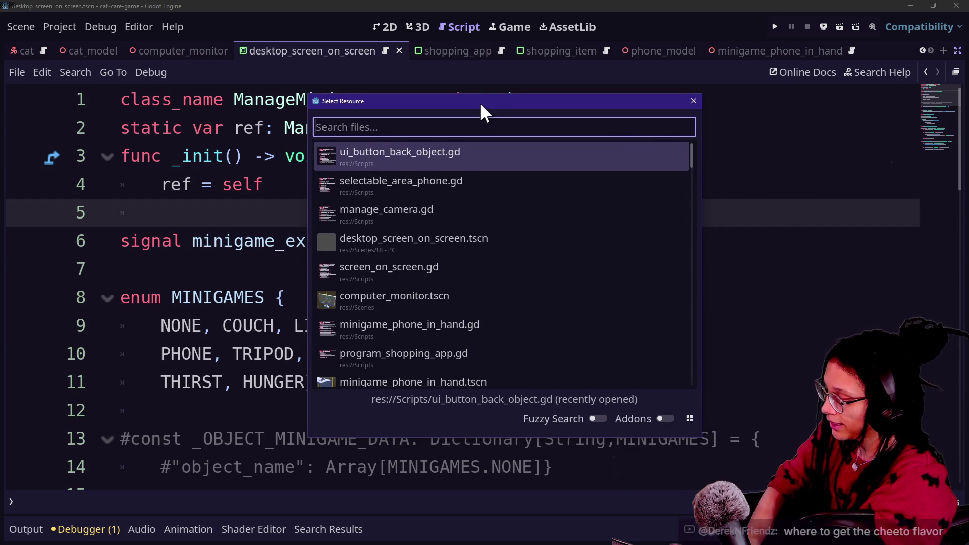
pyautogui.write('back butt')
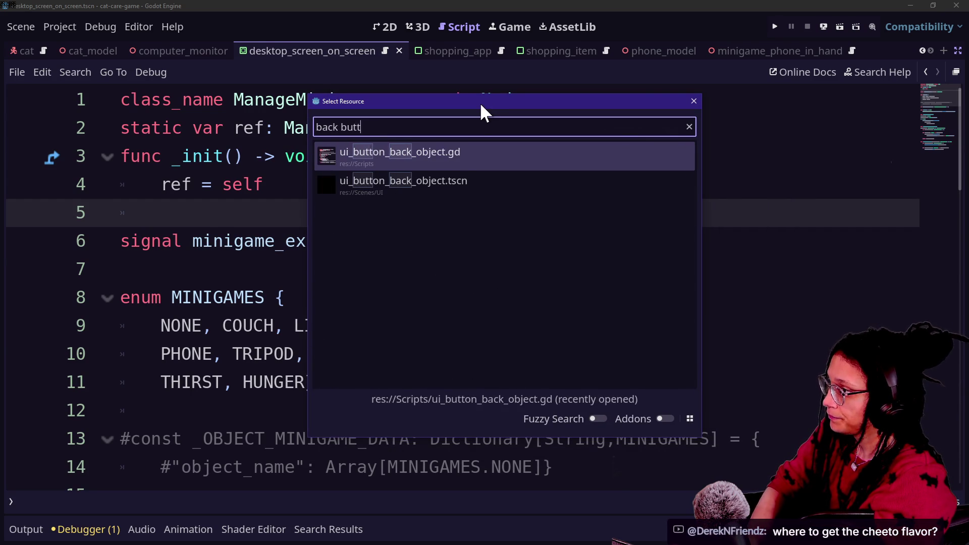
pyautogui.press('Escape')
pyautogui.click(438, 318)
pyautogui.press('Up')
pyautogui.press('Up')
pyautogui.press('Up')
pyautogui.press('Up')
pyautogui.press('Up')
pyautogui.press('Up')
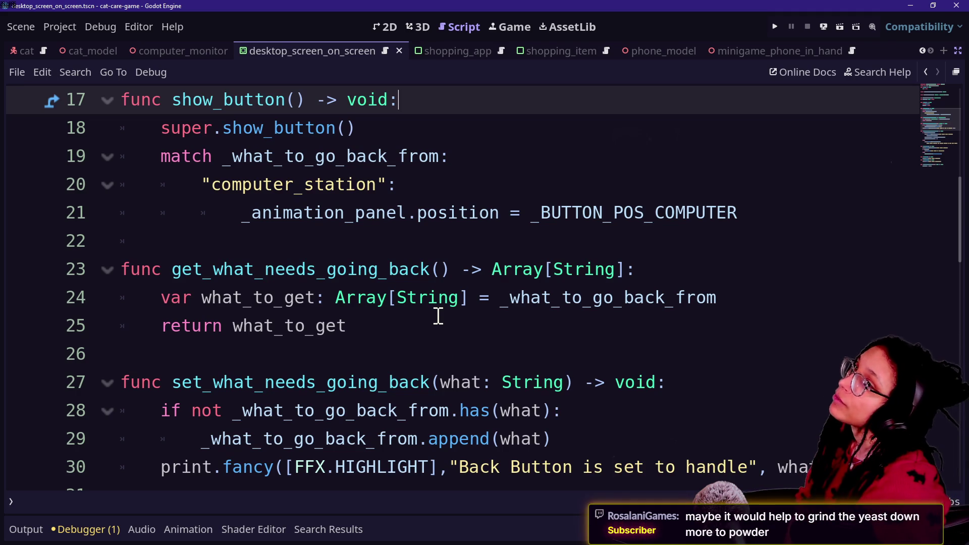
pyautogui.click(438, 315)
pyautogui.hotkey('shift', 'Up')
pyautogui.hotkey('shift', 'Up')
pyautogui.hotkey('shift', 'Up')
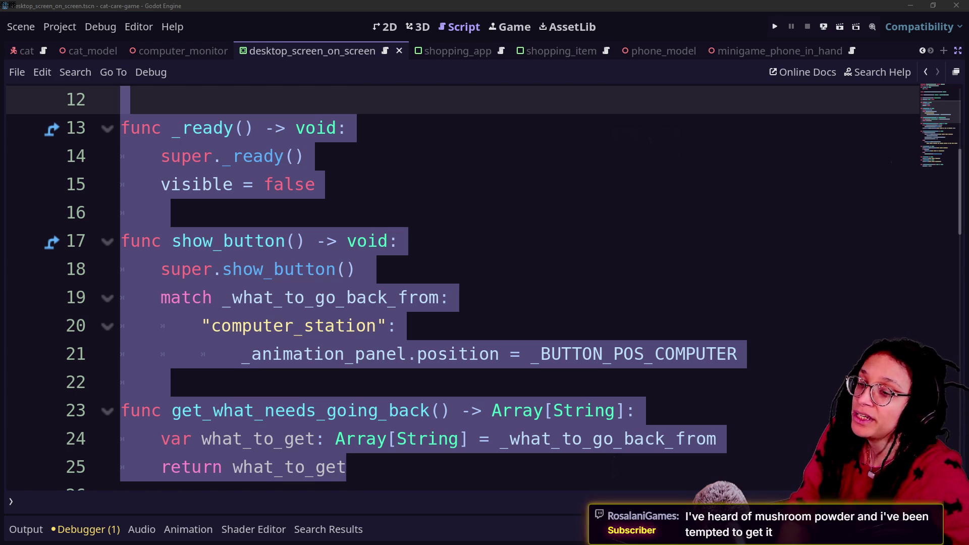
pyautogui.click(509, 244)
pyautogui.scroll(-3, 512, 246)
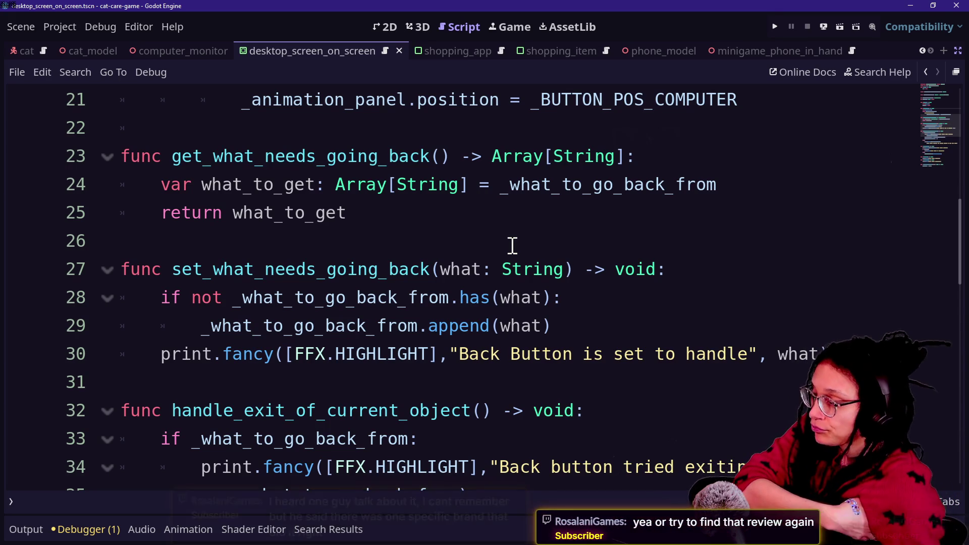
pyautogui.click(481, 233)
pyautogui.press('Down')
pyautogui.press('Down')
pyautogui.press('Down')
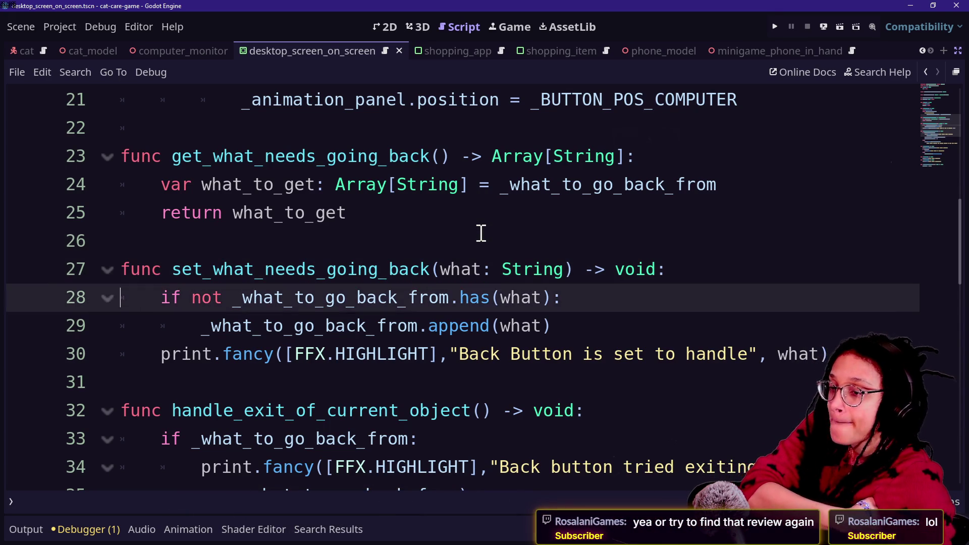
pyautogui.press('Up')
pyautogui.press('Up')
pyautogui.press('Up')
pyautogui.press('Down')
pyautogui.press('Down')
pyautogui.moveTo(334, 184); pyautogui.dragTo(346, 213)
pyautogui.click(520, 325)
pyautogui.press('Down')
pyautogui.press('Down')
pyautogui.press('Up')
pyautogui.press('Up')
pyautogui.press('Up')
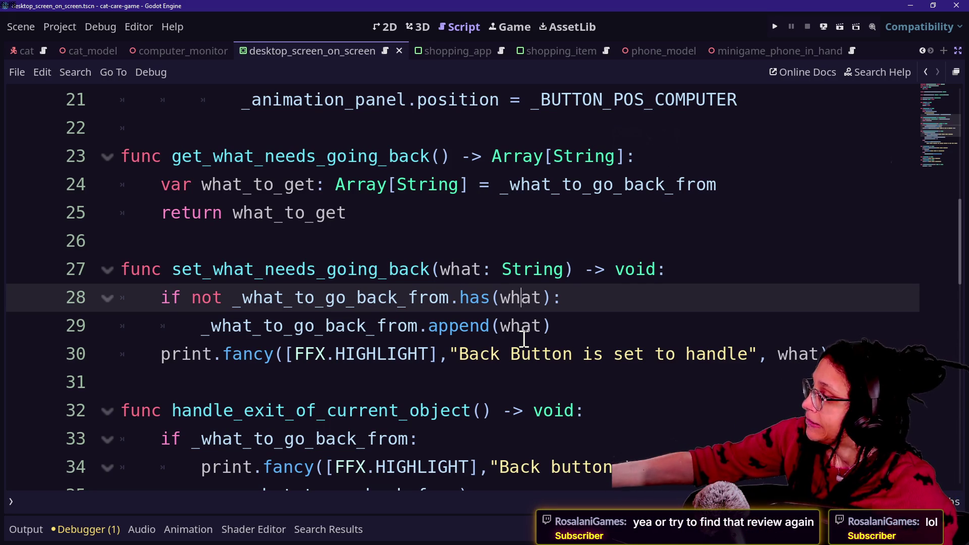
pyautogui.click(329, 352)
pyautogui.moveTo(429, 298); pyautogui.dragTo(675, 324)
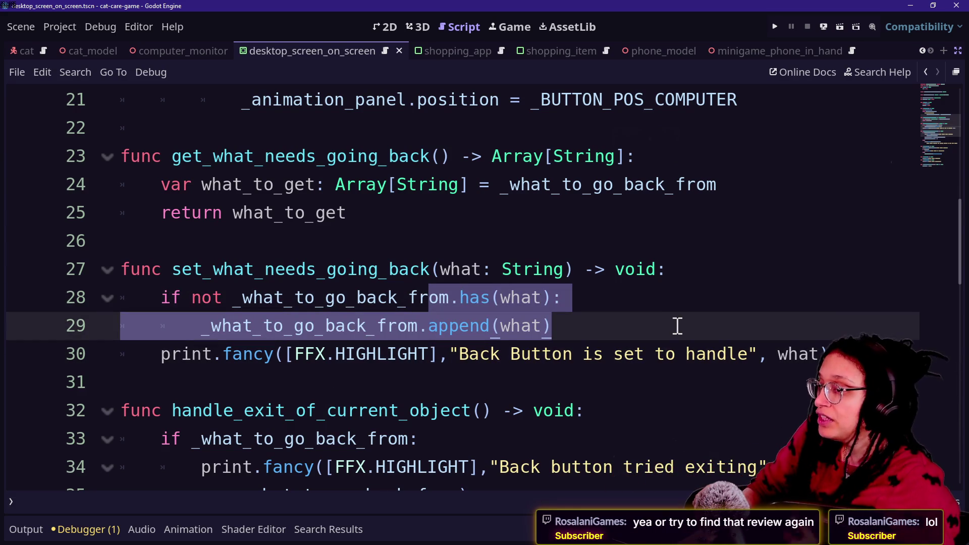
pyautogui.click(678, 326)
pyautogui.press('Down')
pyautogui.press('Up')
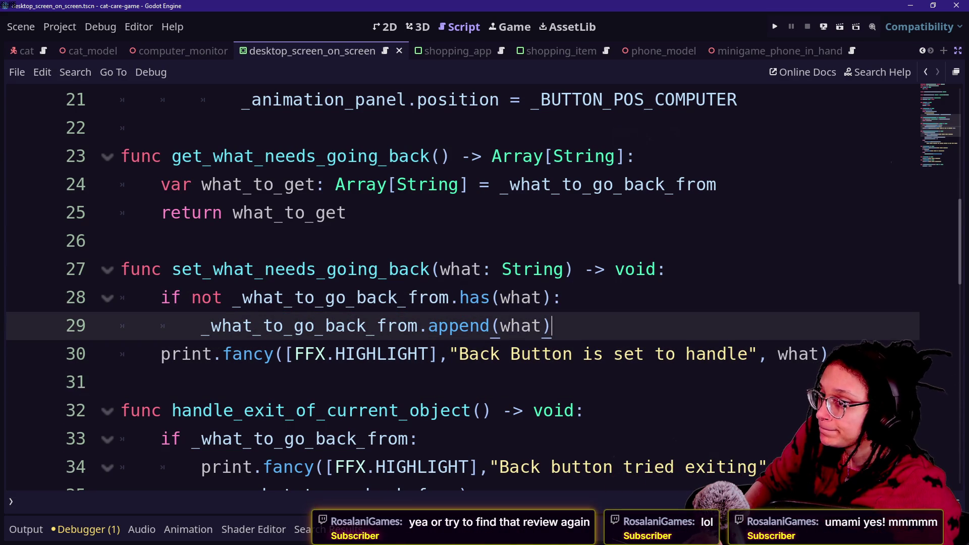
pyautogui.moveTo(492, 247); pyautogui.dragTo(502, 269)
pyautogui.click(660, 339)
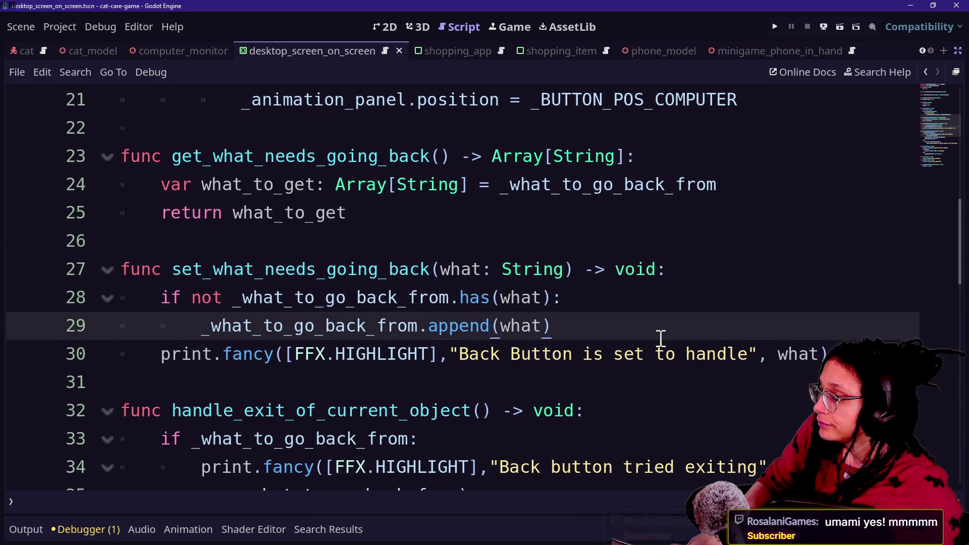
pyautogui.scroll(7, 661, 338)
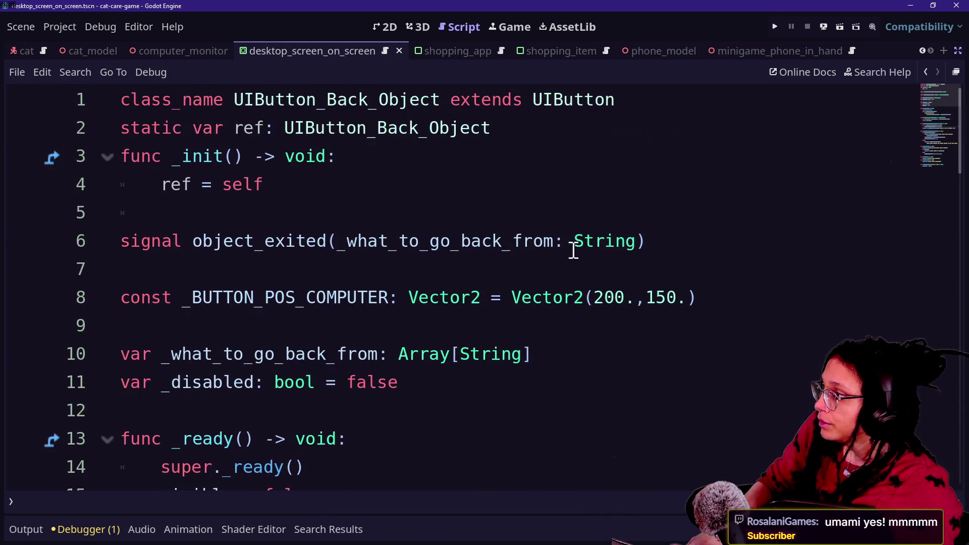
pyautogui.click(343, 211)
pyautogui.scroll(-2, 343, 211)
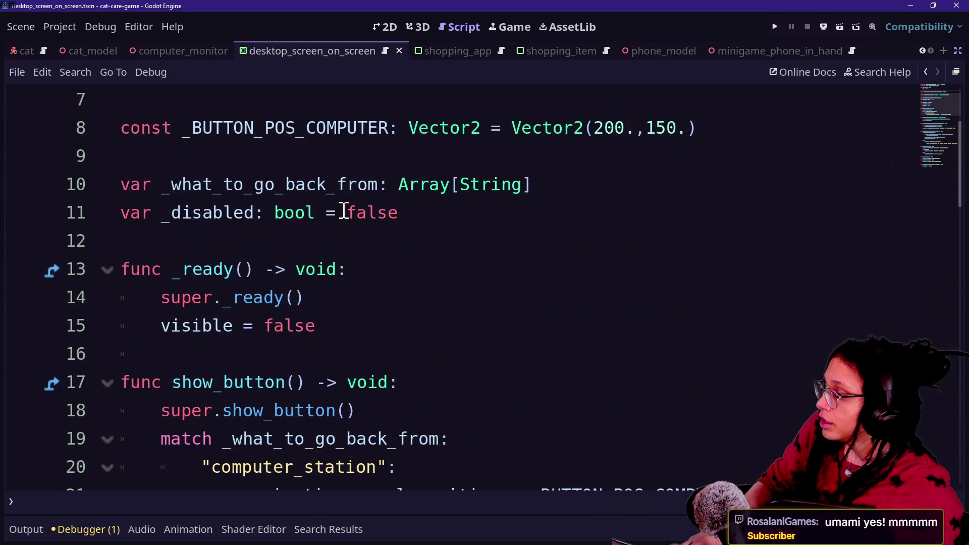
pyautogui.scroll(-3, 344, 211)
pyautogui.scroll(-1, 324, 239)
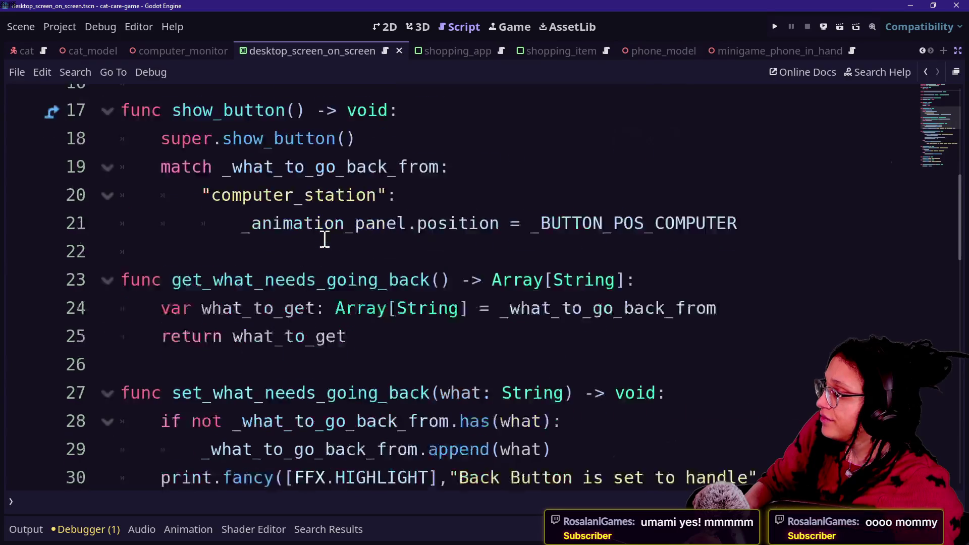
pyautogui.scroll(-1, 325, 239)
pyautogui.scroll(2, 324, 240)
pyautogui.scroll(-3, 324, 240)
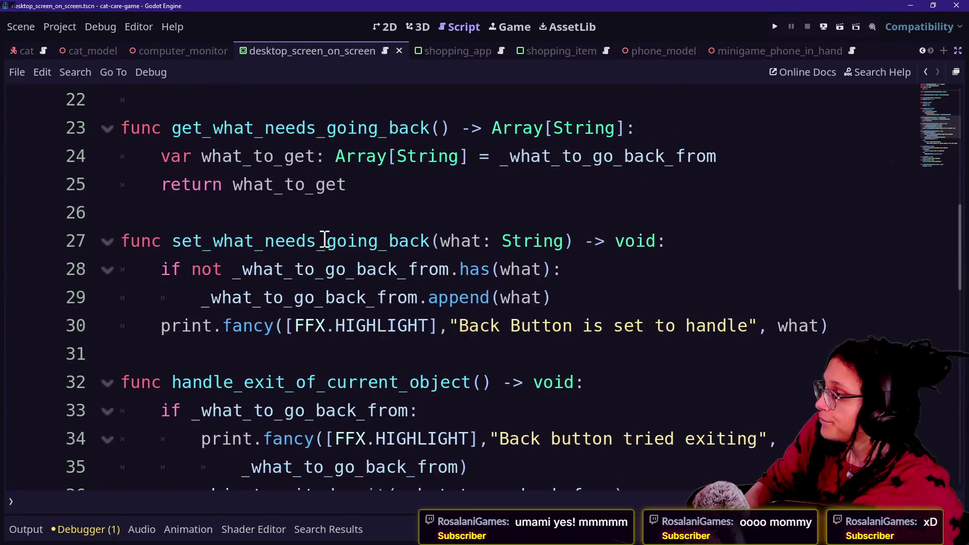
pyautogui.moveTo(182, 269); pyautogui.dragTo(592, 312)
pyautogui.click(541, 299)
pyautogui.click(758, 326)
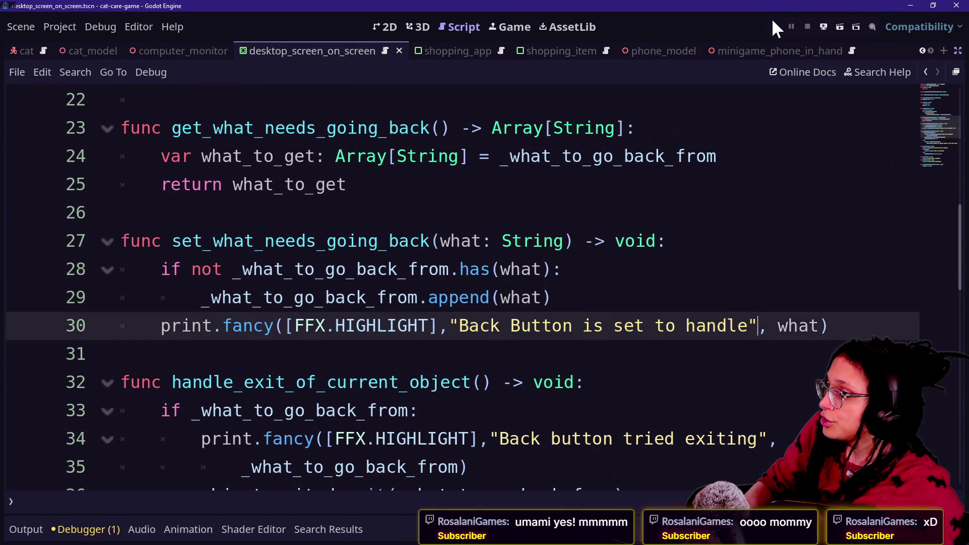
# Step: Run the game and filter the Output log to 'handle' messages
pyautogui.click(776, 27)
pyautogui.click(18, 534)
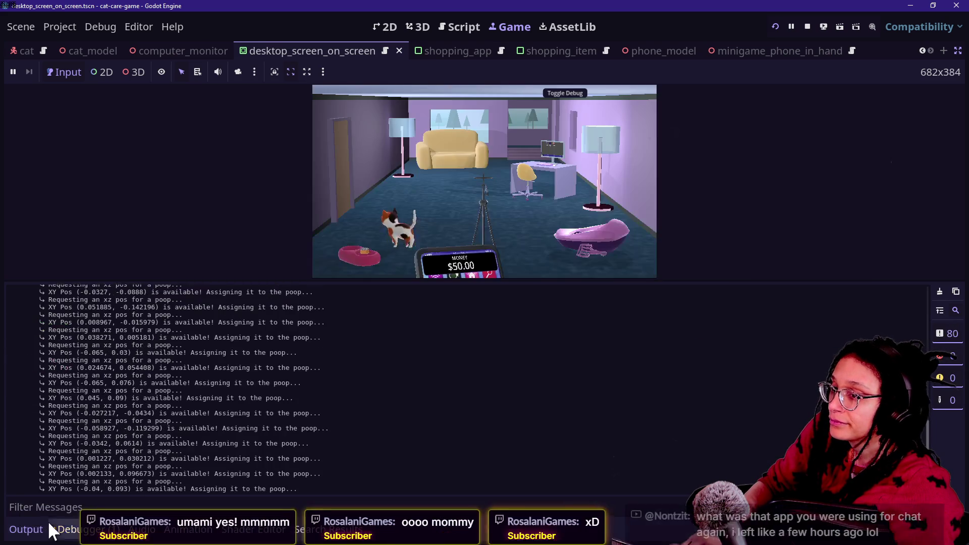
pyautogui.click(79, 506)
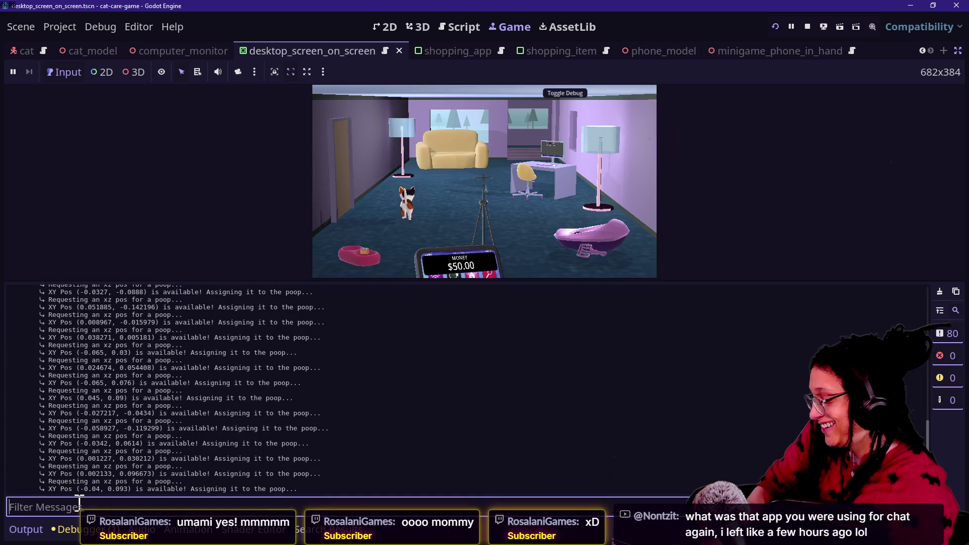
pyautogui.write('hung')
pyautogui.press('BackSpace')
pyautogui.press('BackSpace')
pyautogui.press('BackSpace')
pyautogui.write('ha')
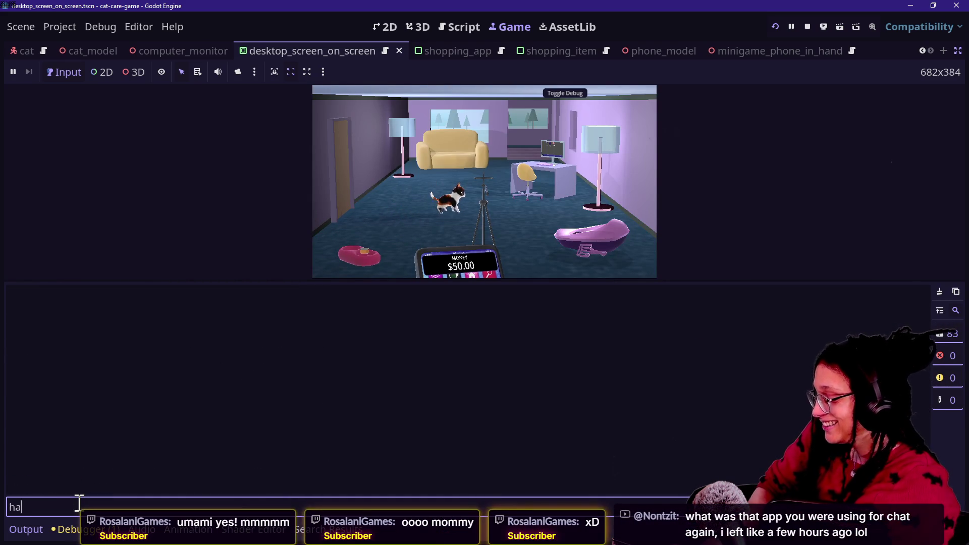
pyautogui.write('ndle')
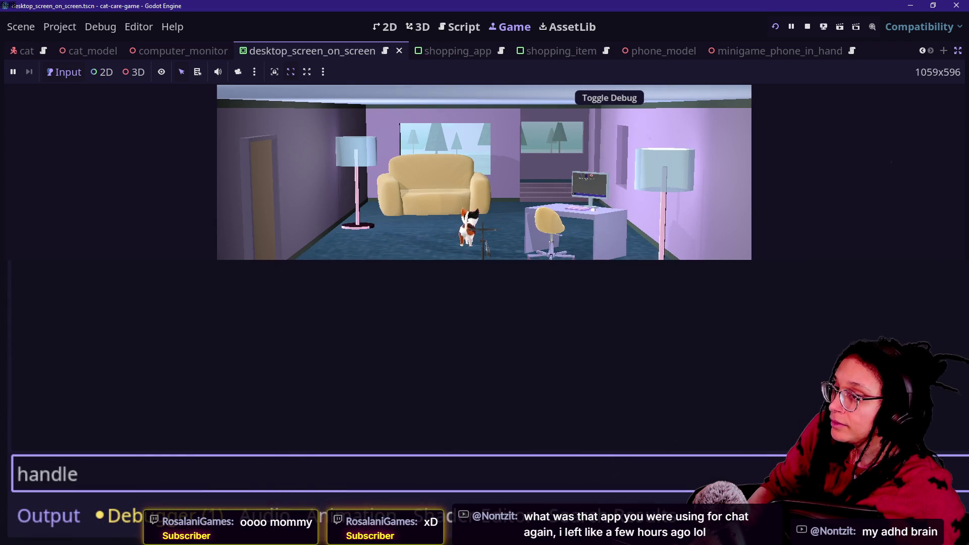
# Step: Click the tripod, couch and computer station, checking each back-button handling log line
pyautogui.moveTo(112, 269)
pyautogui.mouseDown()
pyautogui.moveTo(458, 298)
pyautogui.moveTo(443, 275)
pyautogui.mouseUp()
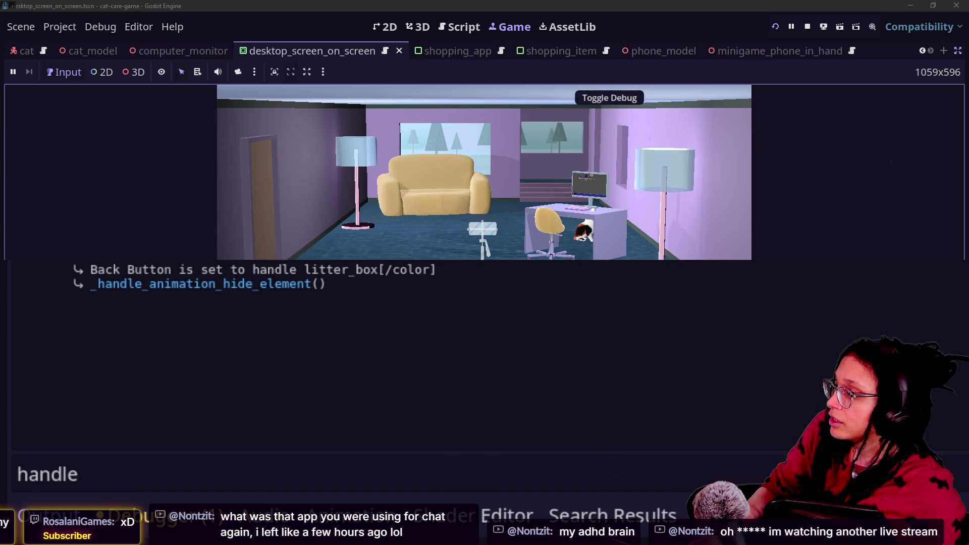
pyautogui.moveTo(195, 298); pyautogui.dragTo(356, 298)
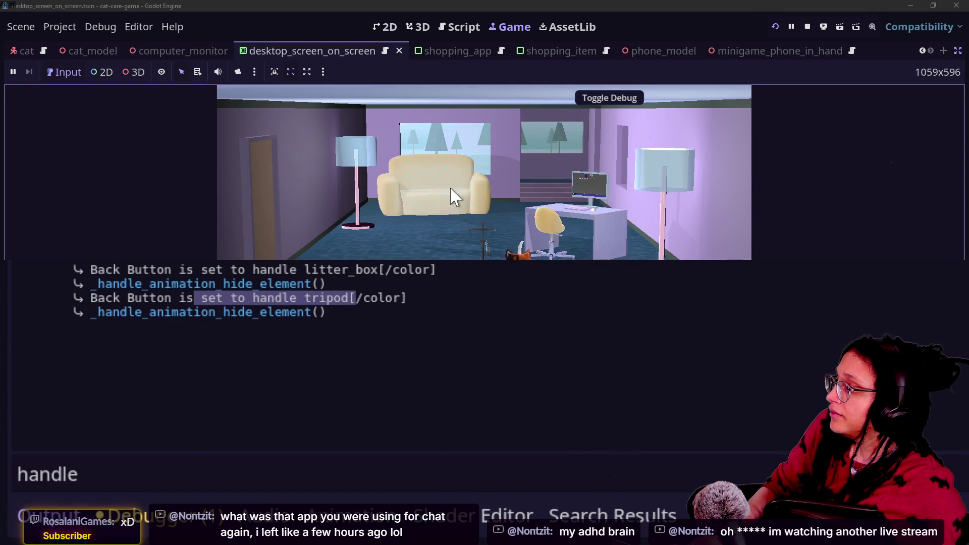
pyautogui.click(452, 196)
pyautogui.moveTo(71, 327); pyautogui.dragTo(194, 326)
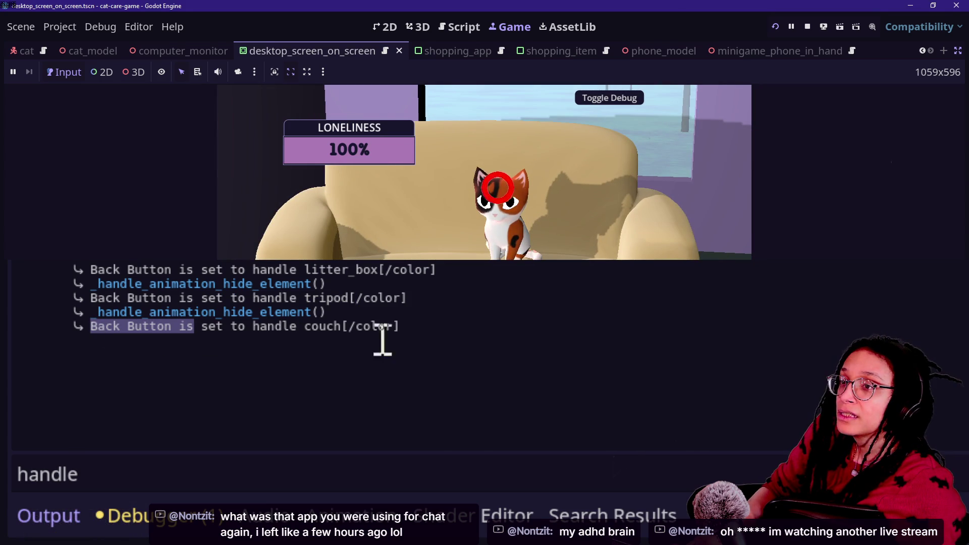
pyautogui.click(500, 188)
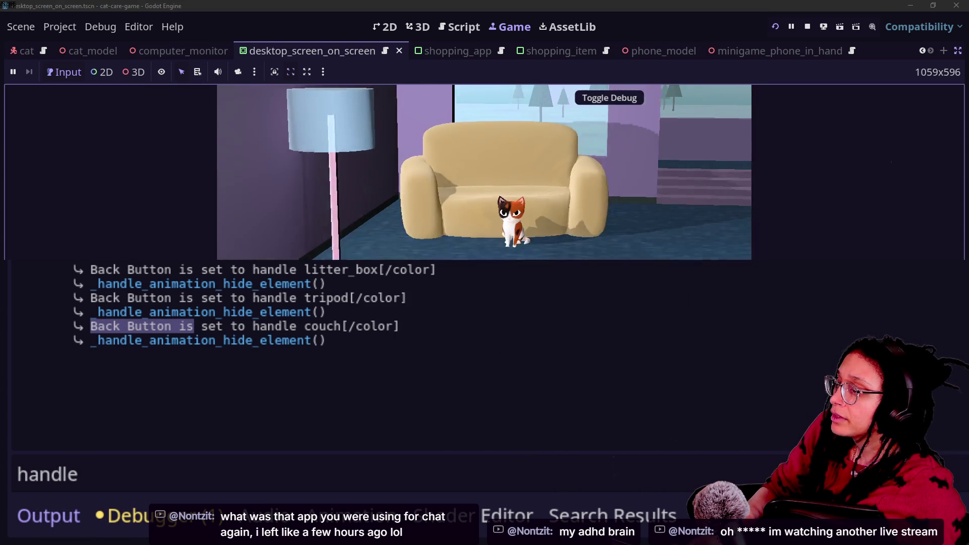
pyautogui.click(579, 241)
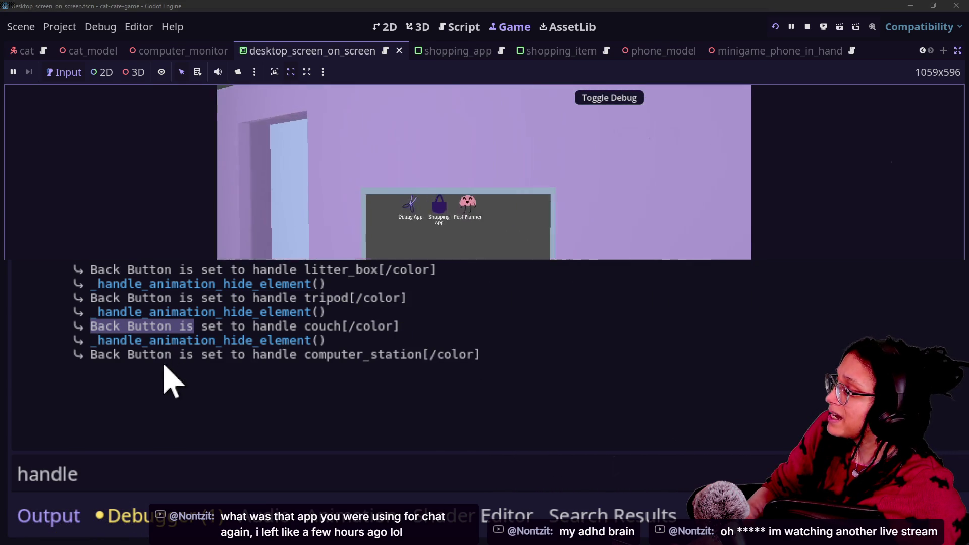
pyautogui.moveTo(172, 355); pyautogui.dragTo(545, 364)
pyautogui.click(548, 362)
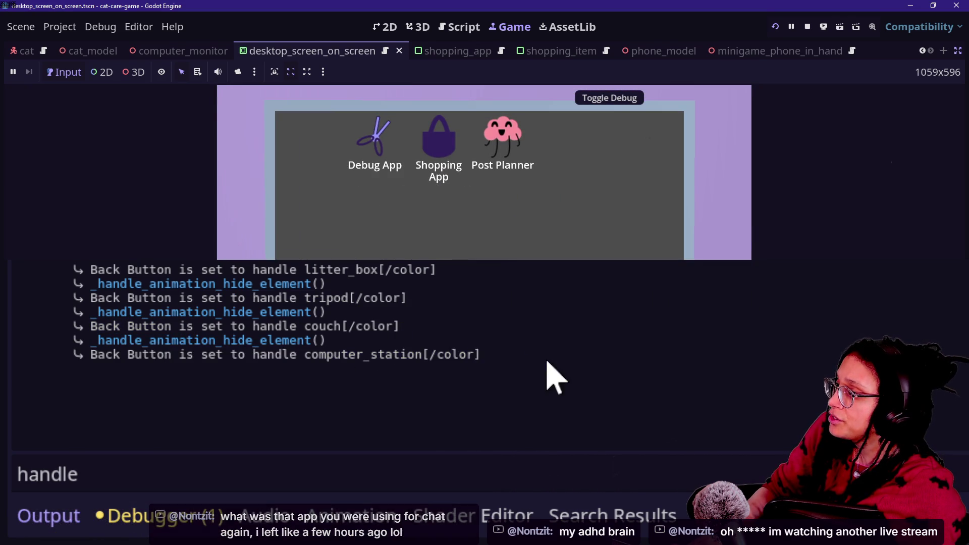
# Step: Open the Shopping App and check the computer_station entry in the last log line
pyautogui.click(443, 131)
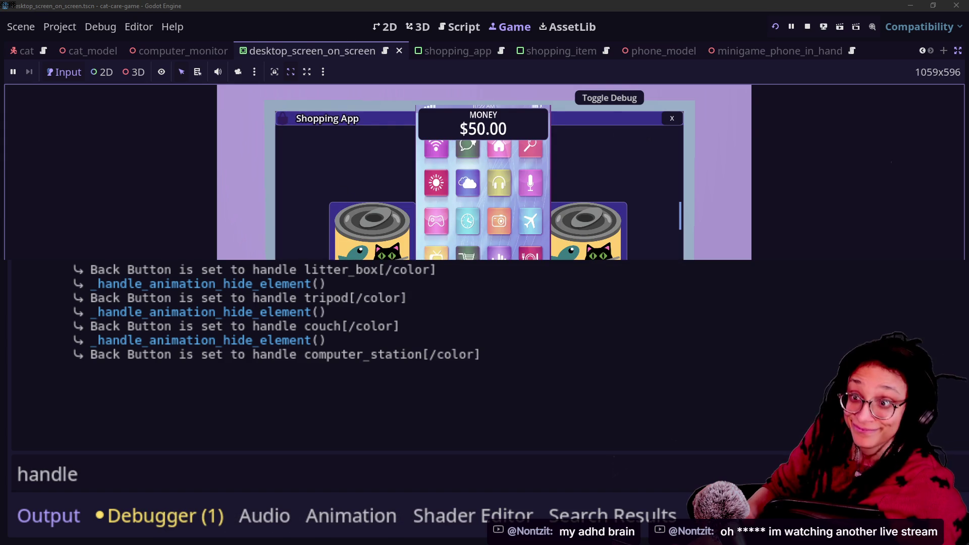
pyautogui.moveTo(99, 362); pyautogui.dragTo(108, 362)
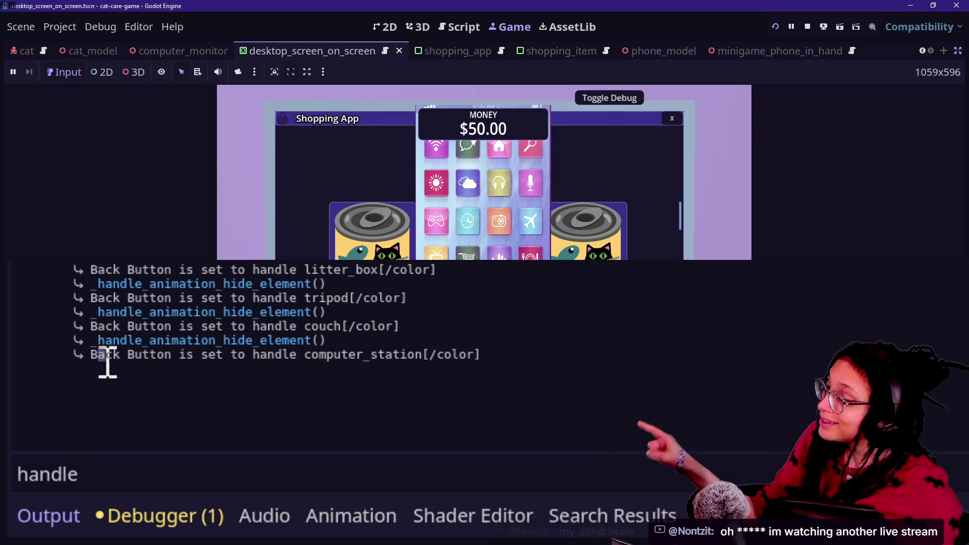
pyautogui.moveTo(186, 356); pyautogui.dragTo(238, 356)
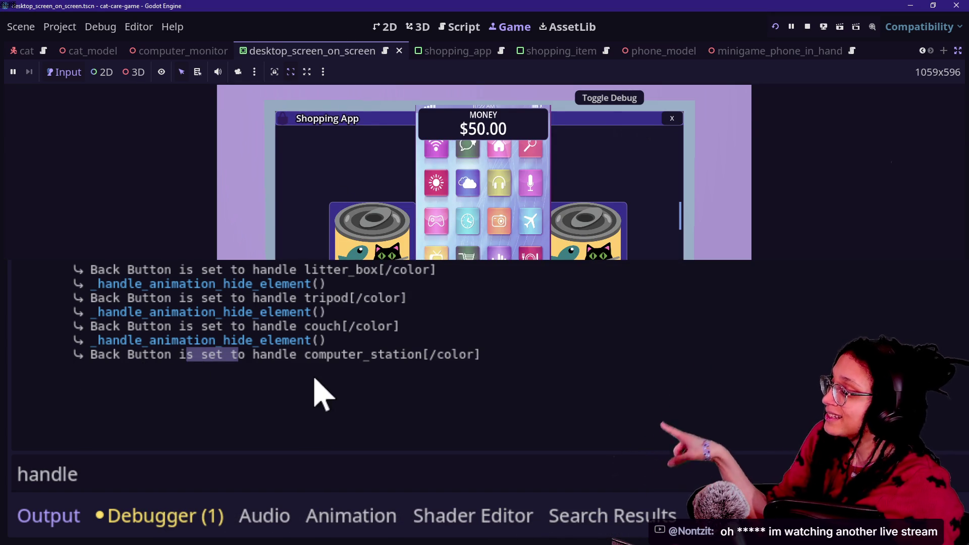
pyautogui.moveTo(297, 356); pyautogui.dragTo(328, 356)
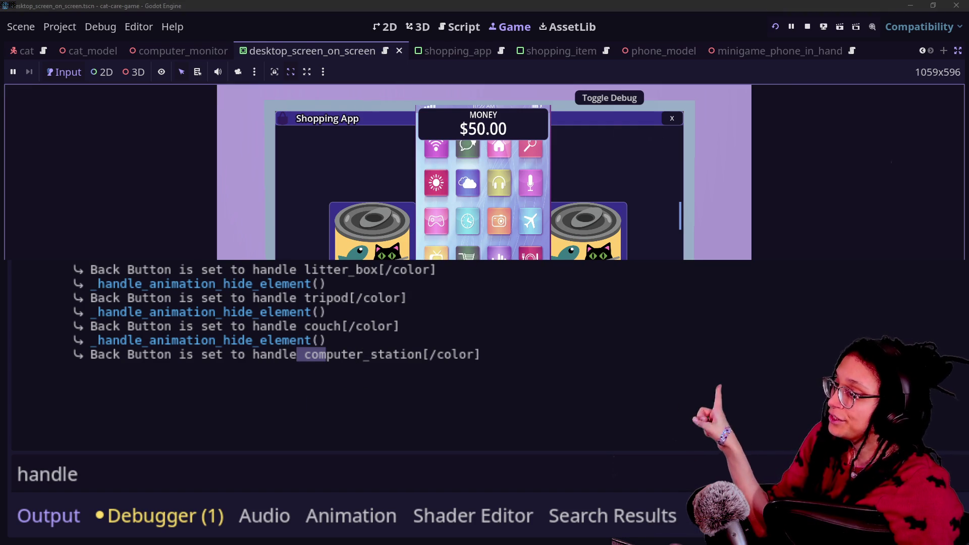
# Step: Restart the game, check the phone handling message, then stop the game
pyautogui.click(775, 27)
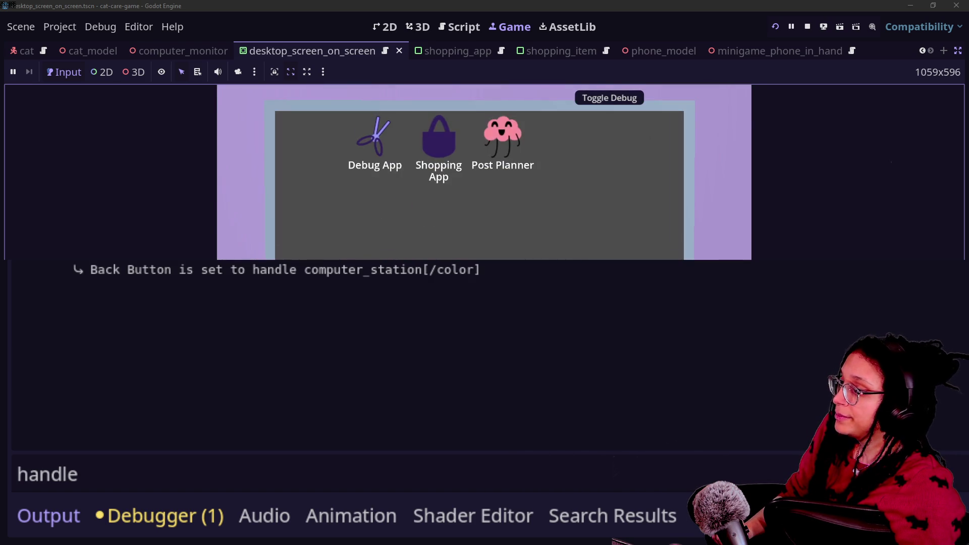
pyautogui.press('Escape')
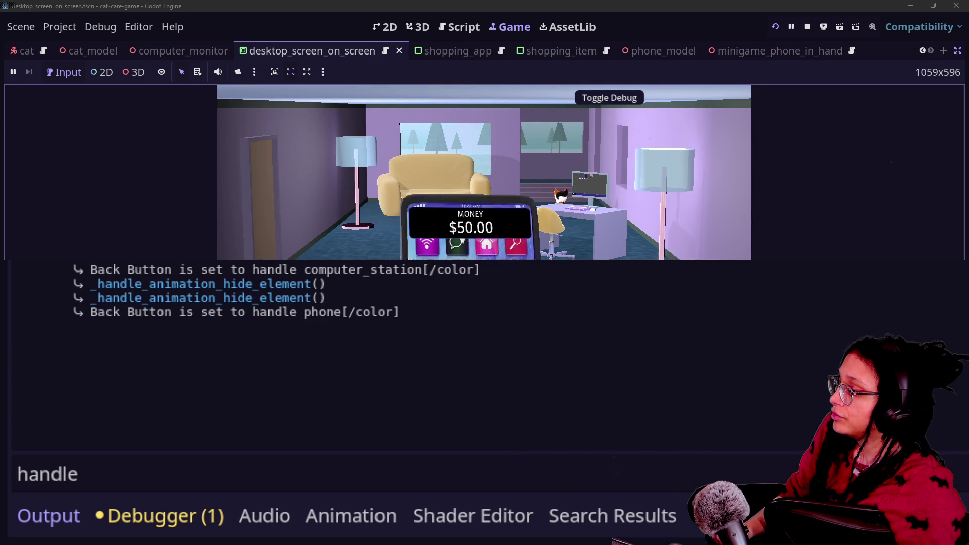
pyautogui.moveTo(97, 312); pyautogui.dragTo(323, 322)
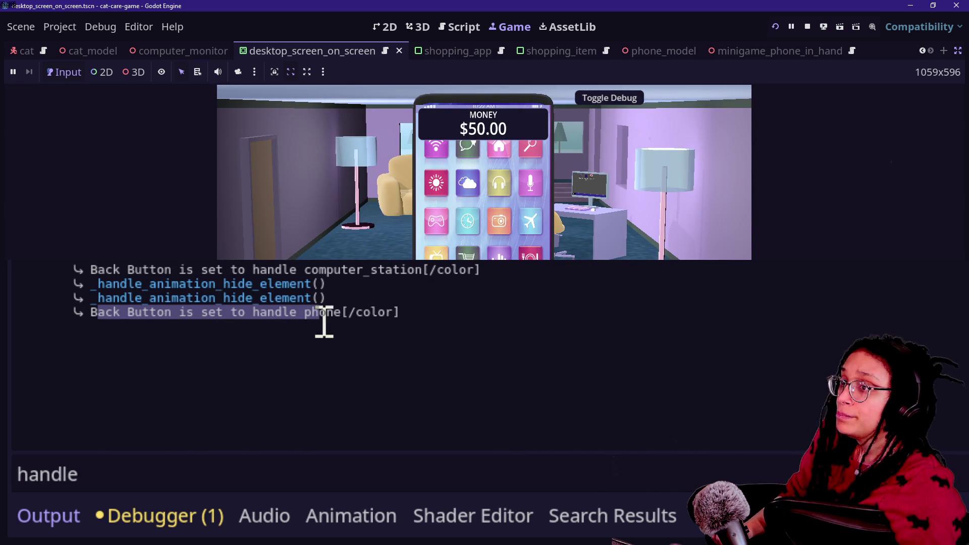
pyautogui.click(763, 247)
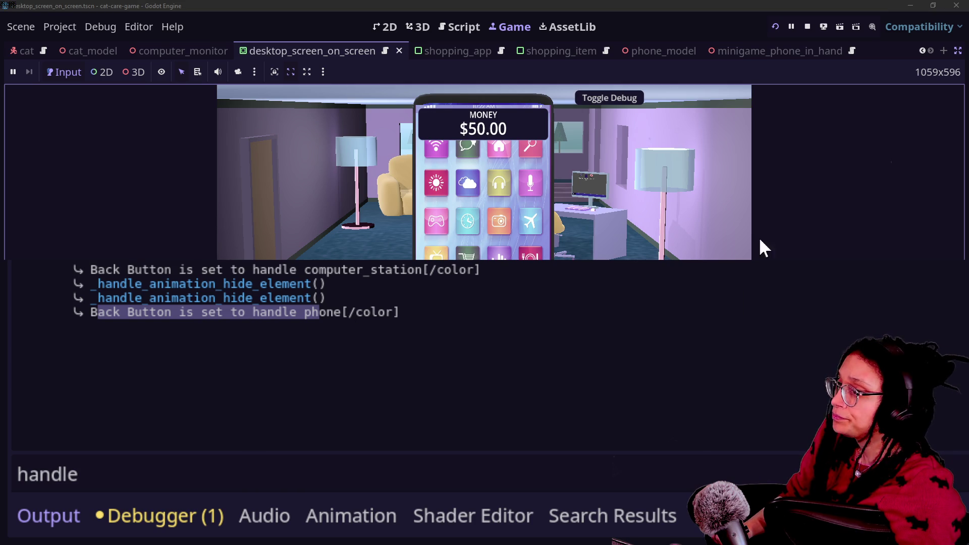
pyautogui.press('Escape')
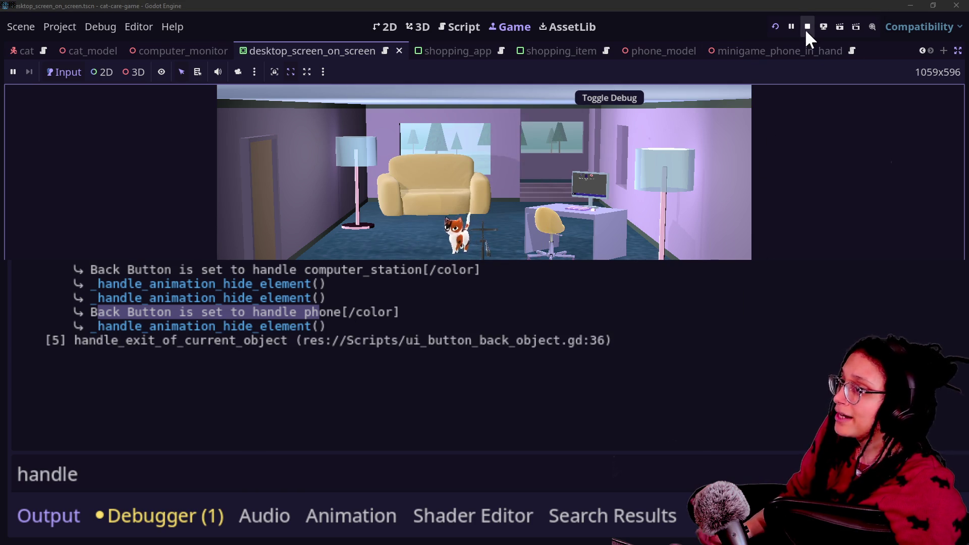
pyautogui.click(807, 26)
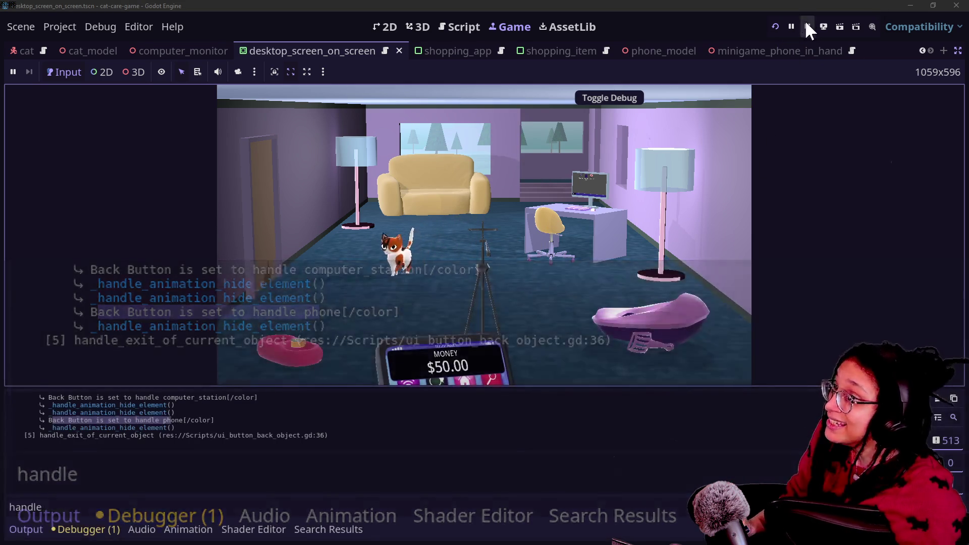
pyautogui.moveTo(530, 157)
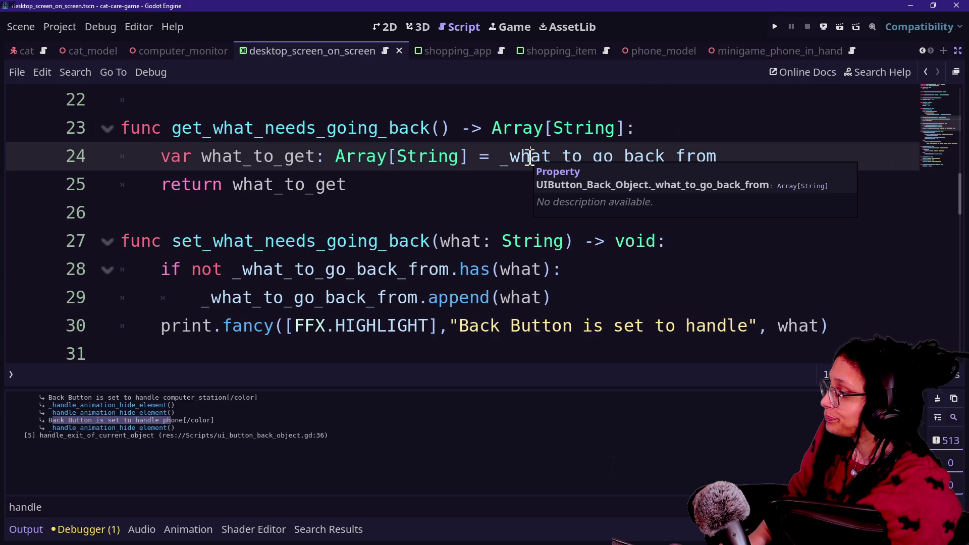
# Step: Search all project scripts for "phone"
pyautogui.hotkey('ctrl', 'shift', 'f')
pyautogui.write('"phone"')
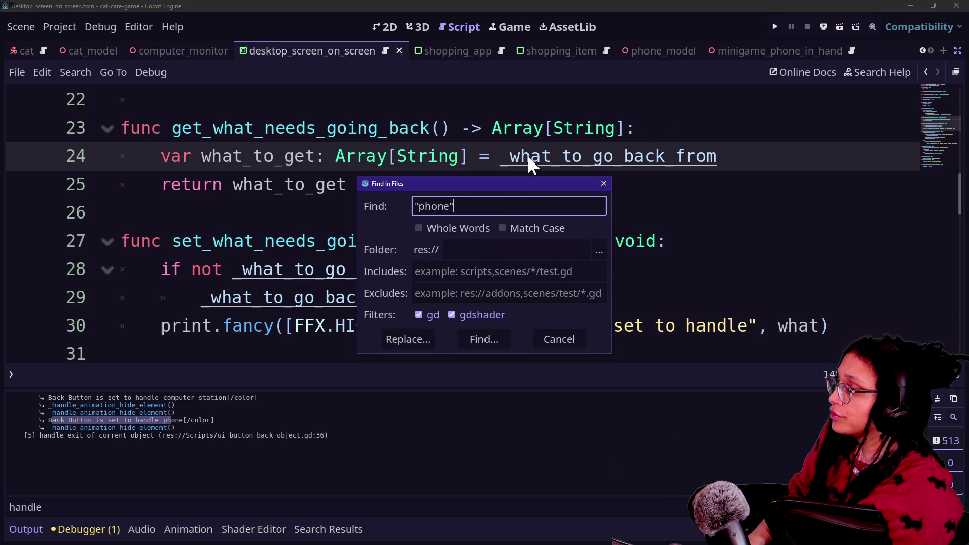
pyautogui.press('Return')
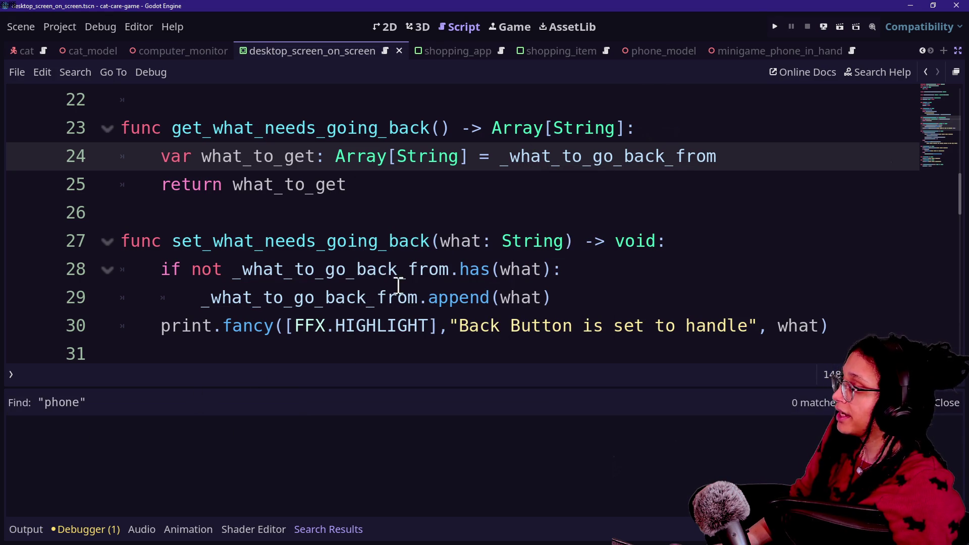
pyautogui.click(41, 527)
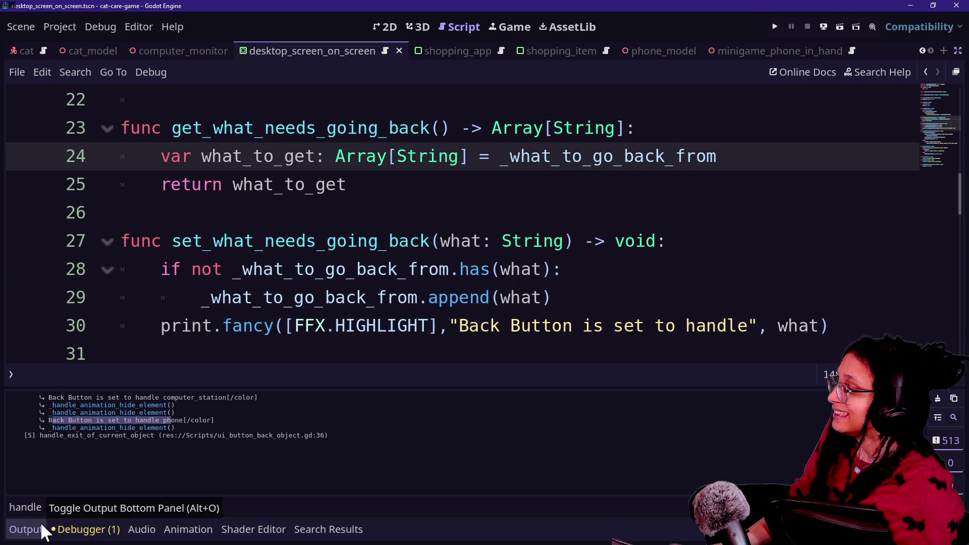
pyautogui.click(137, 413)
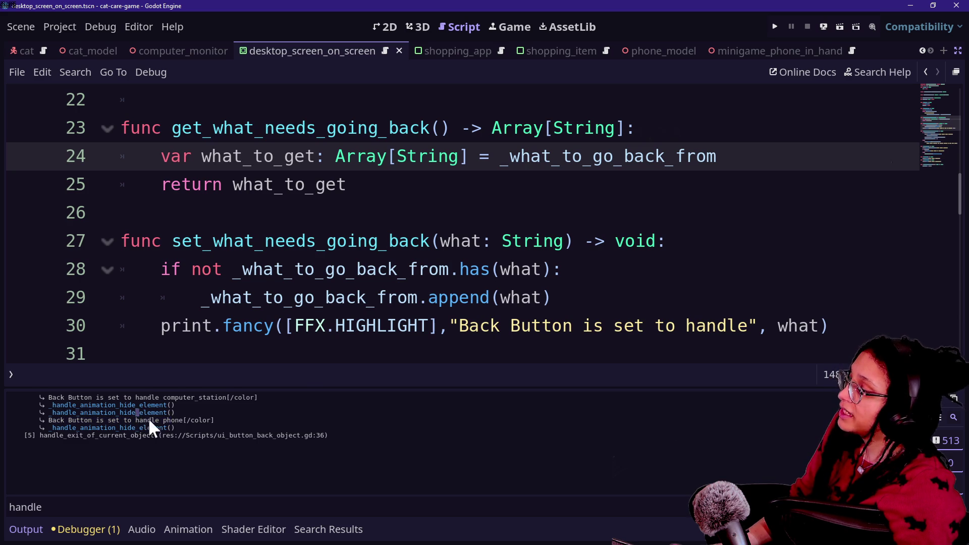
pyautogui.click(280, 256)
# Step: Search all scripts for object_name and enlarge the Search Results panel
pyautogui.hotkey('ctrl', 'shift', 'f')
pyautogui.write('obje')
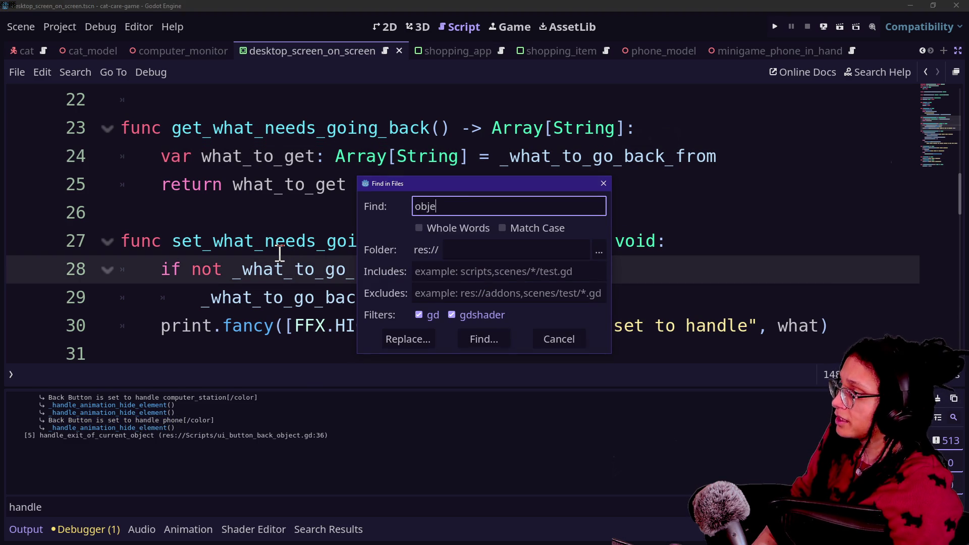
pyautogui.write('ct_name')
pyautogui.press('Return')
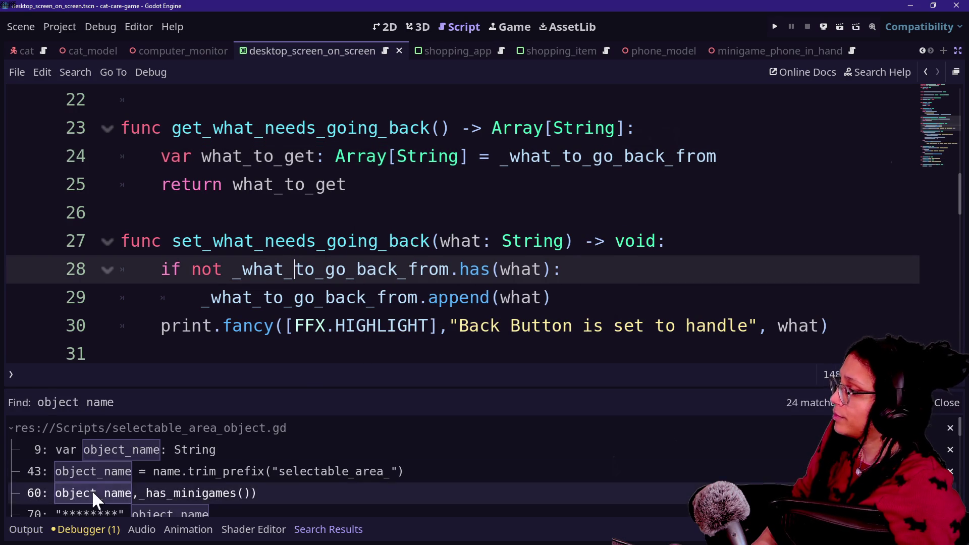
pyautogui.moveTo(184, 389); pyautogui.dragTo(206, 275)
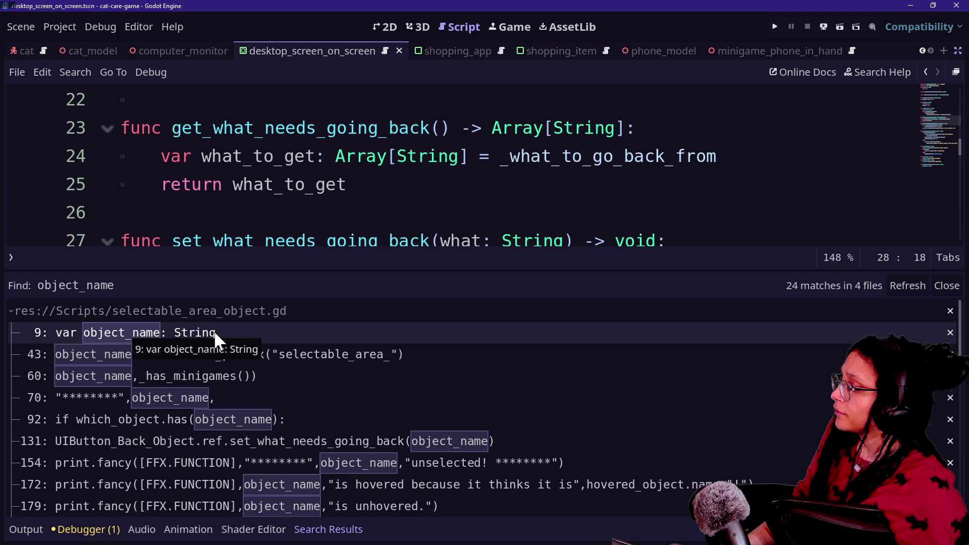
# Step: Open minigame_phone_in_hand.gd via 'phone_in' and make the script editor fill the window
pyautogui.hotkey('shift', 'alt', 'o')
pyautogui.write('phone')
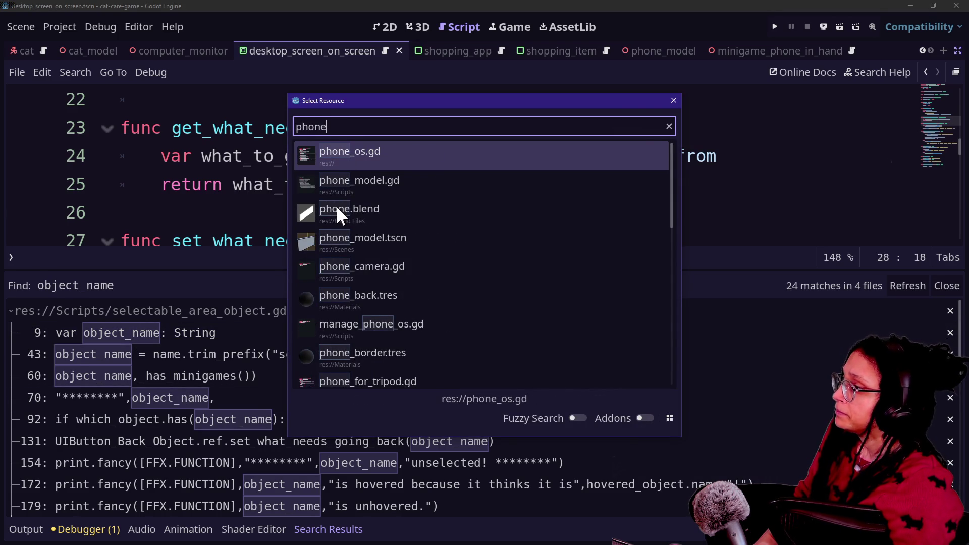
pyautogui.write('_in')
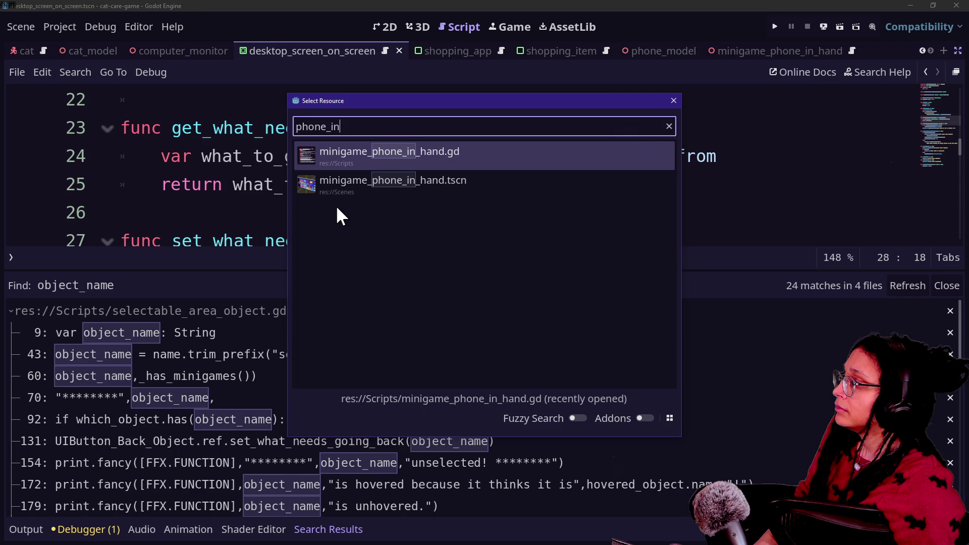
pyautogui.press('Return')
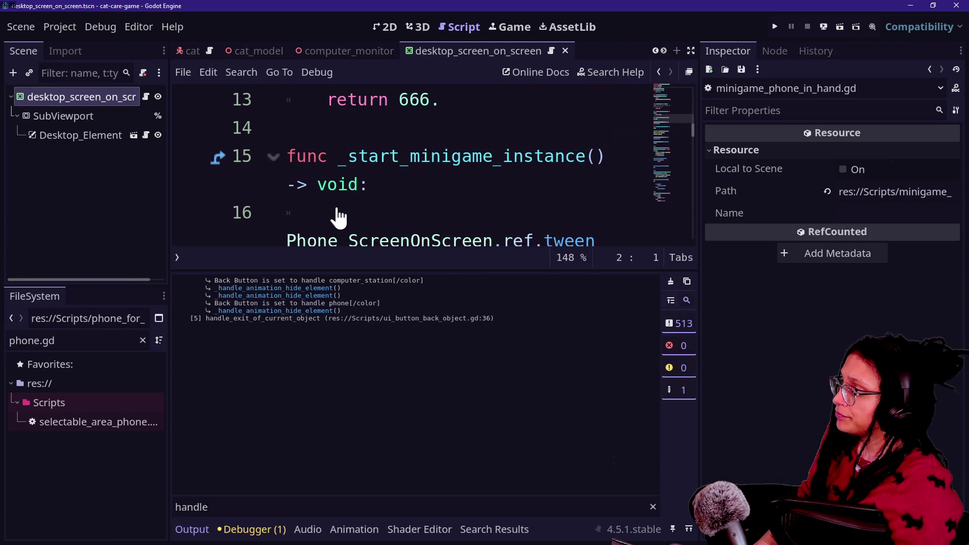
pyautogui.click(438, 247)
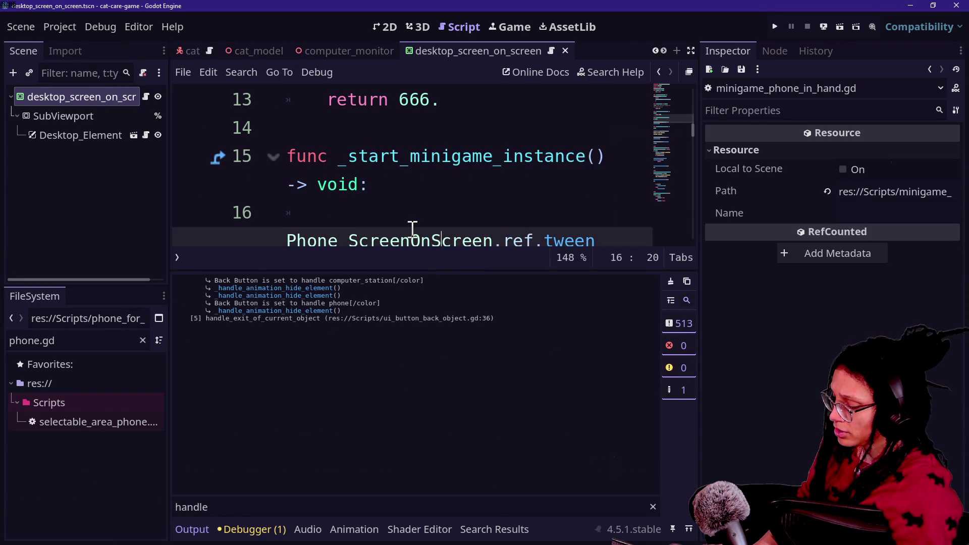
pyautogui.hotkey('ctrl', 'shift', 'F11')
pyautogui.scroll(5, 412, 228)
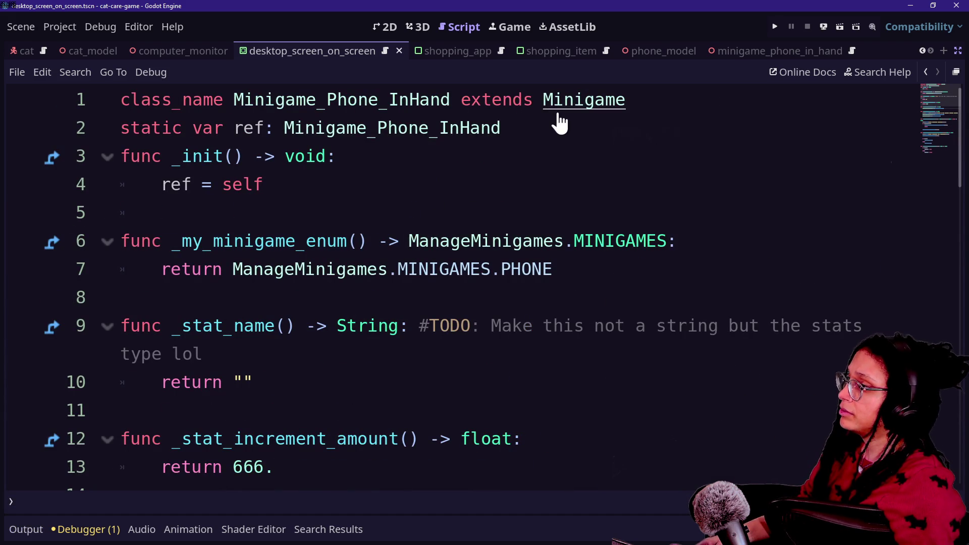
# Step: Quick-open a selectable_area script by searching 'selectable' and scroll through its code
pyautogui.hotkey('shift', 'alt', 'o')
pyautogui.write('se')
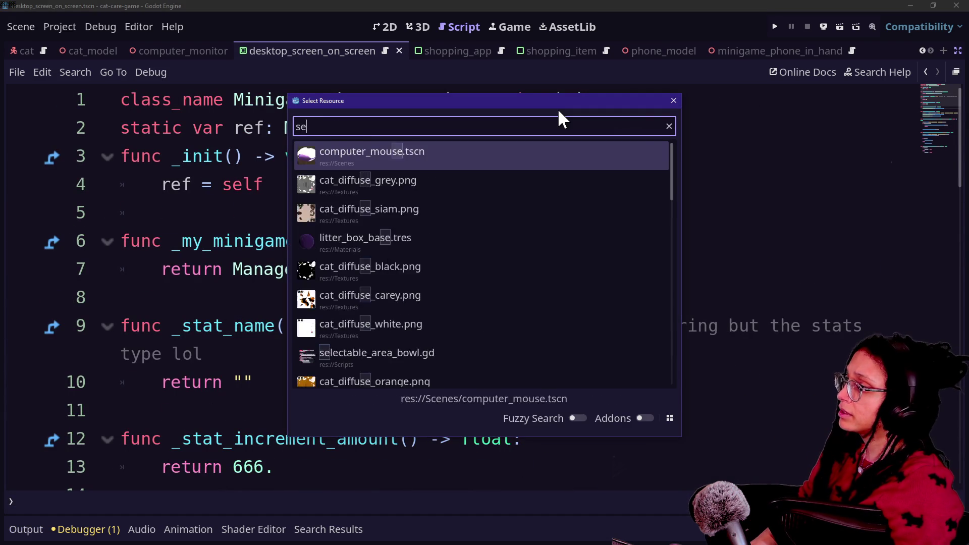
pyautogui.write('lectable')
pyautogui.press('Down')
pyautogui.press('Down')
pyautogui.press('Return')
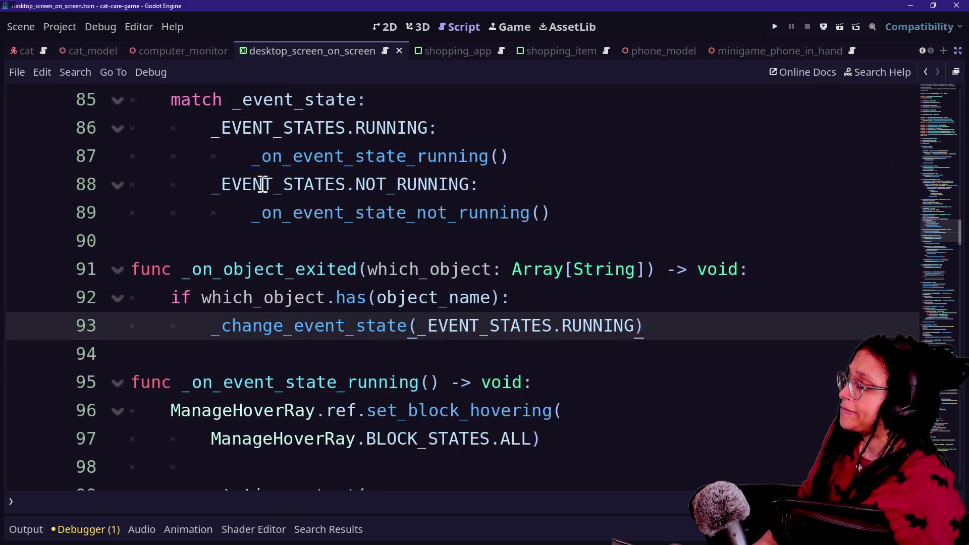
pyautogui.scroll(10, 243, 184)
pyautogui.scroll(15, 260, 172)
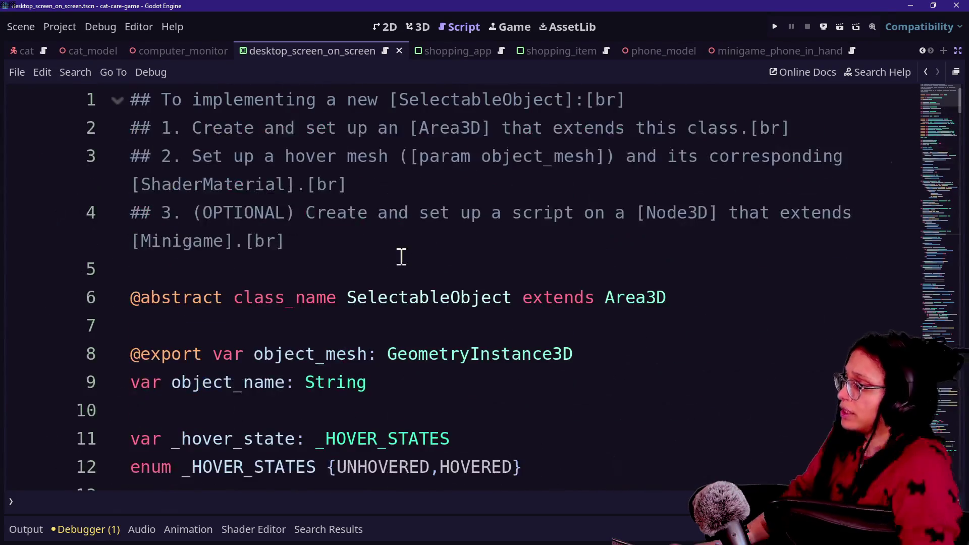
pyautogui.scroll(-1, 401, 256)
# Step: Highlight the object_mesh variable and leave distraction-free mode so the side docks return
pyautogui.moveTo(252, 269)
pyautogui.mouseDown()
pyautogui.moveTo(395, 269)
pyautogui.moveTo(367, 269)
pyautogui.mouseUp()
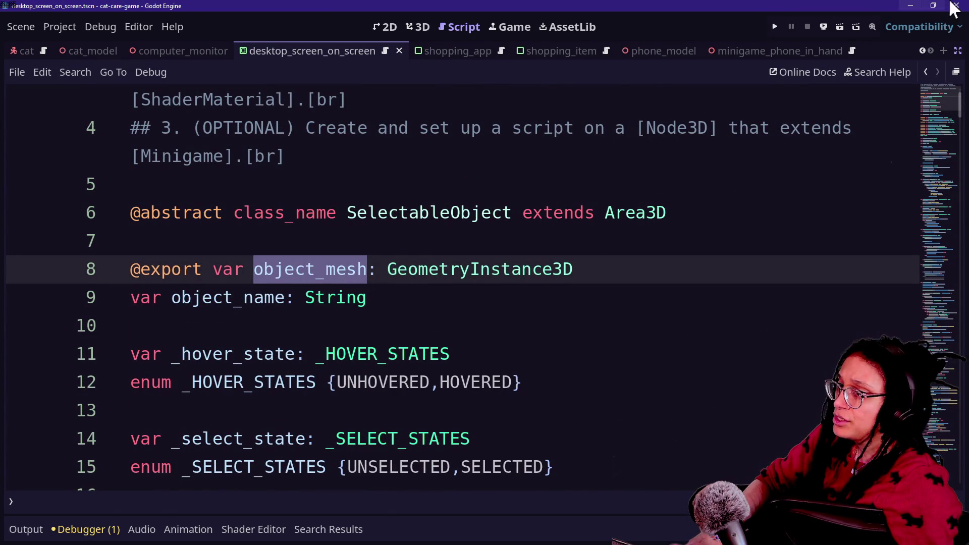
pyautogui.click(958, 51)
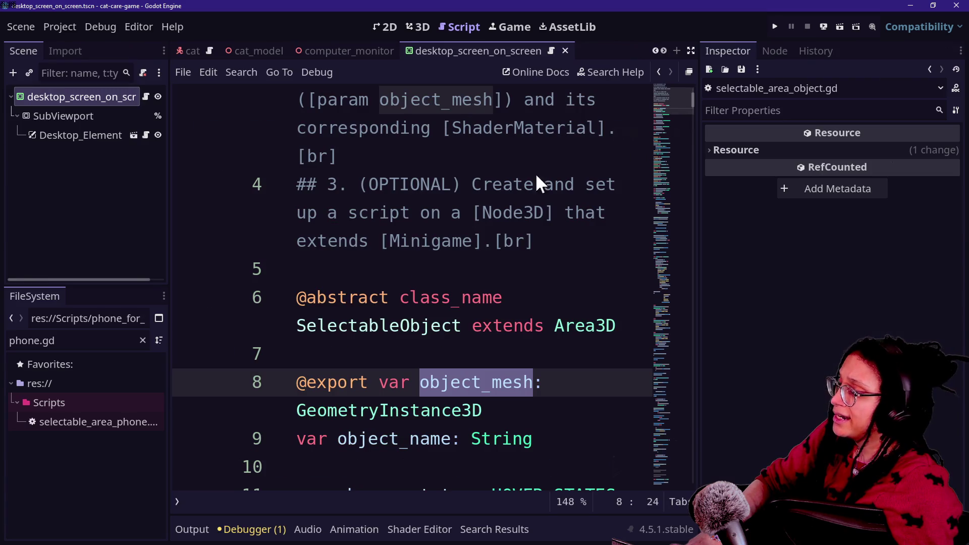
pyautogui.scroll(-3, 406, 267)
pyautogui.scroll(2, 412, 265)
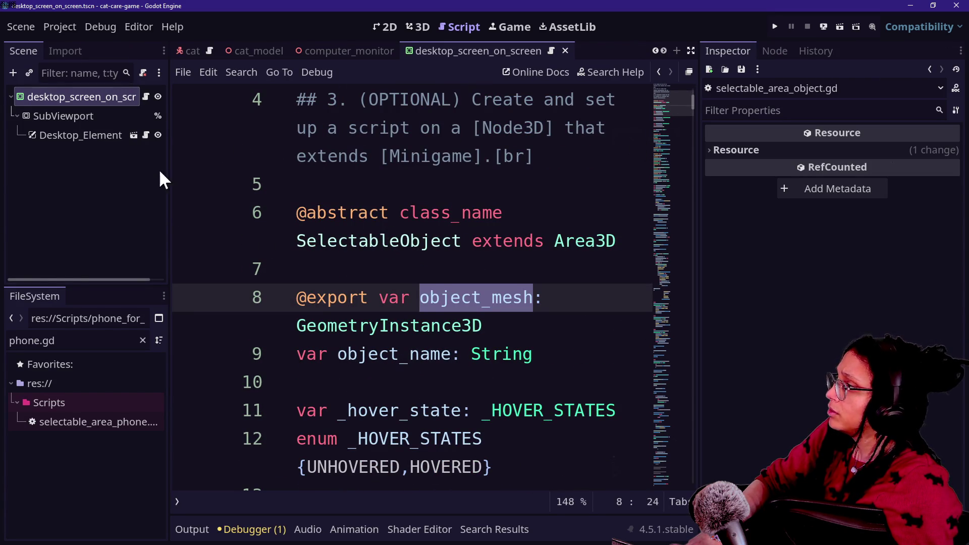
pyautogui.moveTo(420, 298); pyautogui.dragTo(536, 299)
pyautogui.scroll(-10, 536, 299)
pyautogui.scroll(-2, 530, 297)
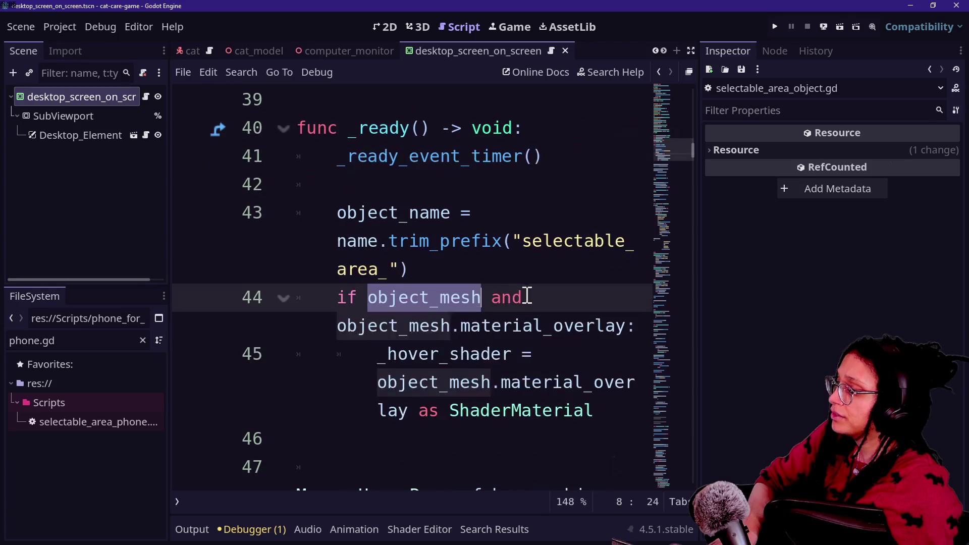
pyautogui.scroll(12, 529, 294)
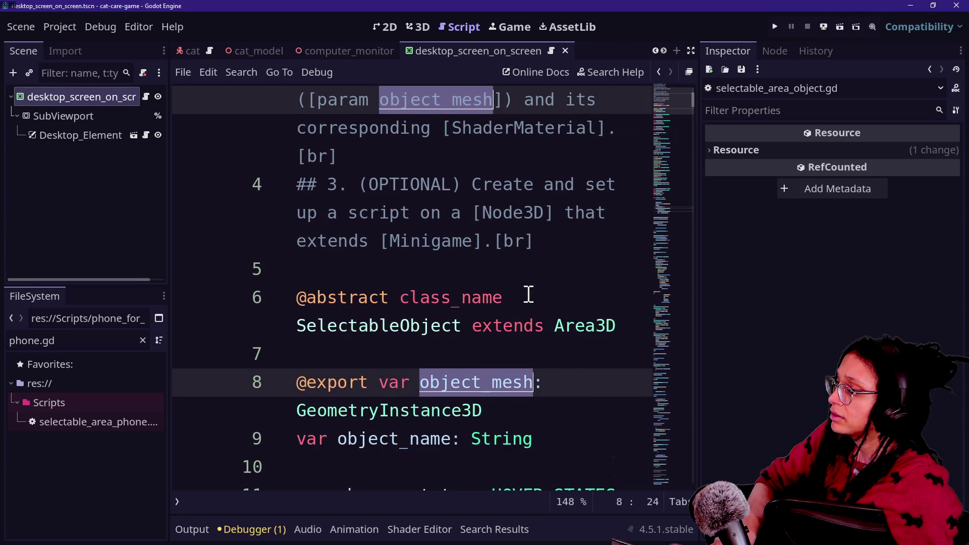
pyautogui.scroll(-1, 527, 294)
# Step: Scroll to _ready and place the caret around name.trim_prefix("selectable_area_") on line 43
pyautogui.moveTo(337, 354)
pyautogui.mouseDown()
pyautogui.moveTo(481, 359)
pyautogui.moveTo(454, 354)
pyautogui.mouseUp()
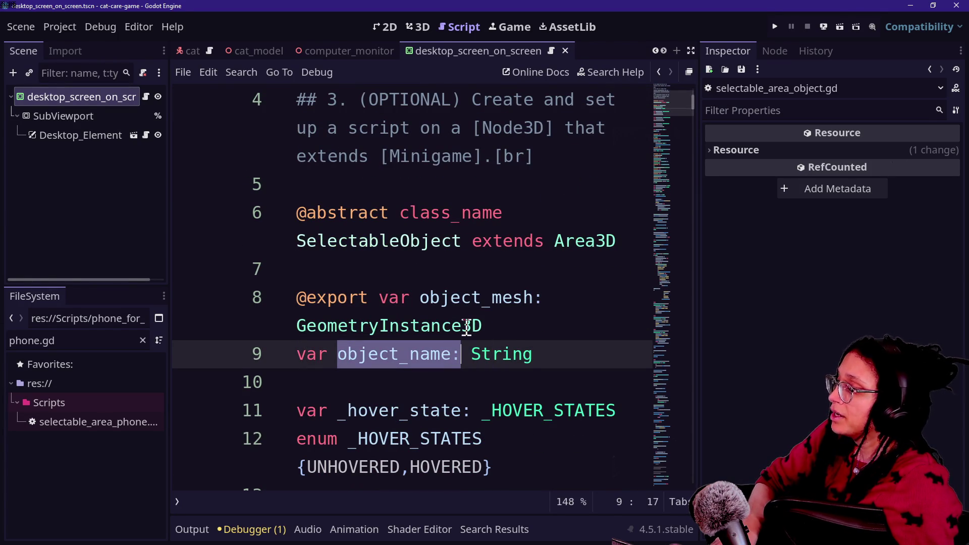
pyautogui.scroll(-8, 474, 318)
pyautogui.scroll(-3, 477, 310)
pyautogui.click(345, 272)
pyautogui.click(332, 240)
pyautogui.click(399, 268)
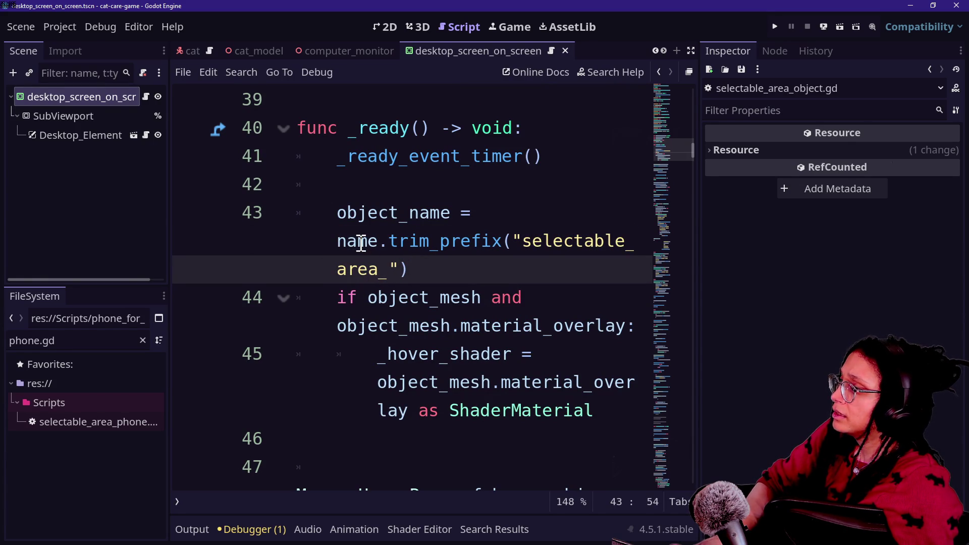
# Step: Undo the stray 'an' typed on line 43, make the script fill the window, and start an in-file search
pyautogui.click(339, 241)
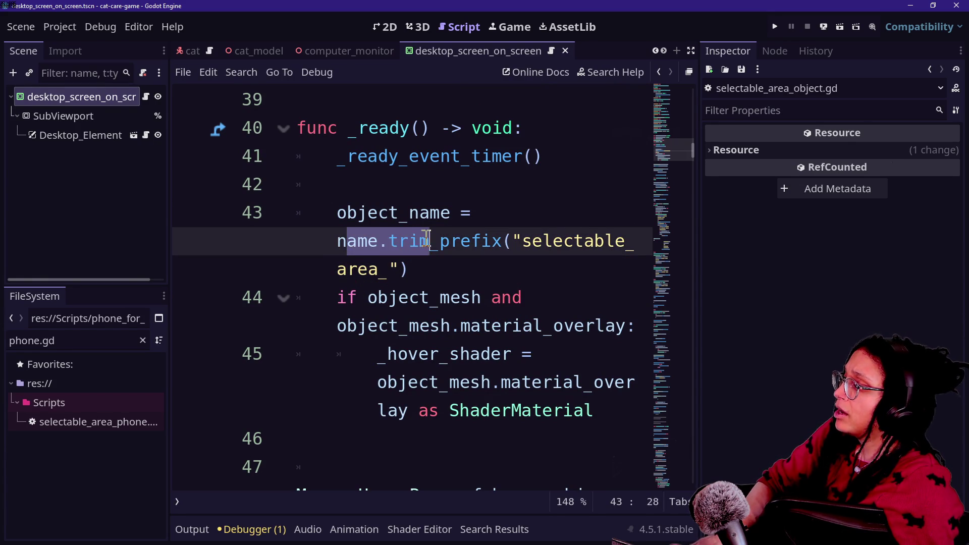
pyautogui.moveTo(337, 241); pyautogui.dragTo(359, 238)
pyautogui.write('an')
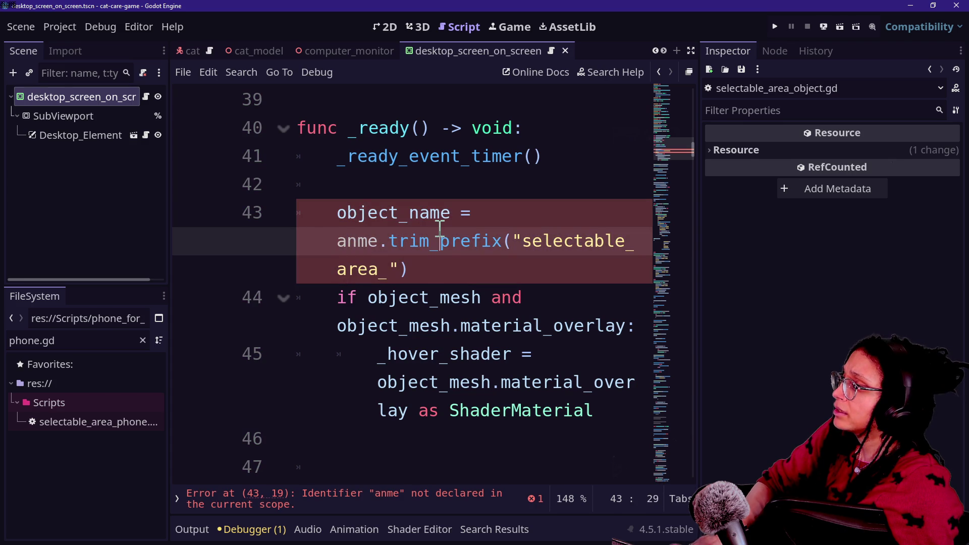
pyautogui.hotkey('ctrl', 'z')
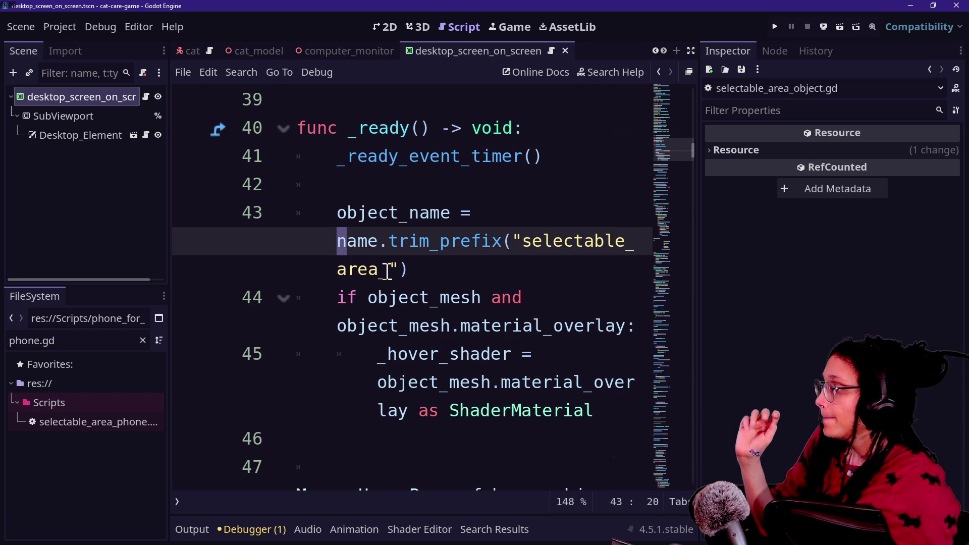
pyautogui.click(411, 268)
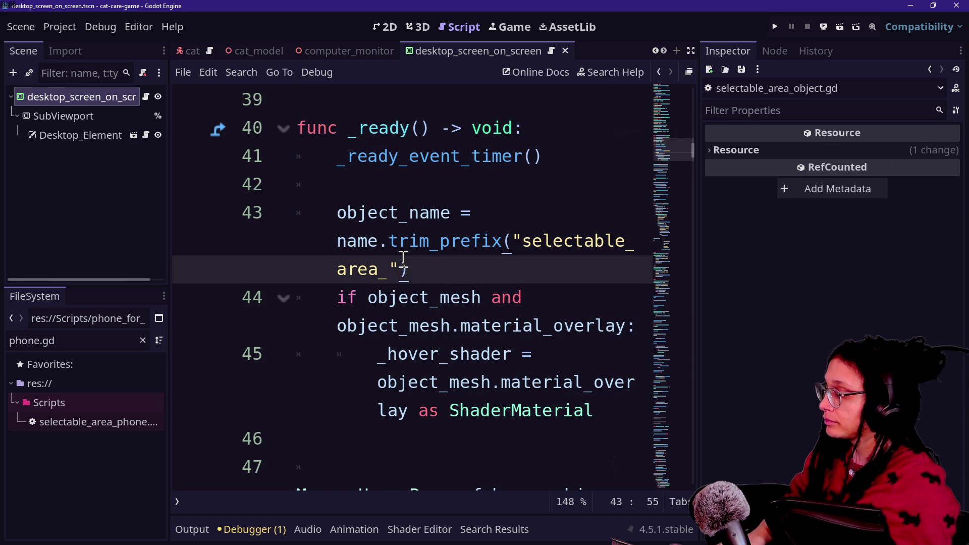
pyautogui.hotkey('ctrl', 'shift', 'F11')
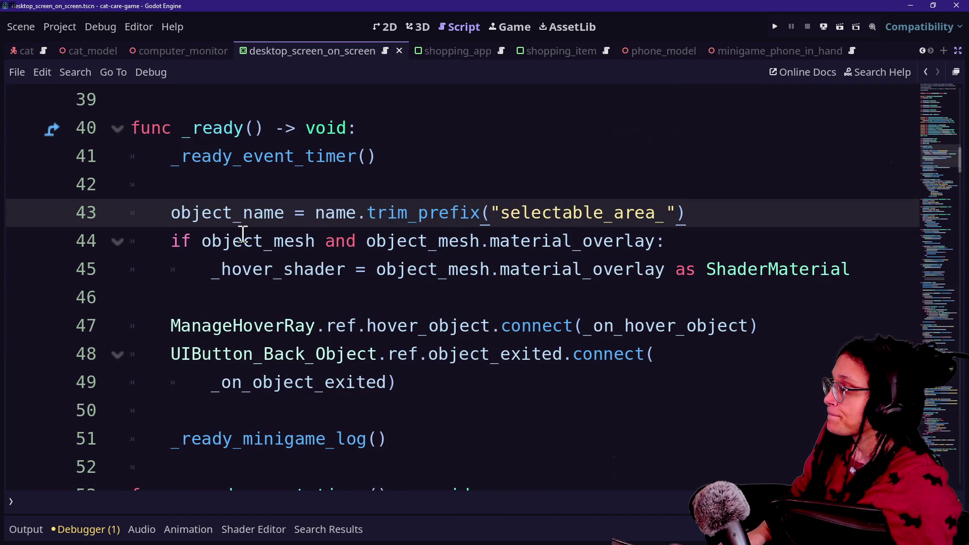
pyautogui.hotkey('ctrl', 'f')
# Step: Search for object_name and step through its matches, via line 92, to line 131
pyautogui.write('obje')
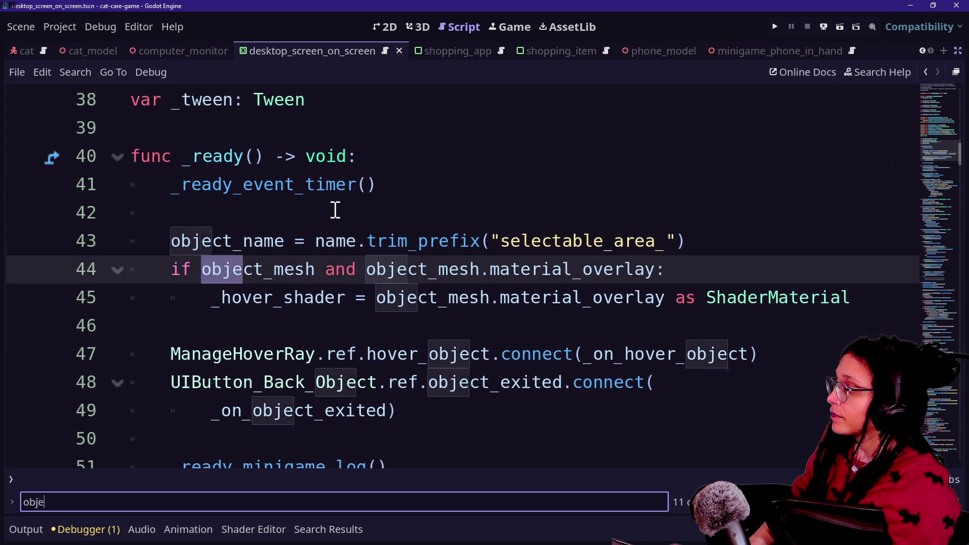
pyautogui.write('ct_name')
pyautogui.press('Return')
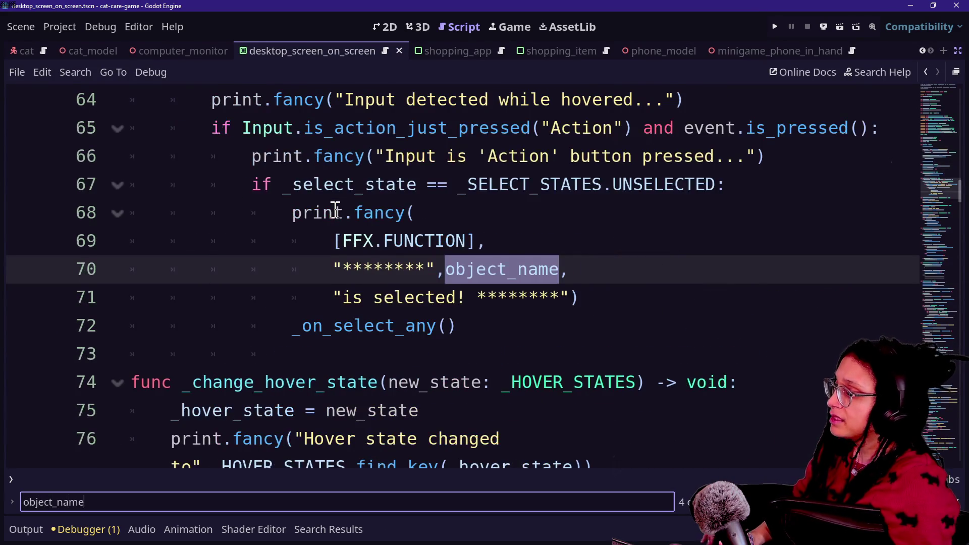
pyautogui.hotkey('shift', 'Return')
pyautogui.press('Return')
pyautogui.press('Return')
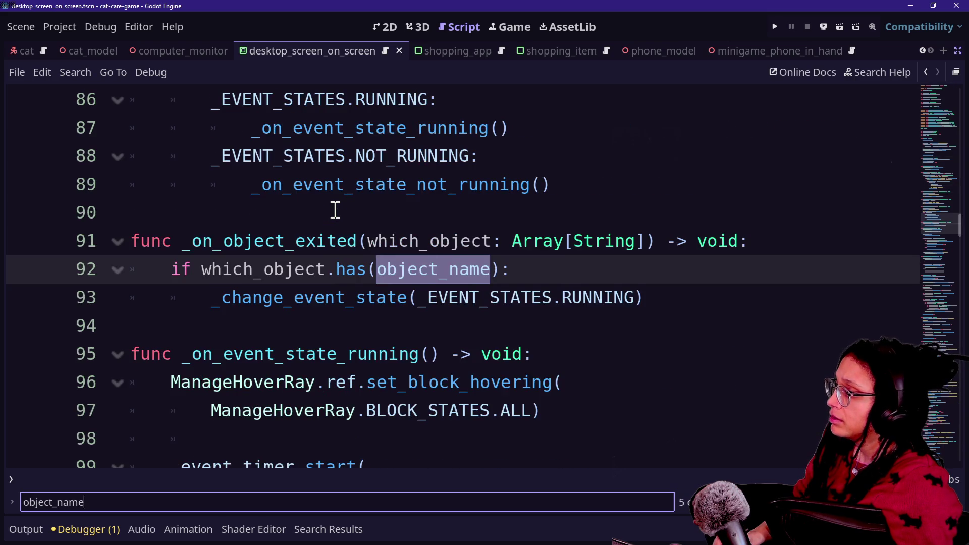
pyautogui.press('Return')
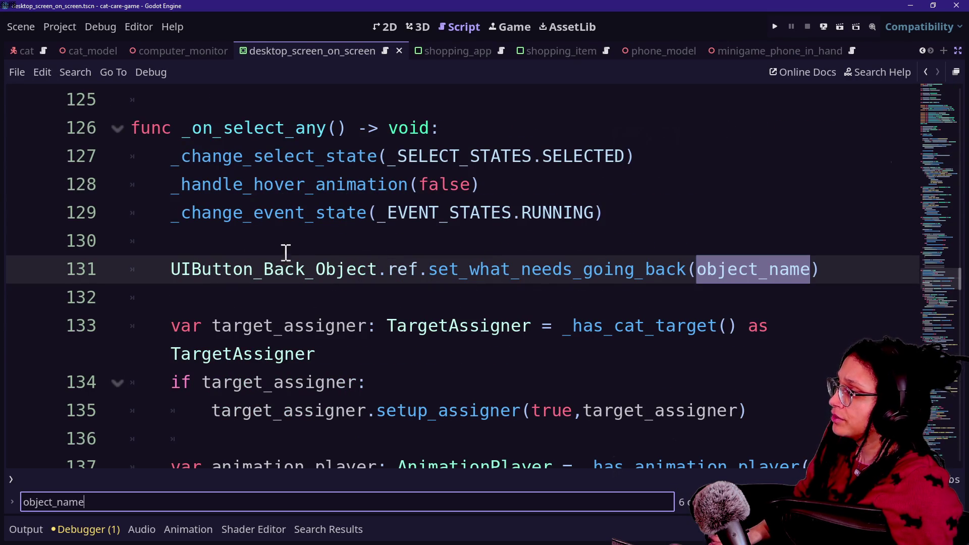
# Step: Review _on_select_any and its set_what_needs_going_back(object_name) call on line 131
pyautogui.click(290, 128)
pyautogui.click(443, 185)
pyautogui.click(147, 268)
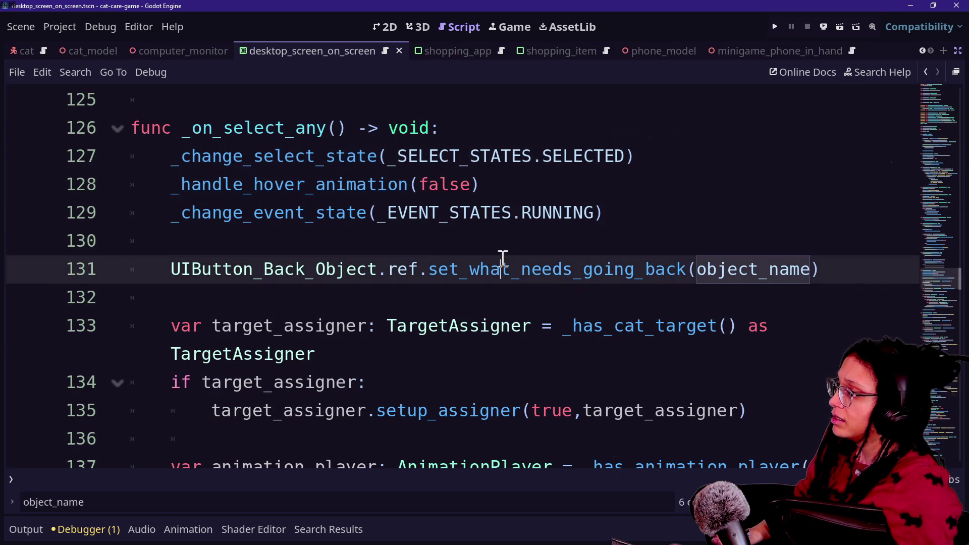
pyautogui.moveTo(183, 128); pyautogui.dragTo(462, 156)
pyautogui.click(462, 156)
pyautogui.moveTo(335, 149)
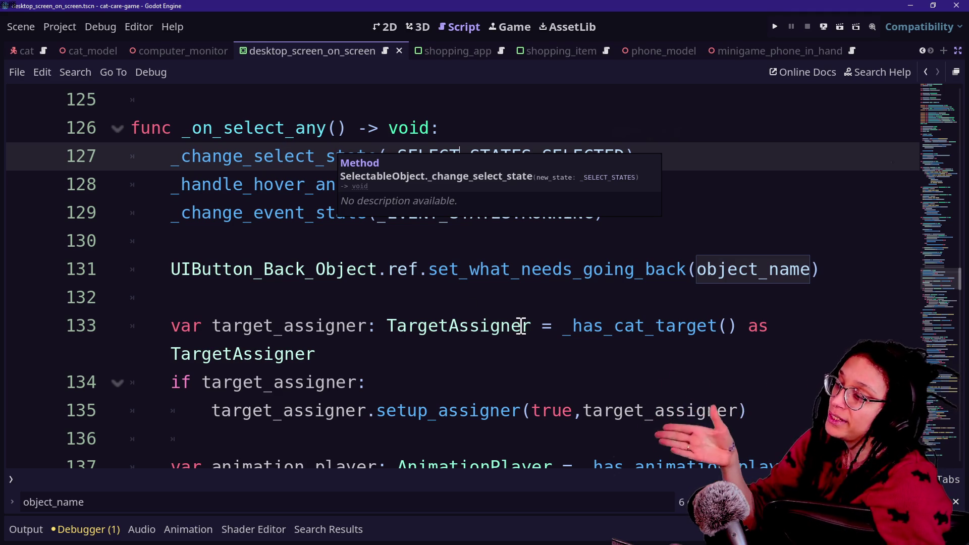
pyautogui.click(672, 267)
pyautogui.moveTo(672, 266)
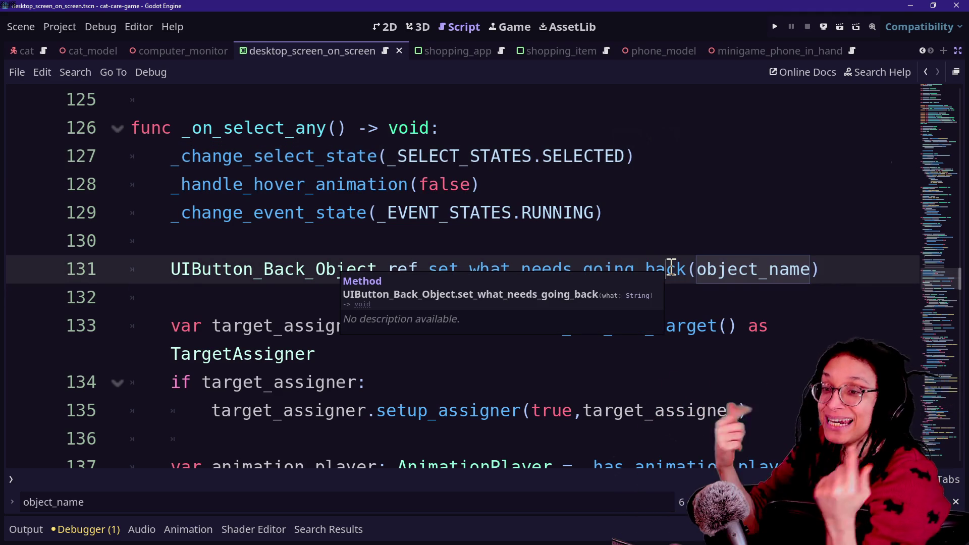
pyautogui.click(631, 212)
pyautogui.moveTo(272, 221)
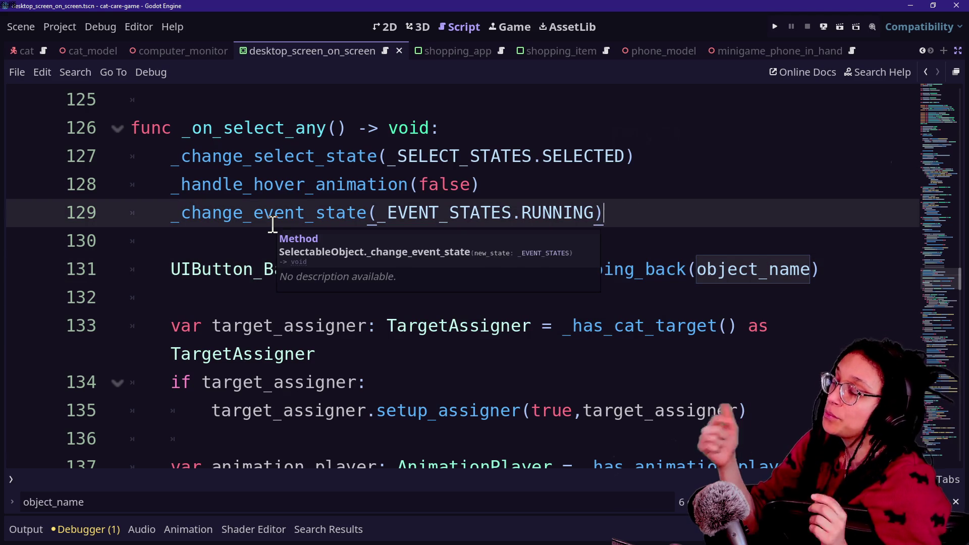
pyautogui.moveTo(223, 128); pyautogui.dragTo(275, 127)
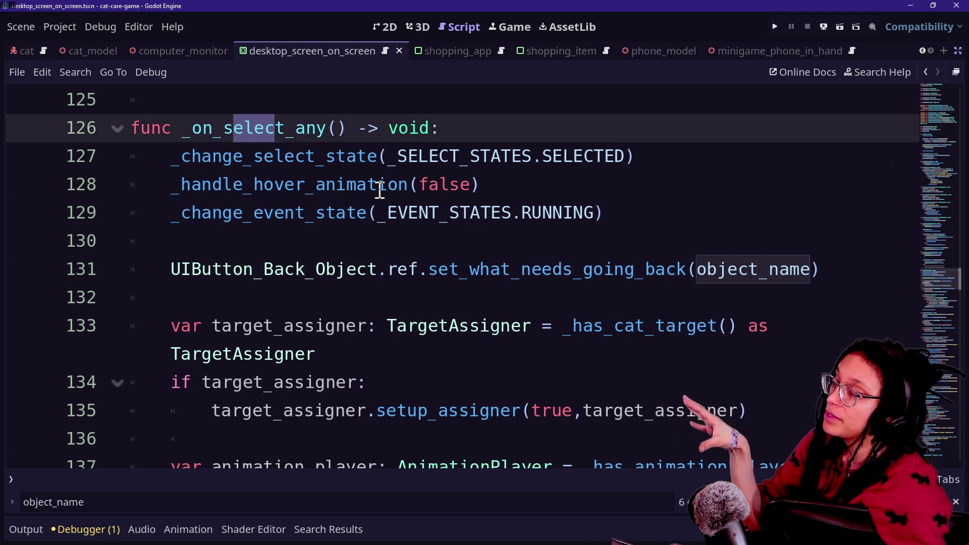
pyautogui.click(379, 189)
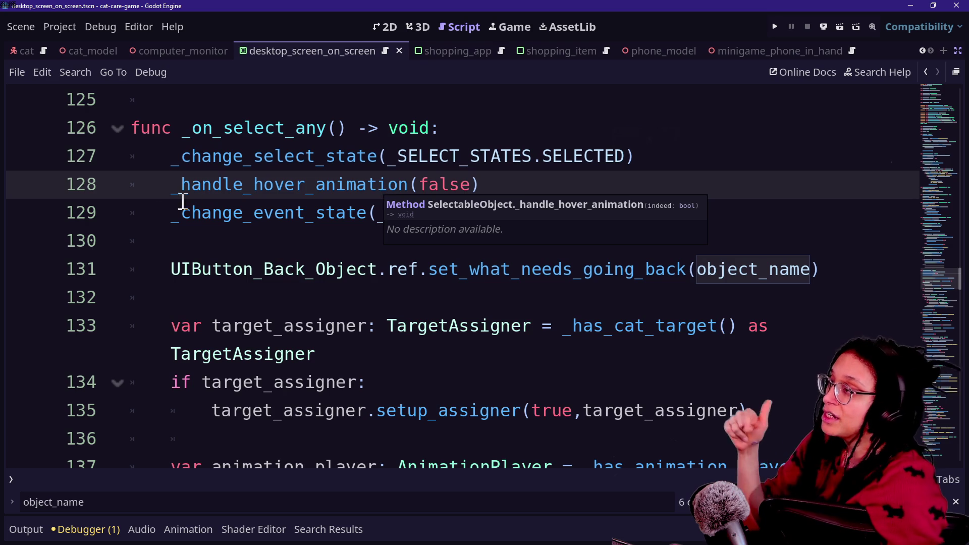
pyautogui.moveTo(188, 150)
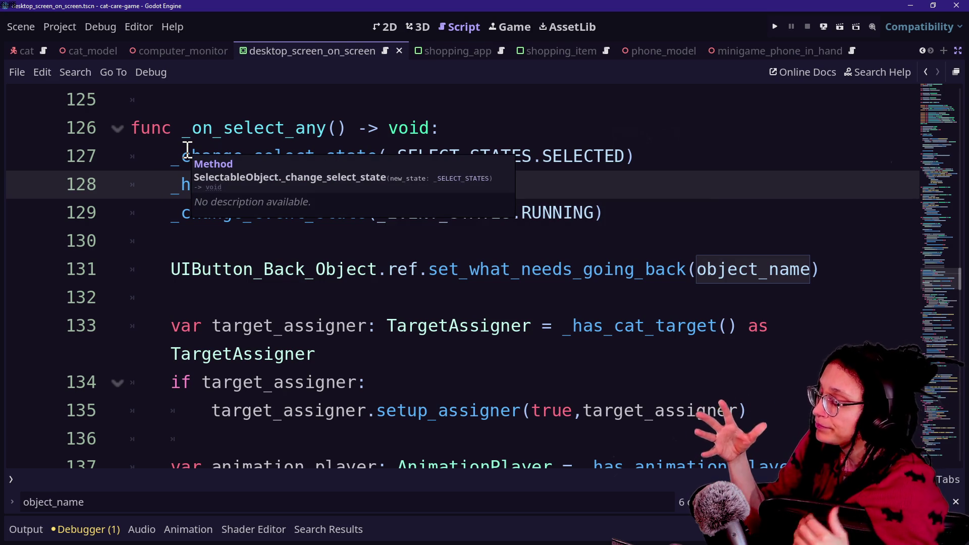
pyautogui.click(444, 270)
pyautogui.click(508, 243)
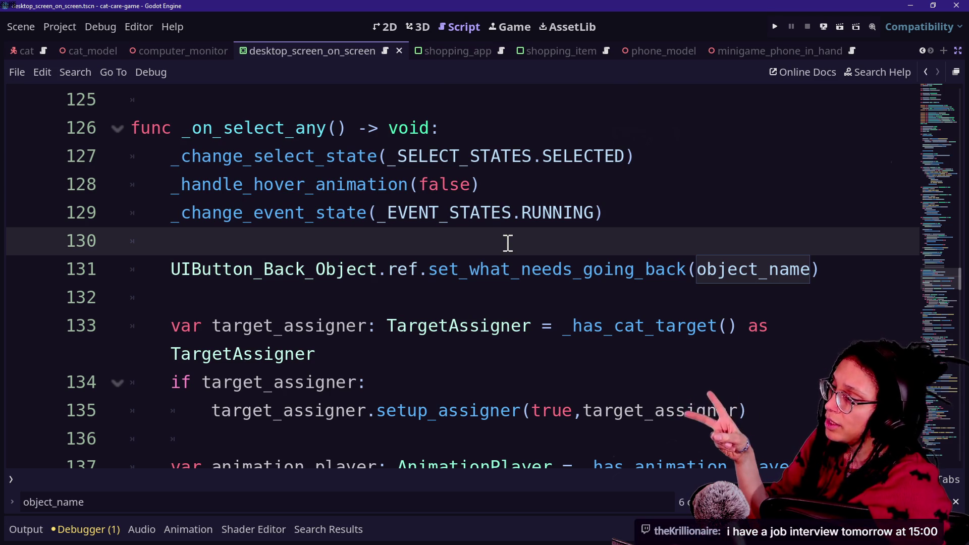
pyautogui.moveTo(172, 269); pyautogui.dragTo(772, 294)
pyautogui.click(768, 286)
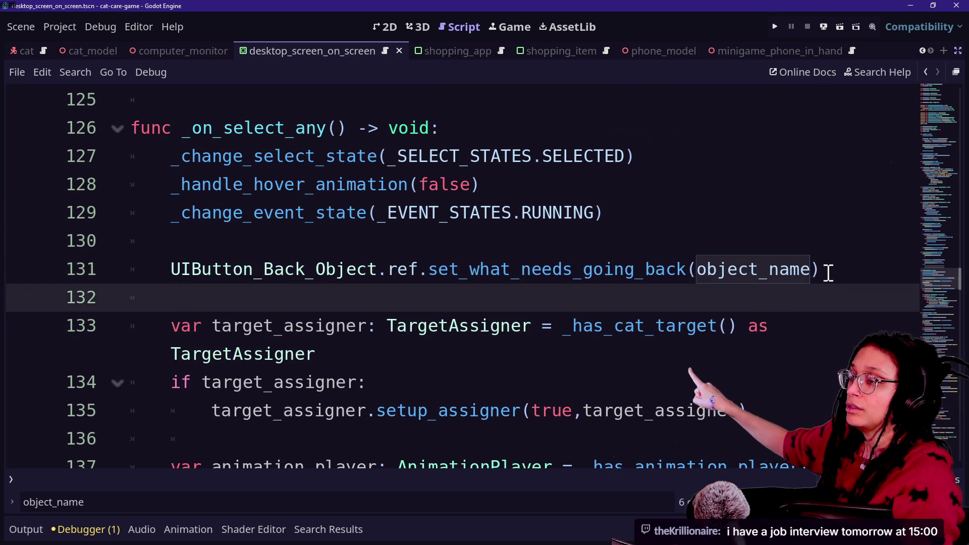
pyautogui.moveTo(828, 271); pyautogui.dragTo(347, 238)
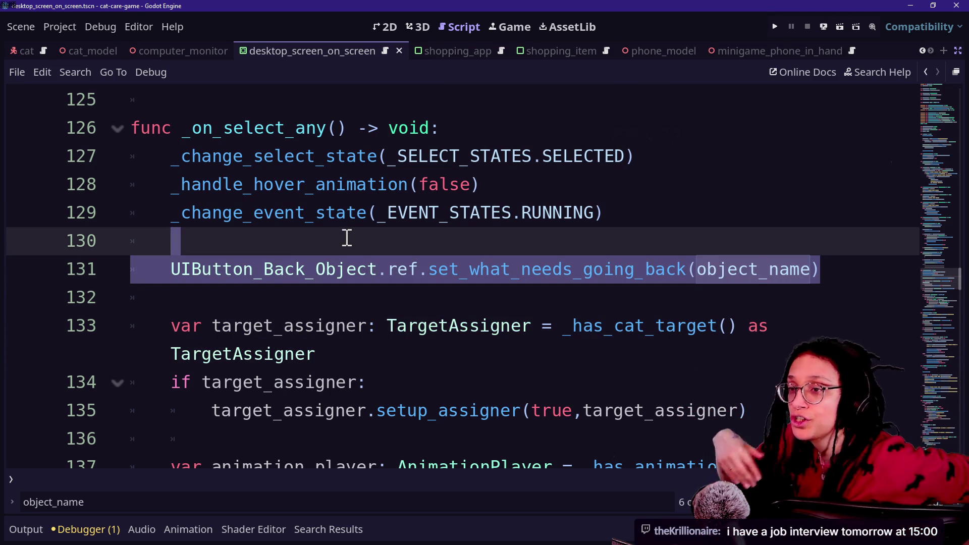
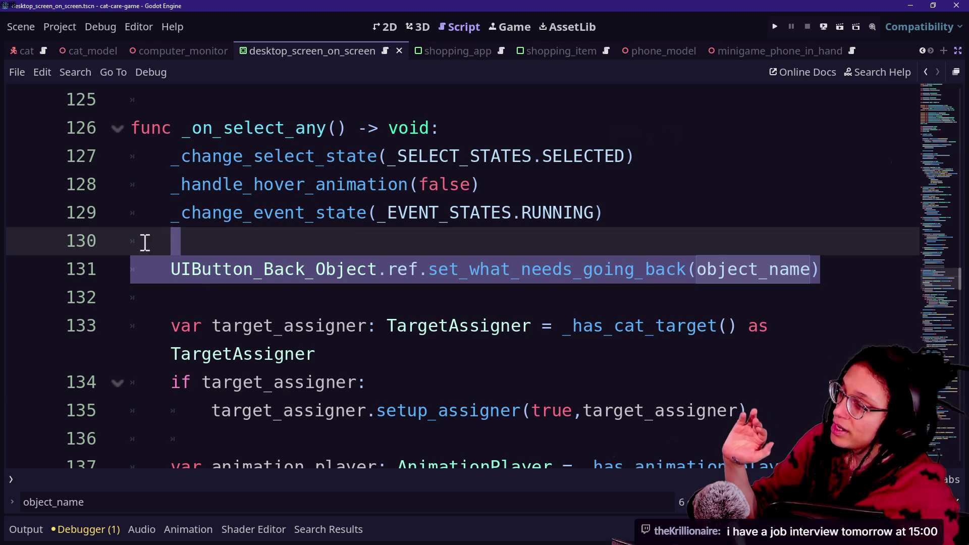
# Step: Select parts of the back-button call on line 131, then settle the caret on empty line 130
pyautogui.click(214, 297)
pyautogui.moveTo(328, 269); pyautogui.dragTo(747, 269)
pyautogui.click(742, 269)
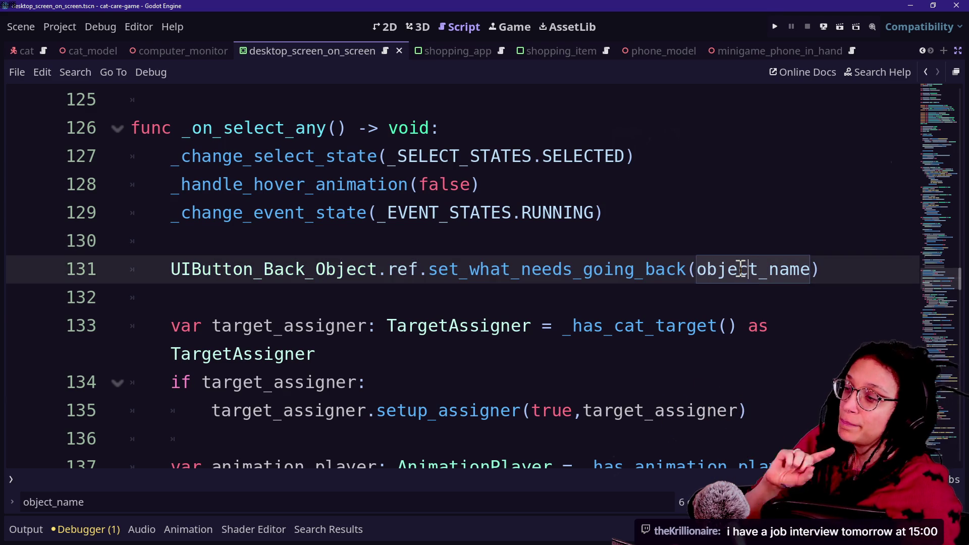
pyautogui.moveTo(740, 268)
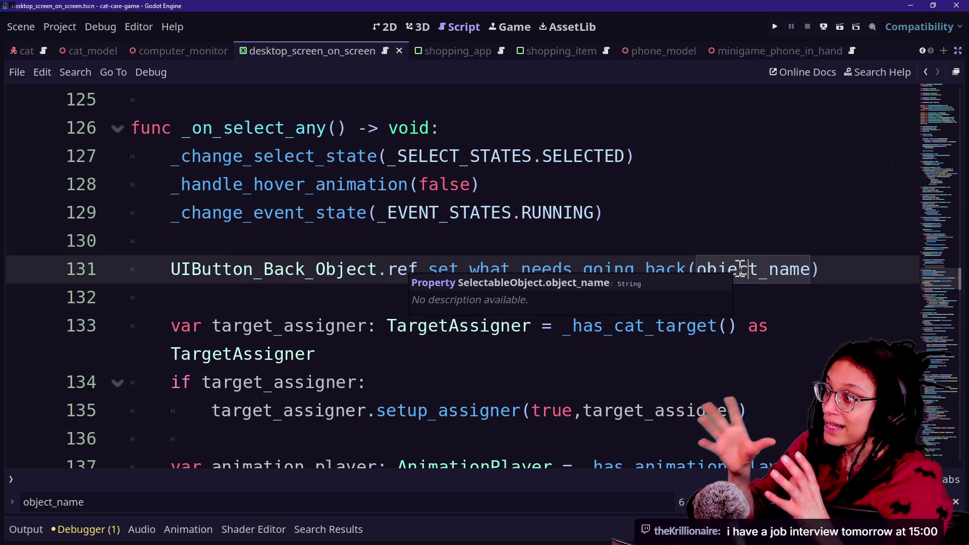
pyautogui.click(537, 195)
pyautogui.click(536, 216)
pyautogui.click(538, 238)
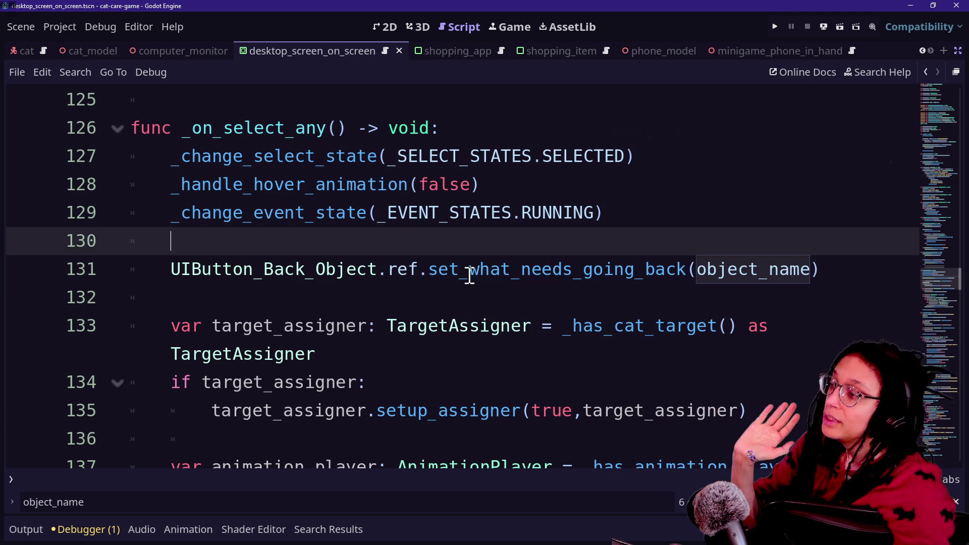
pyautogui.moveTo(397, 268); pyautogui.dragTo(751, 273)
pyautogui.click(720, 235)
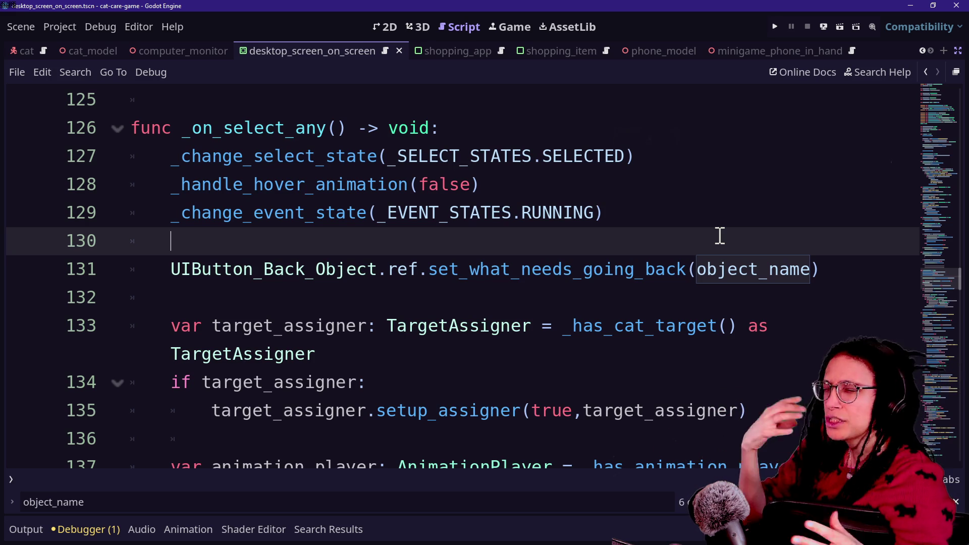
# Step: Add the comment 'Also gets called on the shopping app', delete it again, and save the scene
pyautogui.moveTo(575, 204); pyautogui.dragTo(824, 309)
pyautogui.click(720, 234)
pyautogui.press('Return')
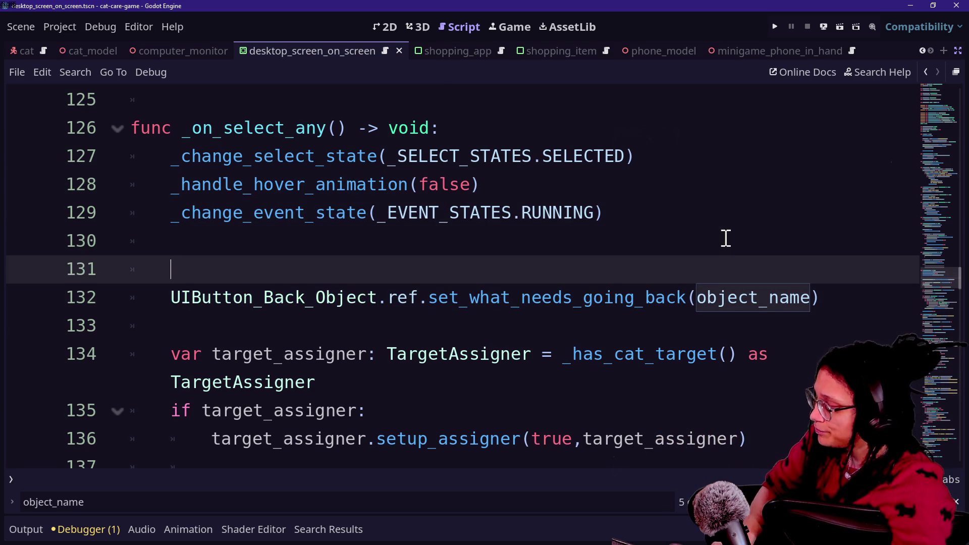
pyautogui.write('#Also gets called ')
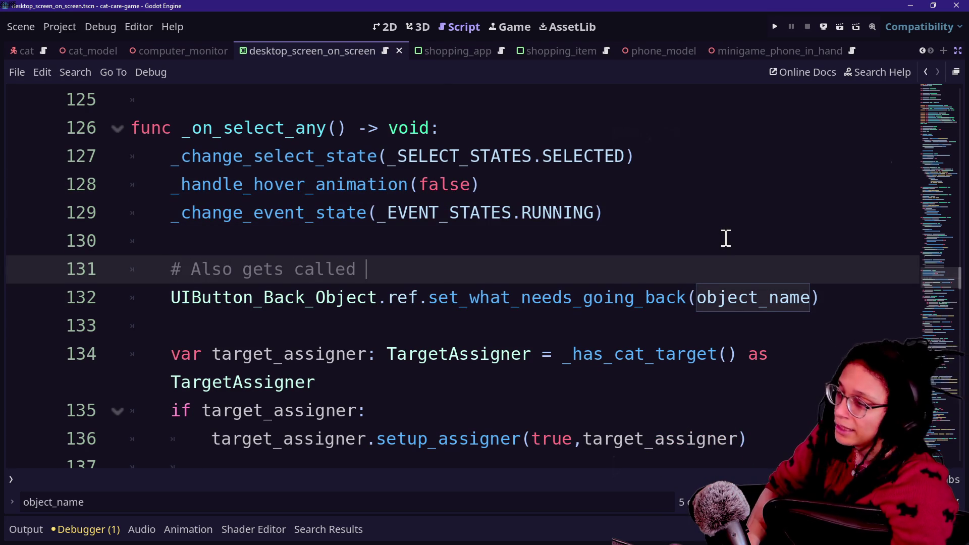
pyautogui.write('on the shopping app')
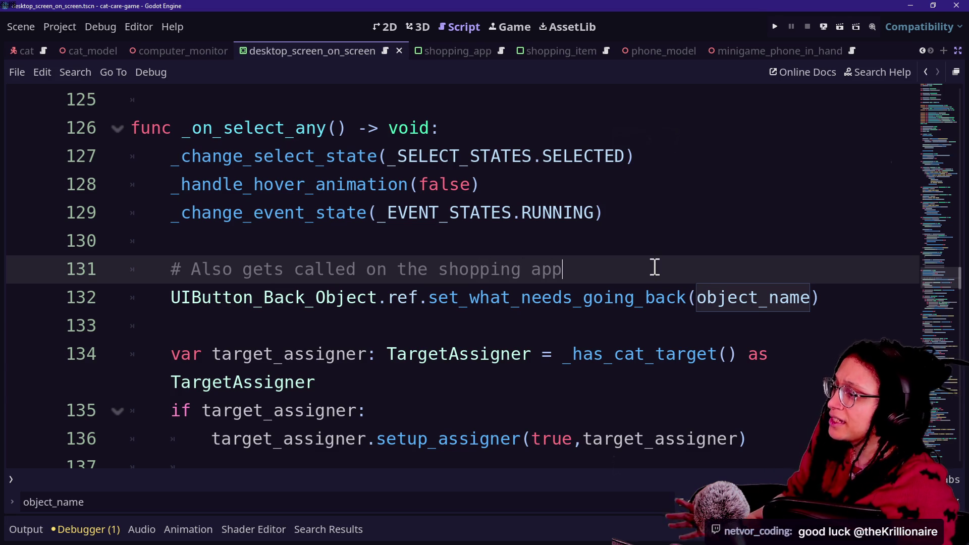
pyautogui.moveTo(653, 264); pyautogui.dragTo(665, 238)
pyautogui.press('BackSpace')
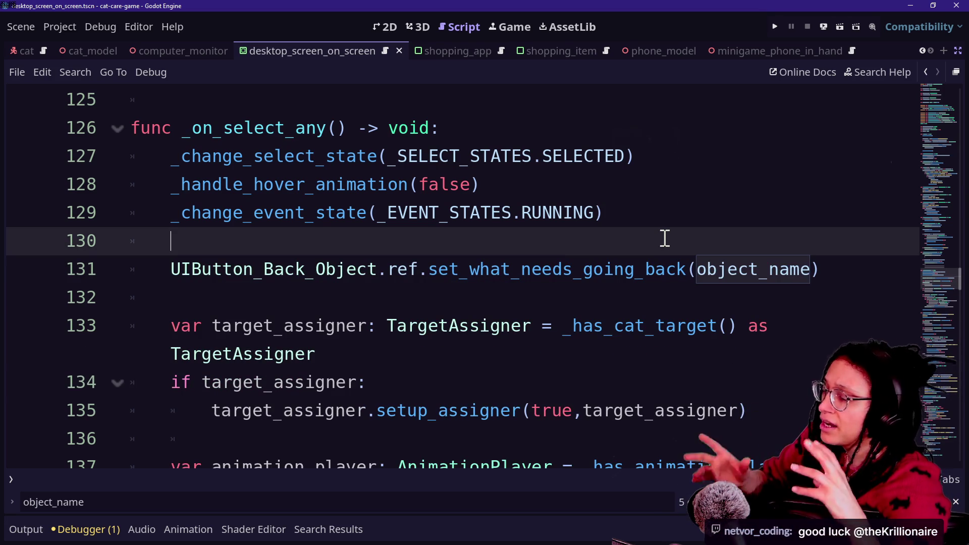
pyautogui.hotkey('ctrl', 's')
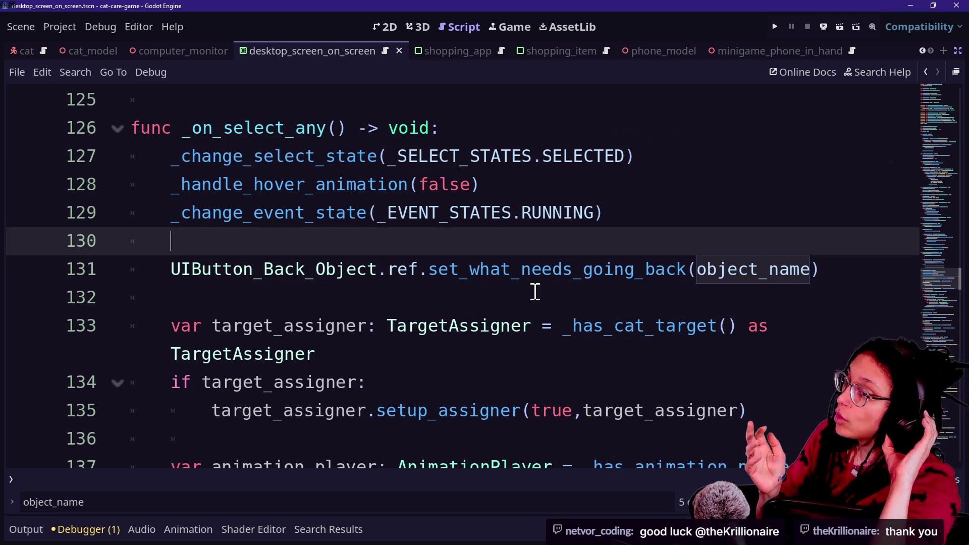
# Step: Select the whole UIButton_Back_Object.ref.set_what_needs_going_back(object_name) line and delete it
pyautogui.click(693, 260)
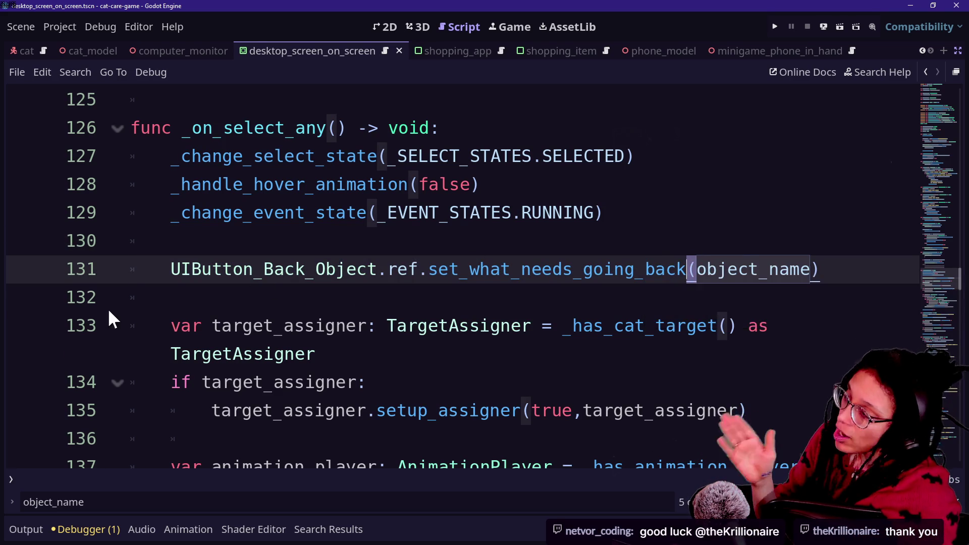
pyautogui.moveTo(169, 267); pyautogui.dragTo(651, 281)
pyautogui.moveTo(868, 275); pyautogui.dragTo(855, 255)
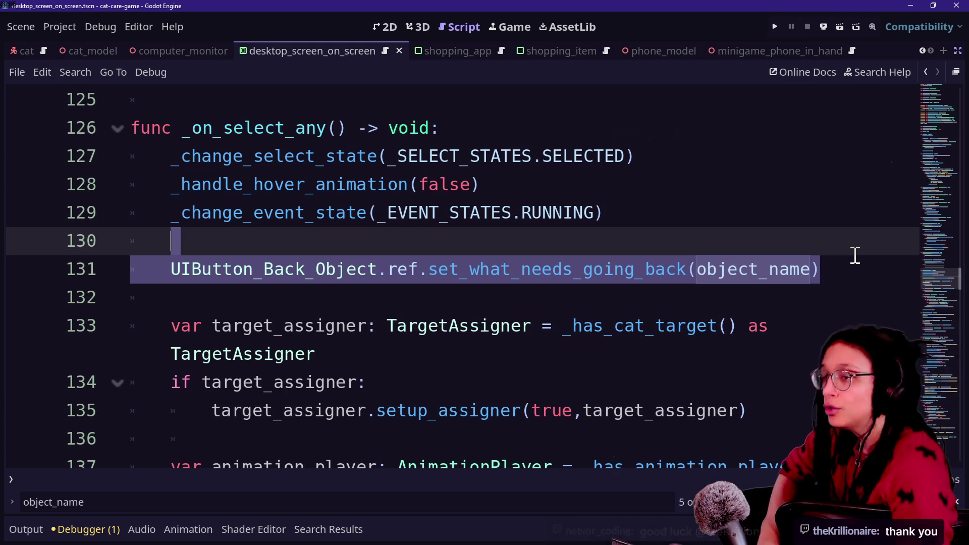
pyautogui.click(638, 287)
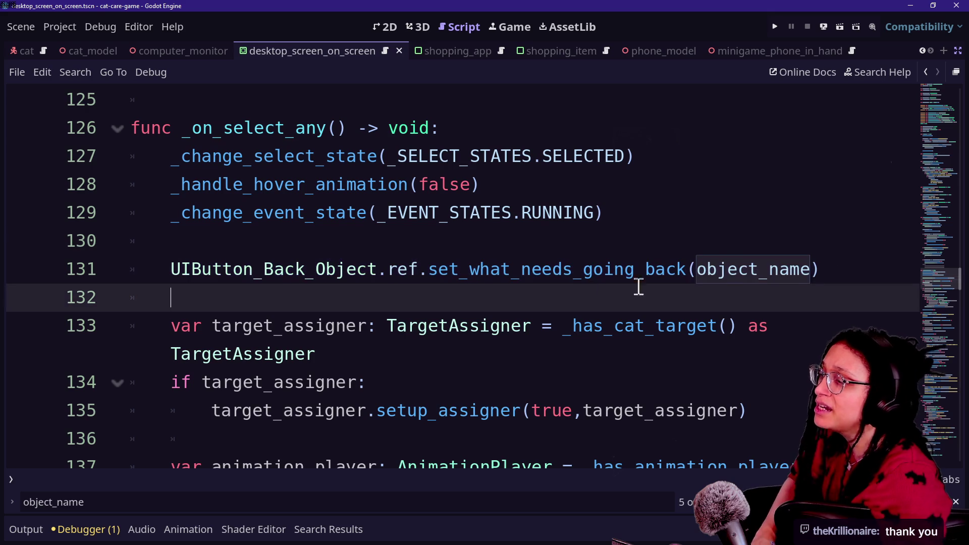
pyautogui.moveTo(815, 270); pyautogui.dragTo(819, 248)
pyautogui.hotkey('ctrl', 'c')
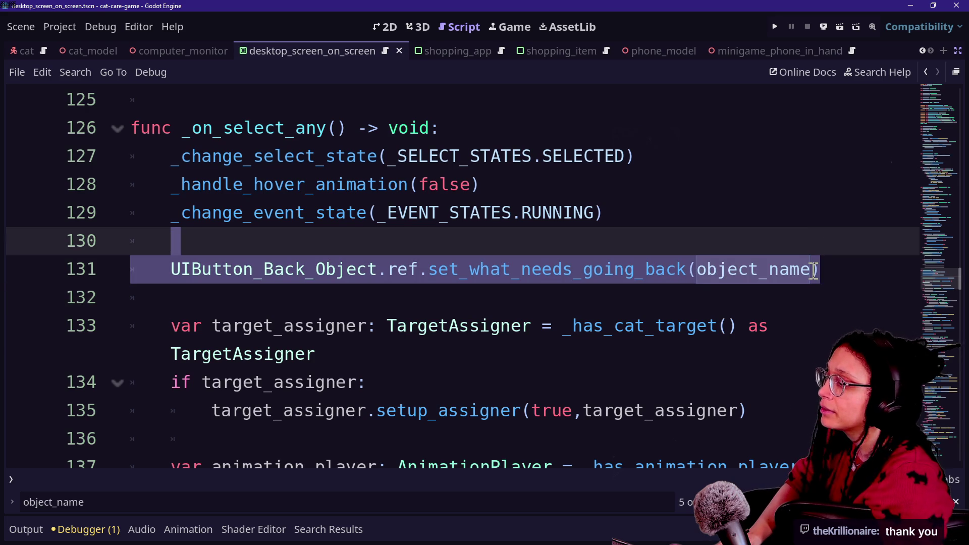
pyautogui.press('BackSpace')
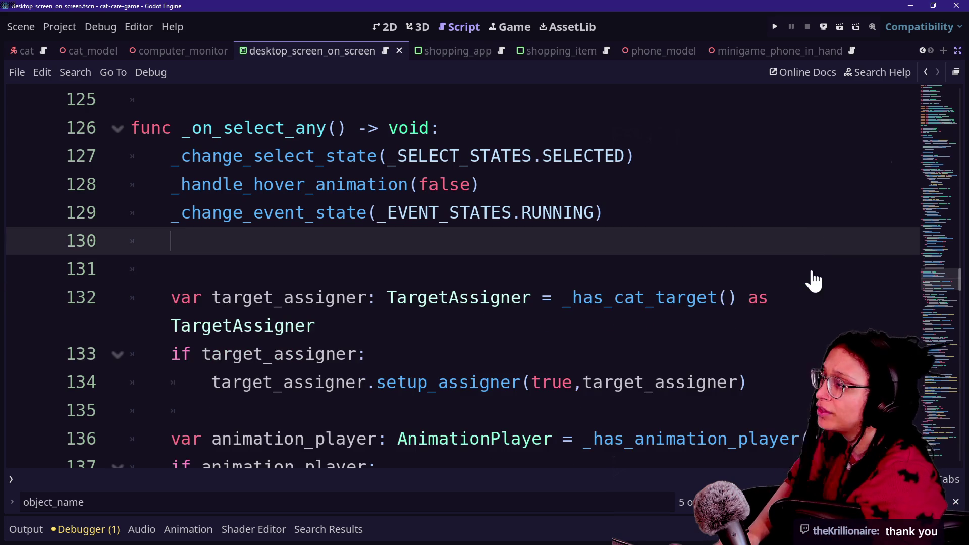
# Step: Remove the leftover blank line, save the scene, step down to line 146, and bring up quick-open
pyautogui.press('BackSpace')
pyautogui.press('BackSpace')
pyautogui.hotkey('ctrl', 's')
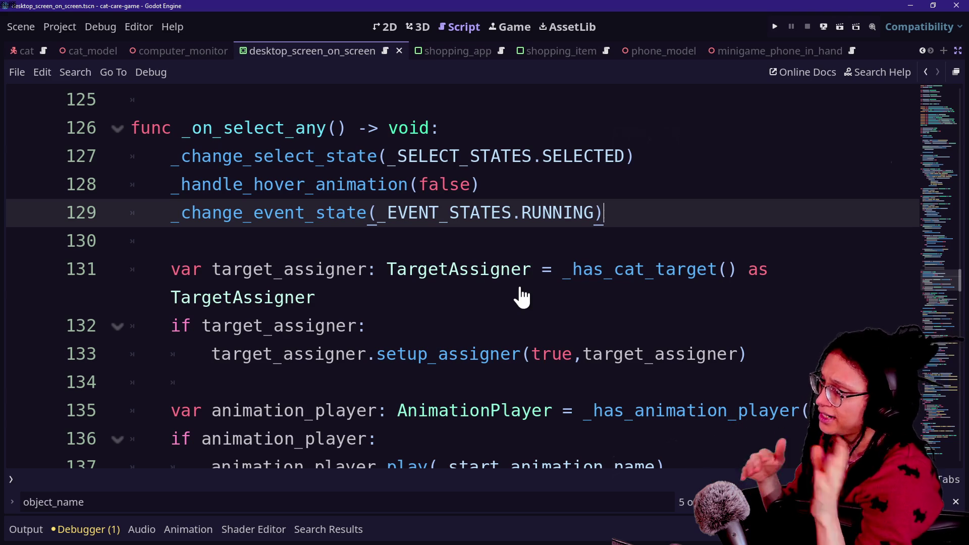
pyautogui.press('Down')
pyautogui.press('Down')
pyautogui.press('Down')
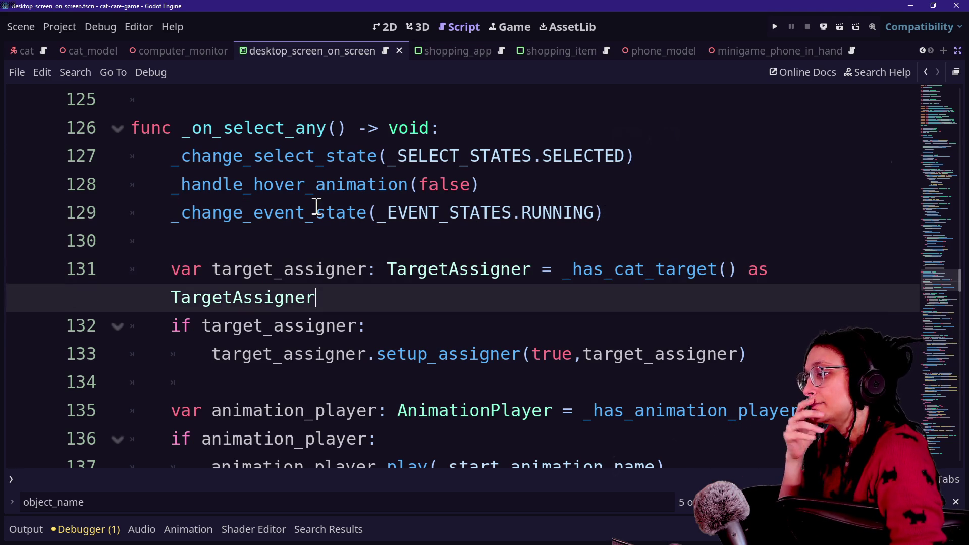
pyautogui.press('Down')
pyautogui.press('Down')
pyautogui.press('Down')
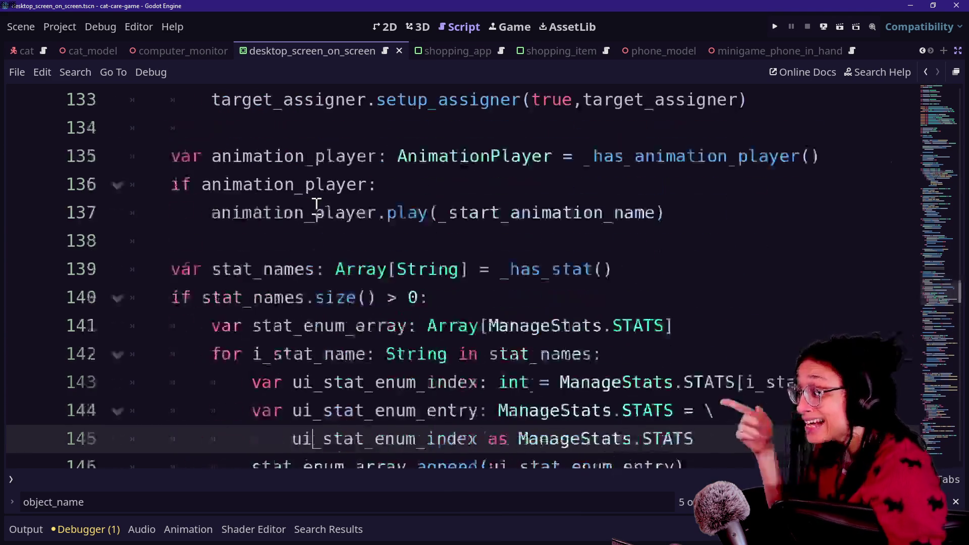
pyautogui.hotkey('shift', 'alt', 'o')
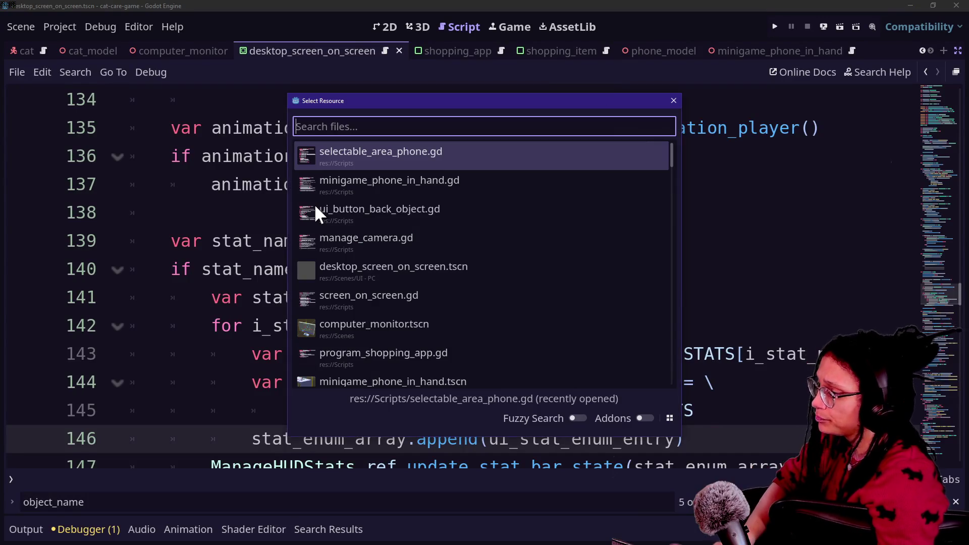
pyautogui.press('Down')
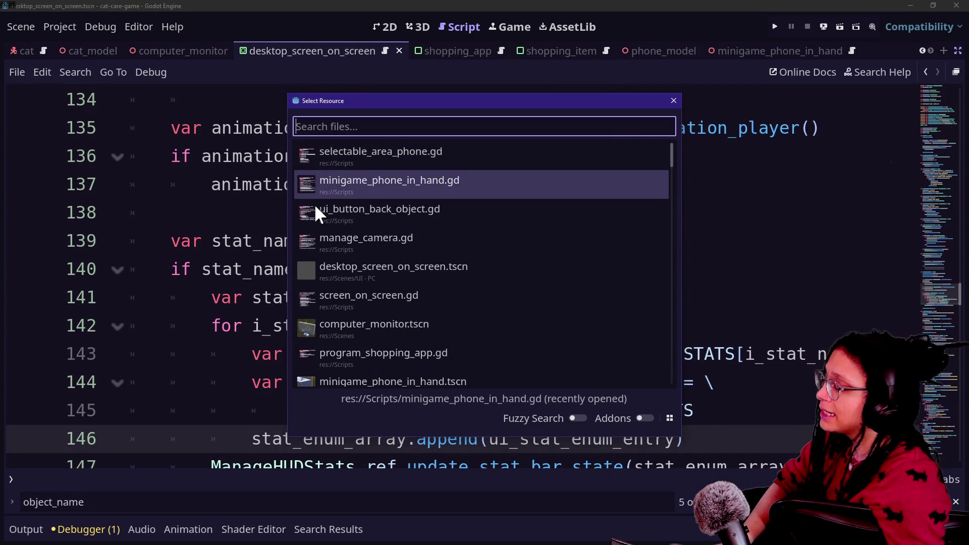
pyautogui.write('minigame')
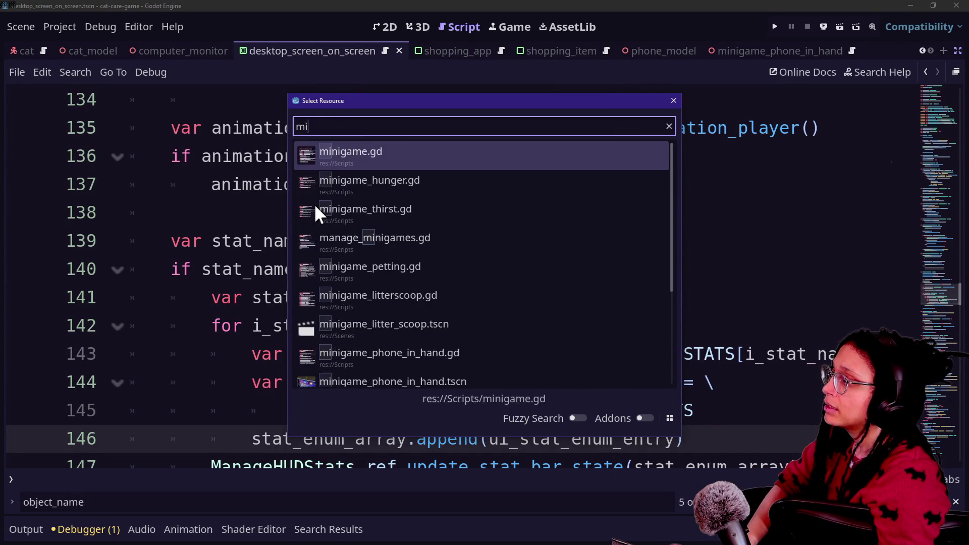
pyautogui.press('Return')
pyautogui.scroll(-4, 247, 288)
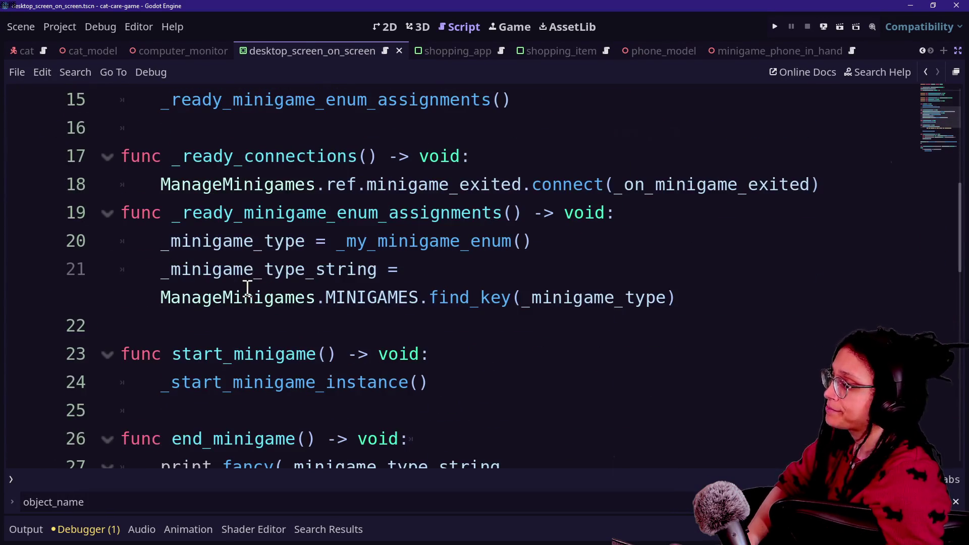
pyautogui.scroll(-1, 248, 289)
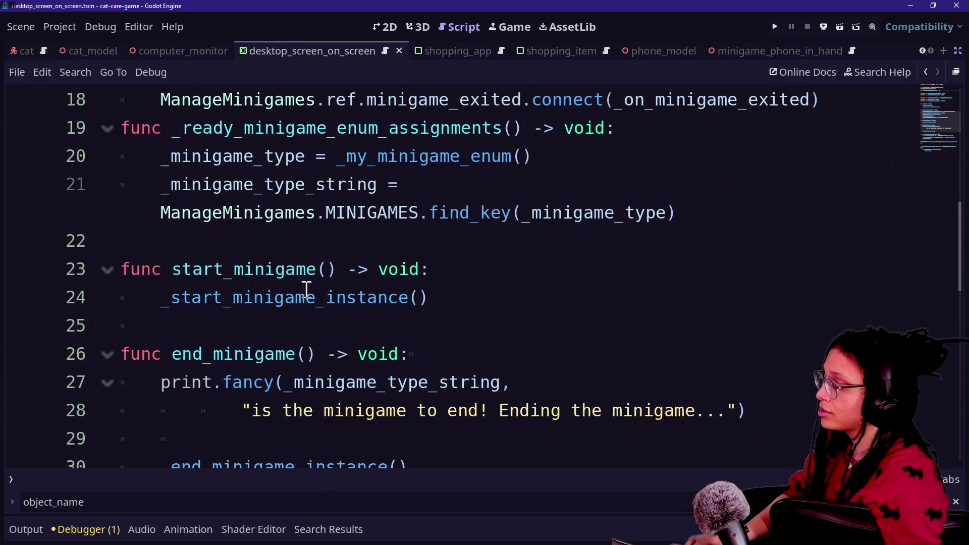
pyautogui.scroll(-1, 307, 287)
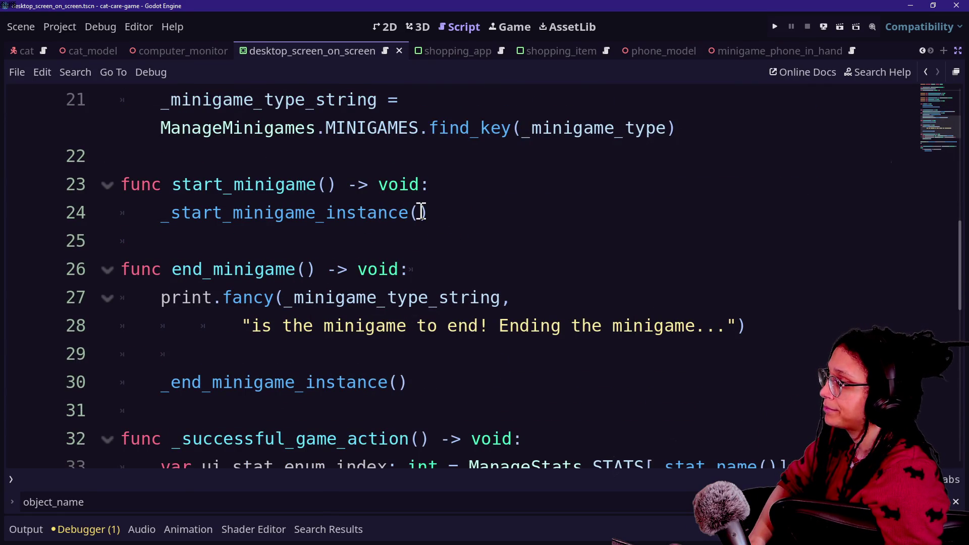
pyautogui.scroll(-5, 421, 212)
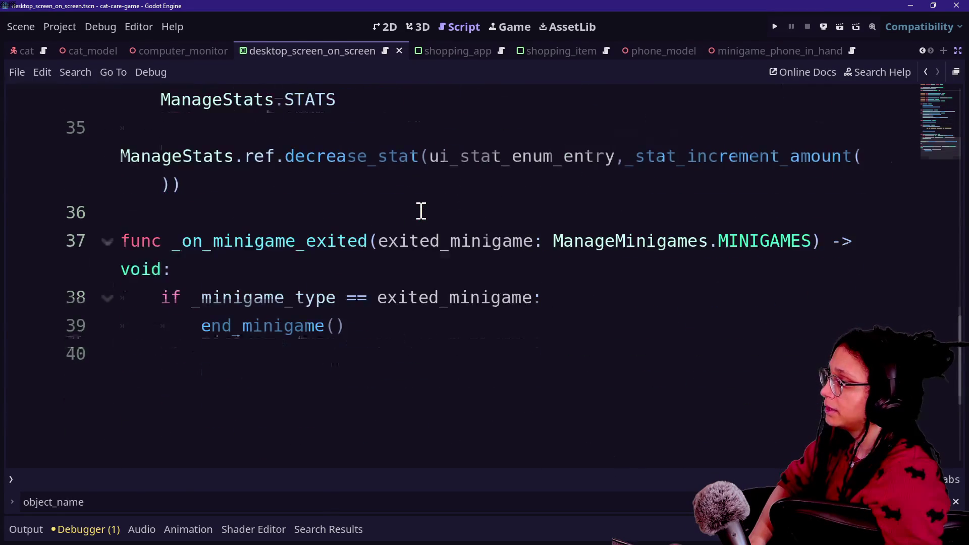
pyautogui.scroll(5, 421, 212)
pyautogui.click(458, 194)
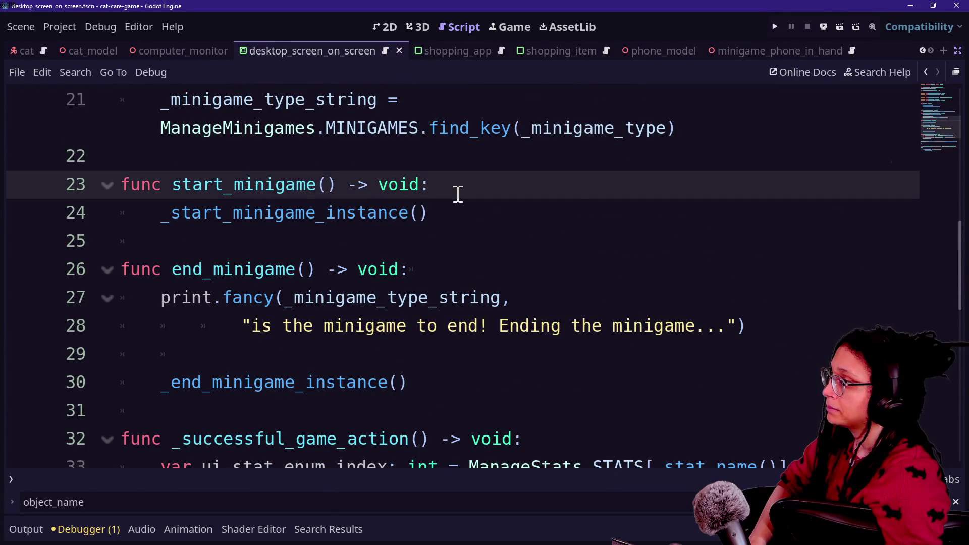
pyautogui.scroll(1, 458, 195)
pyautogui.press('Return')
pyautogui.press('Return')
pyautogui.hotkey('ctrl', 'v')
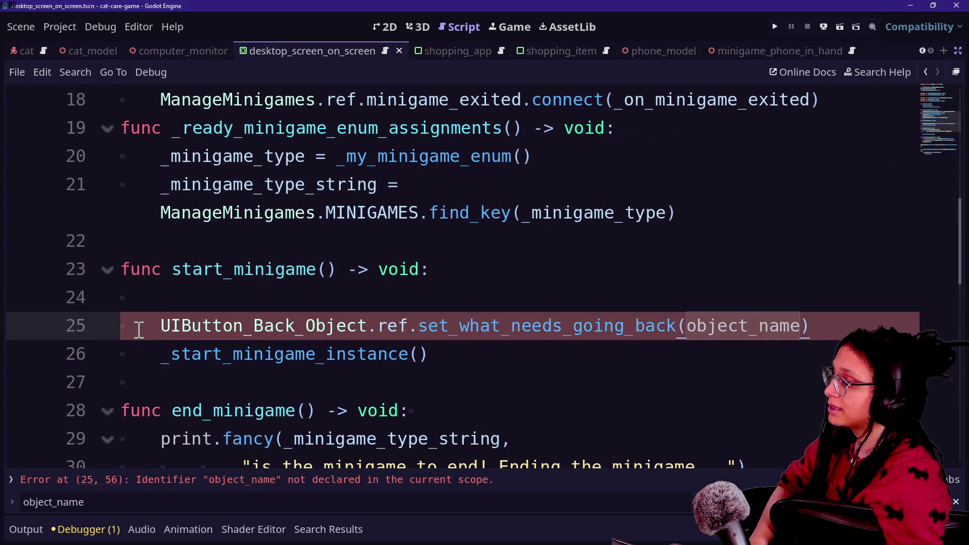
pyautogui.click(285, 297)
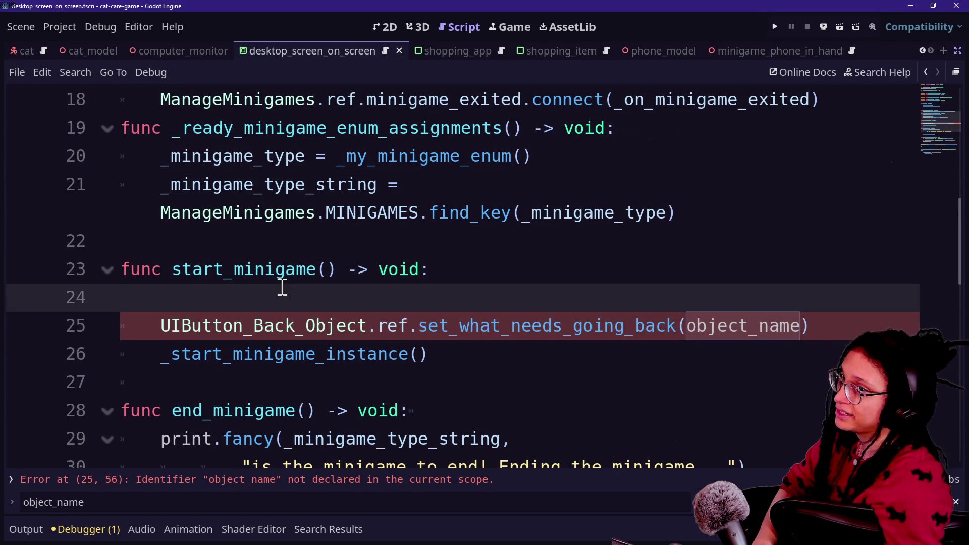
pyautogui.press('BackSpace')
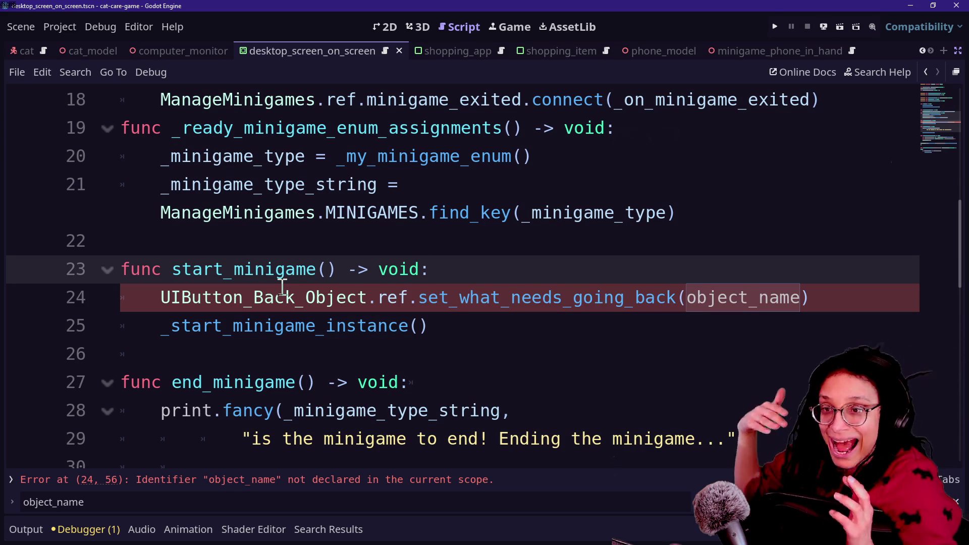
pyautogui.moveTo(688, 299); pyautogui.dragTo(802, 299)
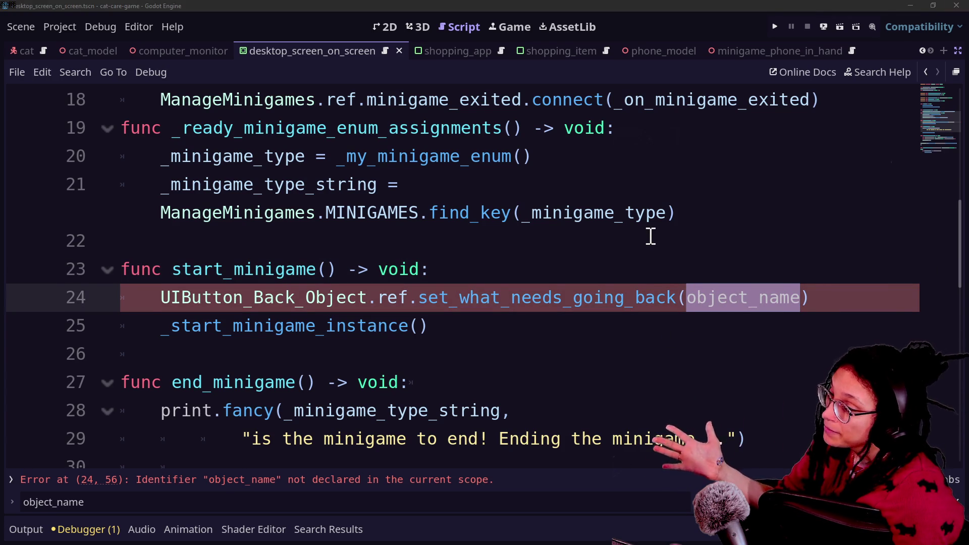
pyautogui.click(710, 270)
pyautogui.moveTo(685, 298)
pyautogui.mouseDown()
pyautogui.moveTo(811, 297)
pyautogui.moveTo(801, 297)
pyautogui.mouseUp()
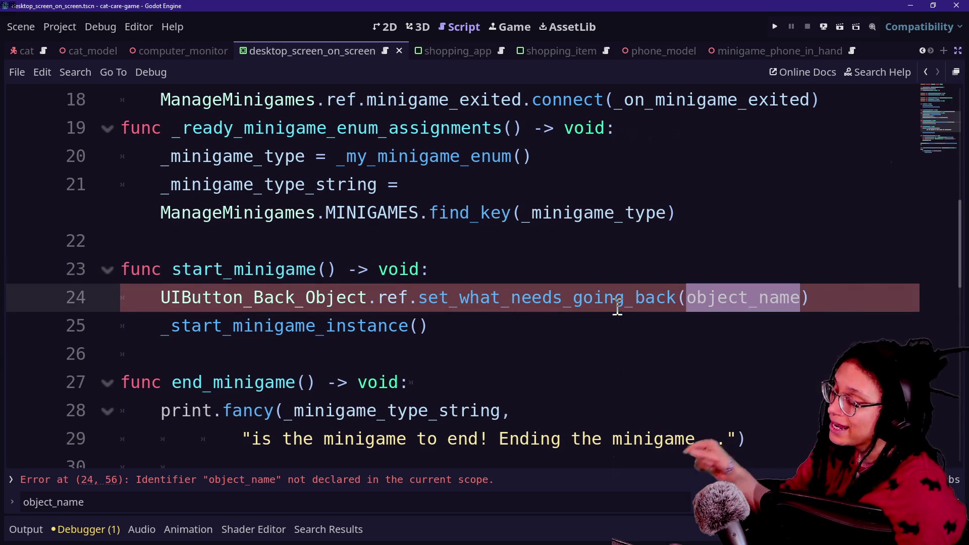
pyautogui.press('Up')
pyautogui.press('Up')
pyautogui.press('Up')
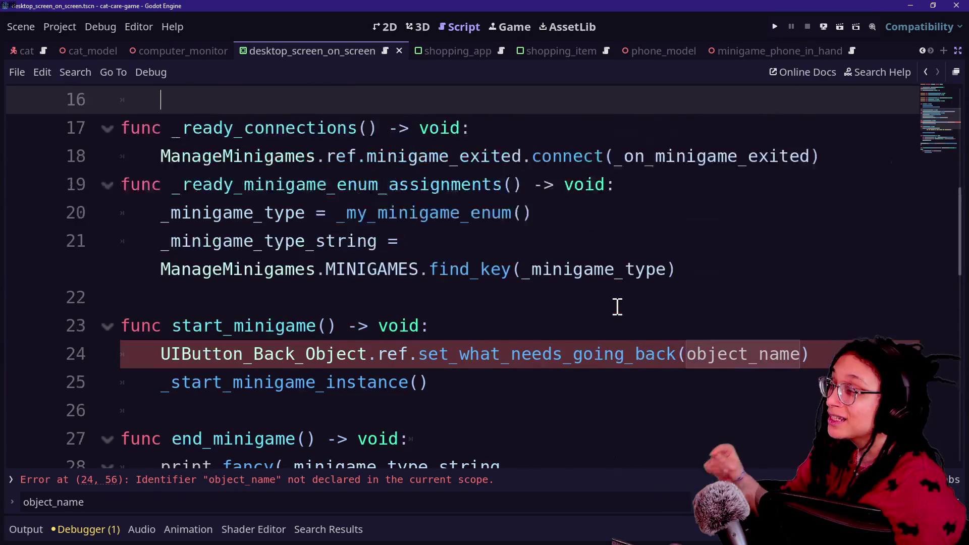
pyautogui.press('Up')
pyautogui.press('Up')
pyautogui.press('Up')
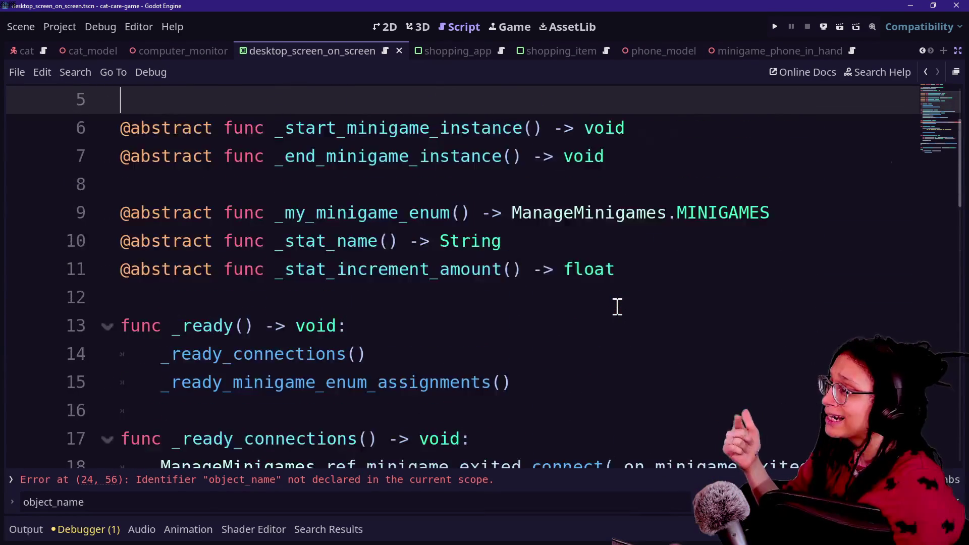
pyautogui.press('Up')
pyautogui.press('Up')
pyautogui.press('Up')
pyautogui.press('Down')
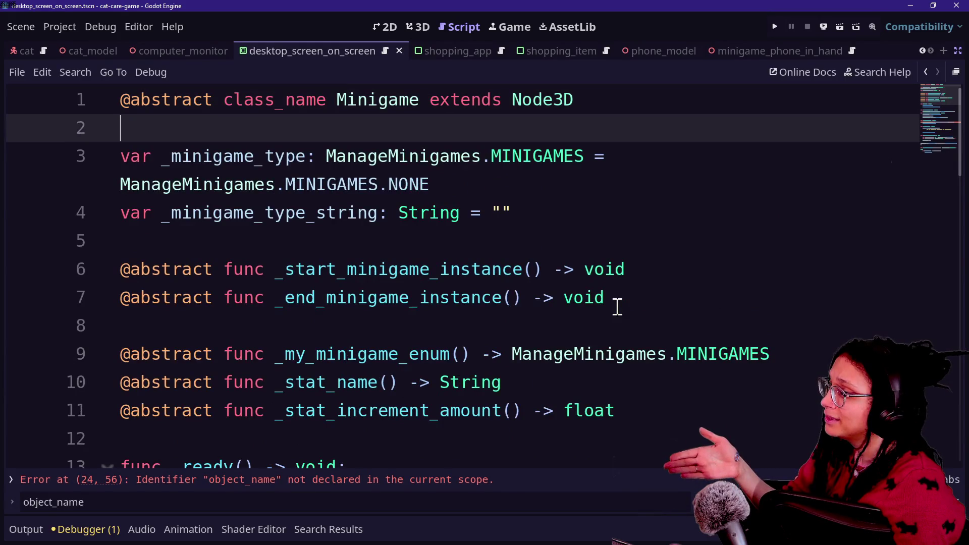
pyautogui.press('Down')
pyautogui.press('Down')
pyautogui.press('Down')
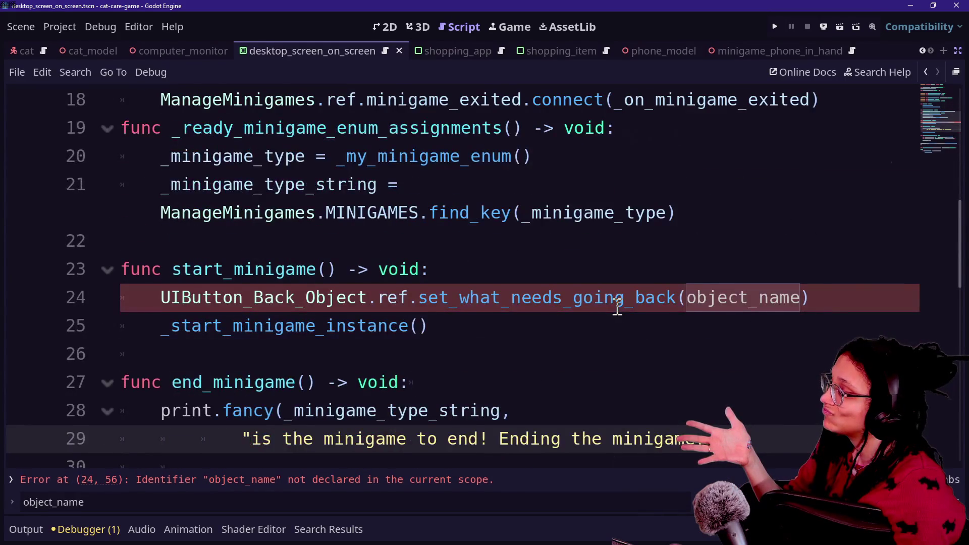
pyautogui.press('Down')
pyautogui.press('Down')
pyautogui.moveTo(872, 242); pyautogui.dragTo(865, 220)
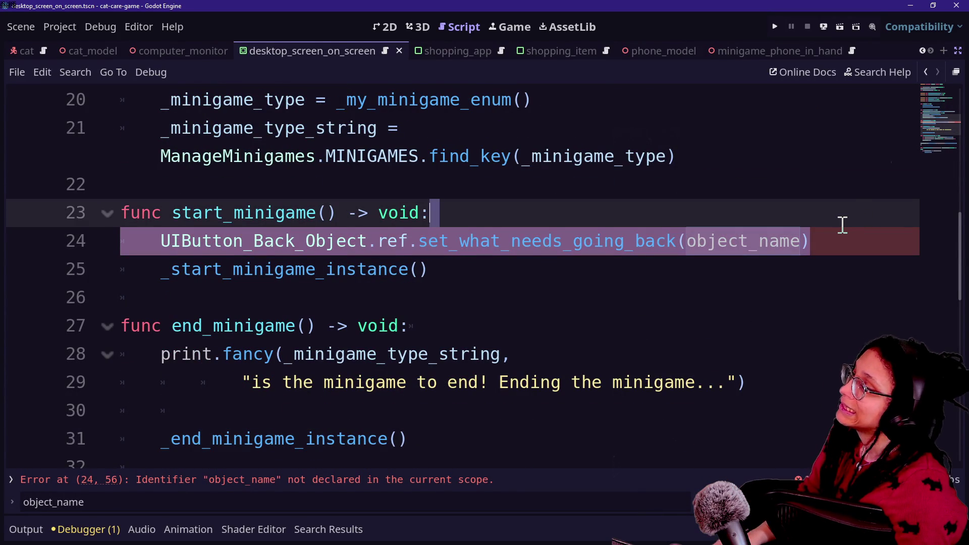
# Step: Delete the faulty object_name line from start_minigame
pyautogui.press('BackSpace')
pyautogui.scroll(-2, 842, 225)
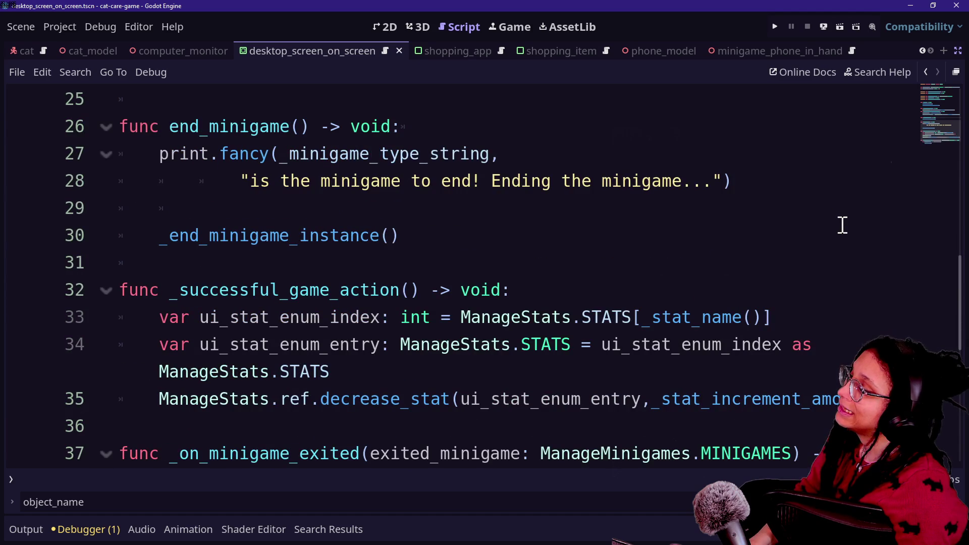
pyautogui.scroll(-4, 842, 225)
pyautogui.scroll(7, 673, 273)
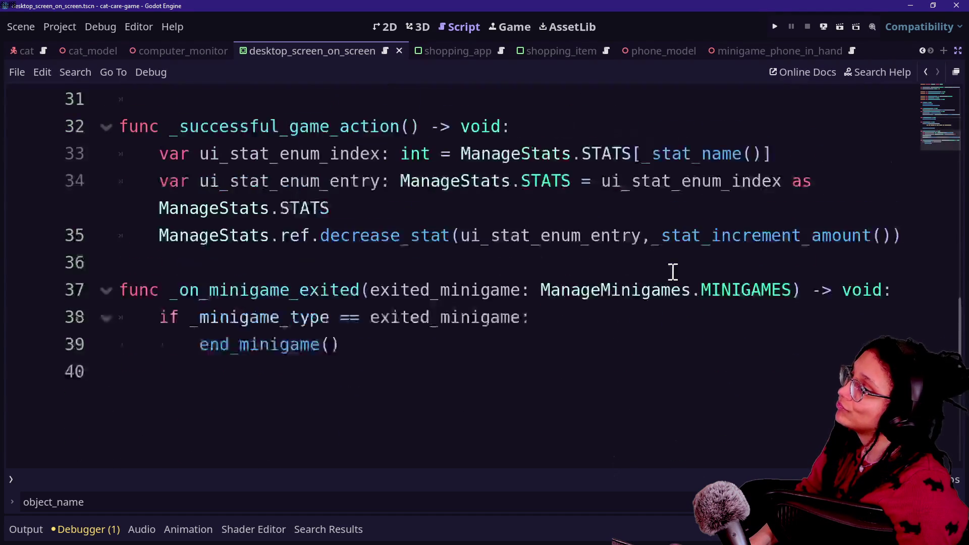
pyautogui.scroll(4, 673, 272)
pyautogui.scroll(1, 673, 272)
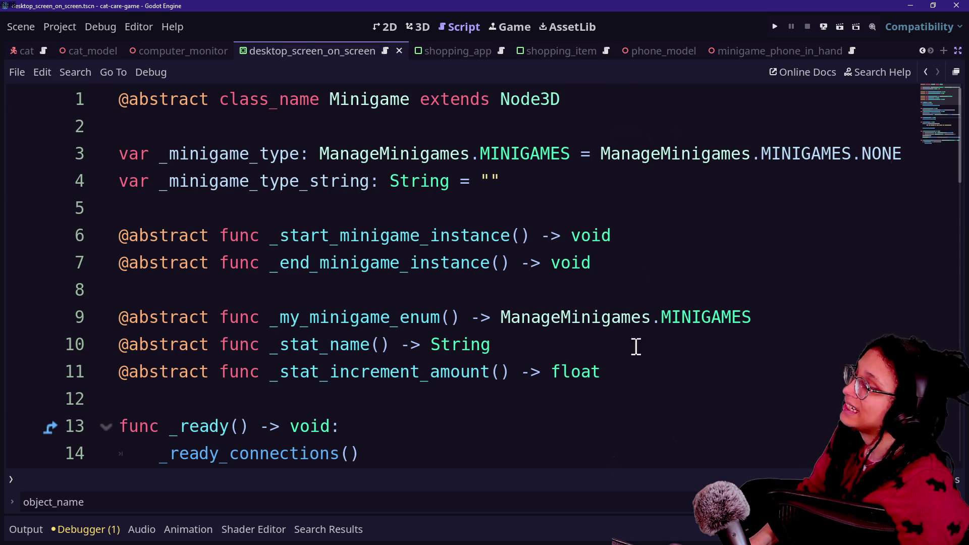
# Step: Inspect the MINIGAMES enum in ManageMinigames, then go back to the Minigame script
pyautogui.keyDown('ctrl'); pyautogui.click(479, 159); pyautogui.keyUp('ctrl')
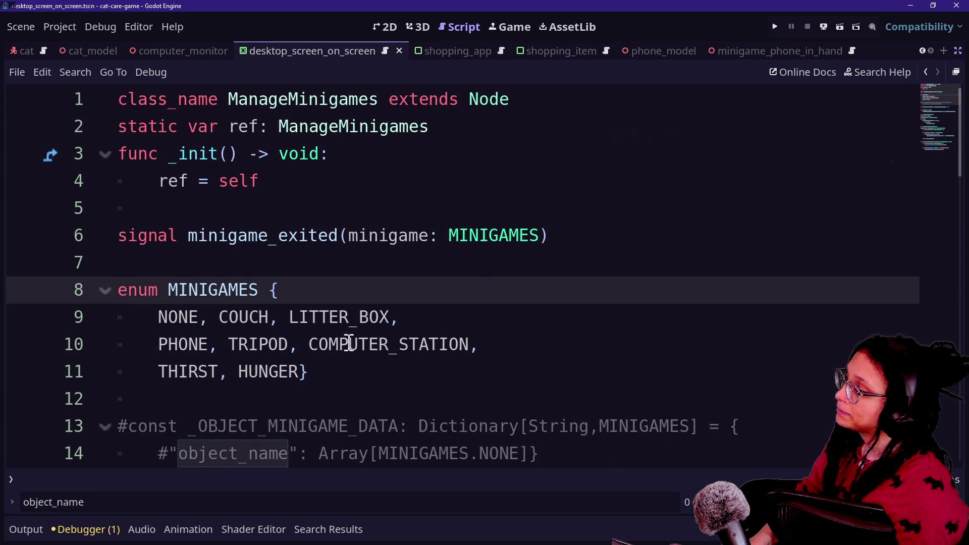
pyautogui.click(377, 372)
pyautogui.press('Return')
pyautogui.press('BackSpace')
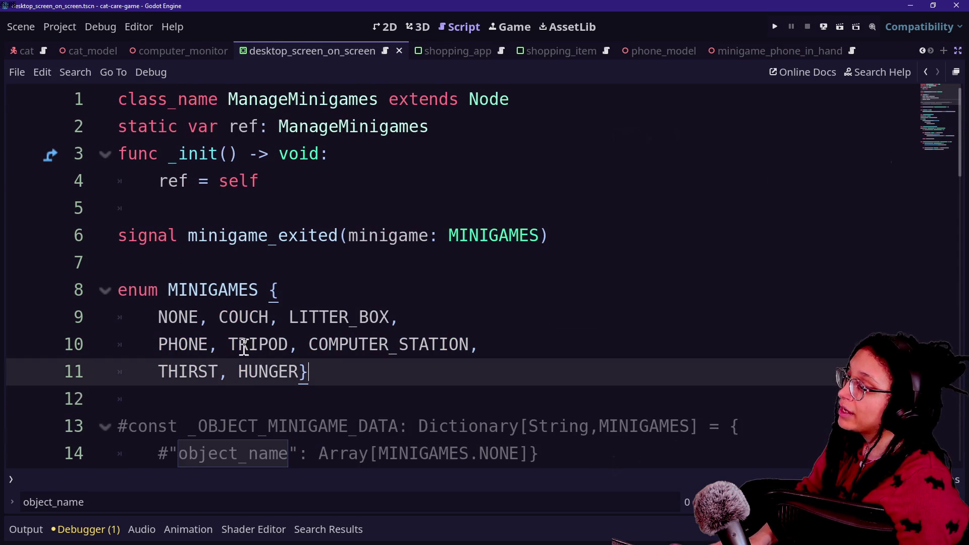
pyautogui.scroll(-2, 415, 307)
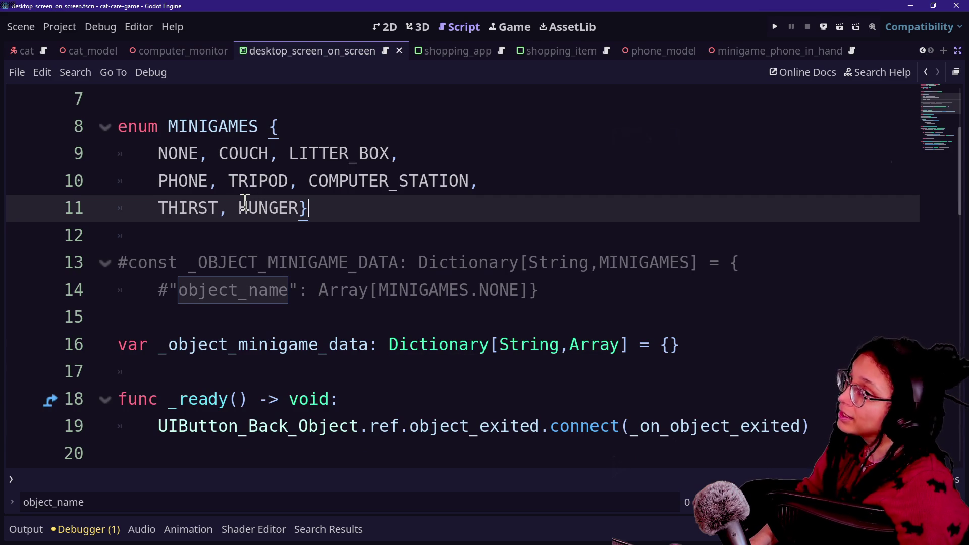
pyautogui.moveTo(136, 176); pyautogui.dragTo(303, 205)
pyautogui.click(303, 207)
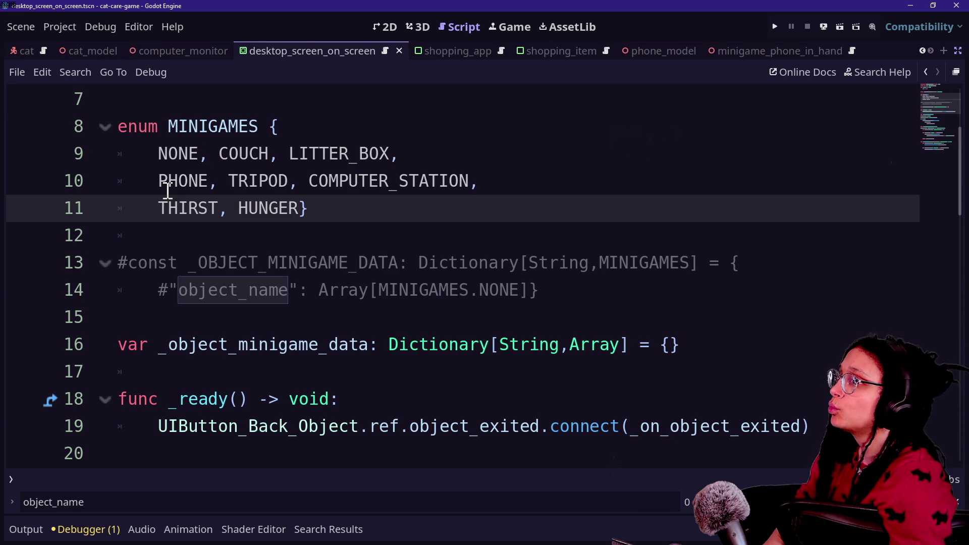
pyautogui.click(928, 71)
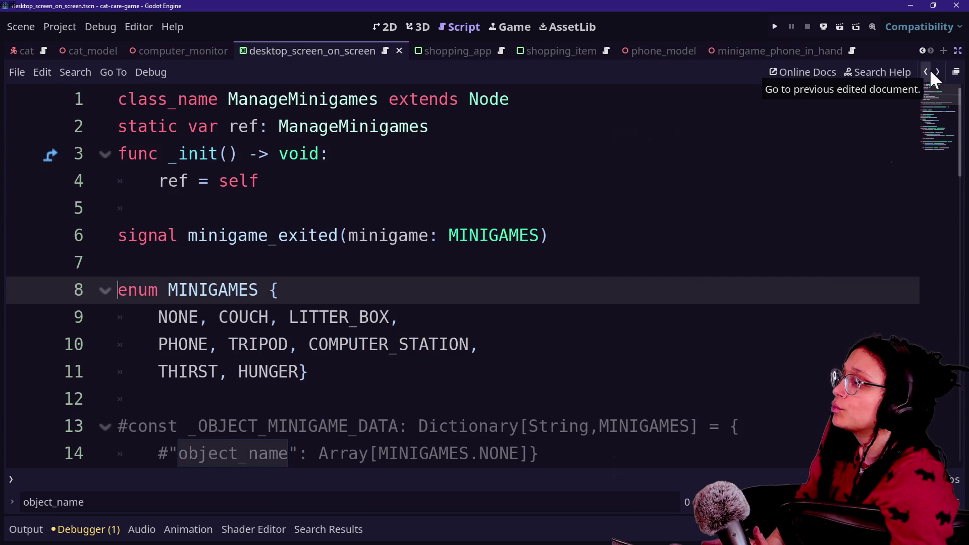
pyautogui.click(929, 69)
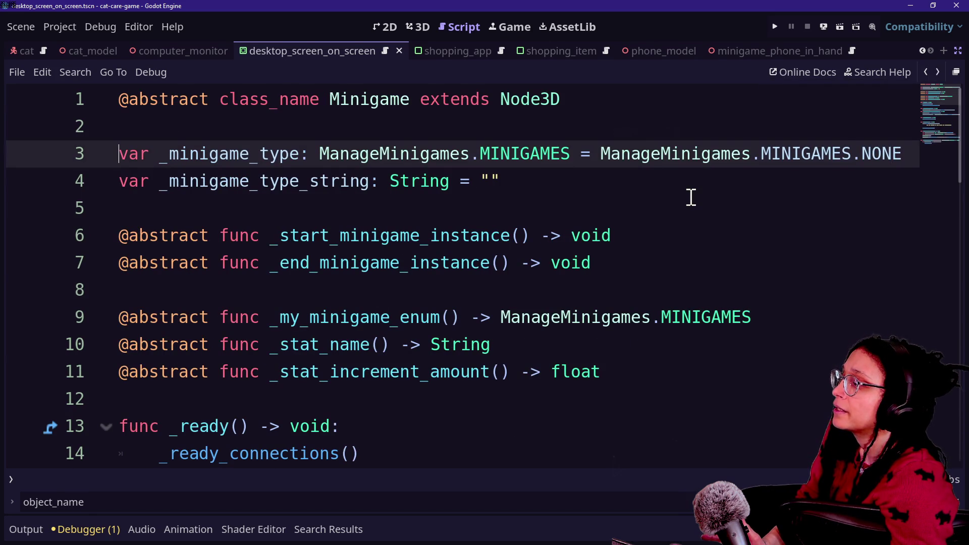
# Step: Restore the object_name back-button call line in start_minigame
pyautogui.moveTo(272, 317); pyautogui.dragTo(493, 311)
pyautogui.press('F3')
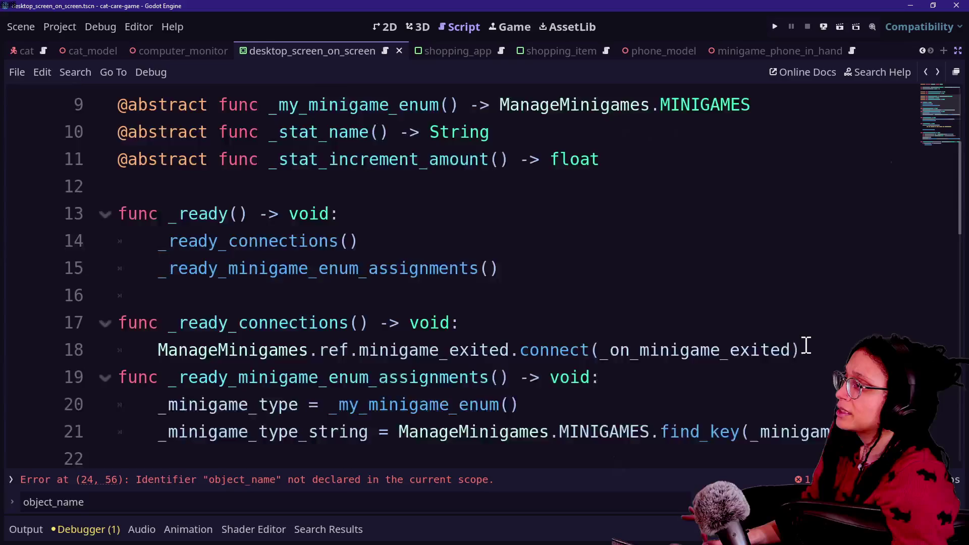
pyautogui.scroll(-1, 806, 345)
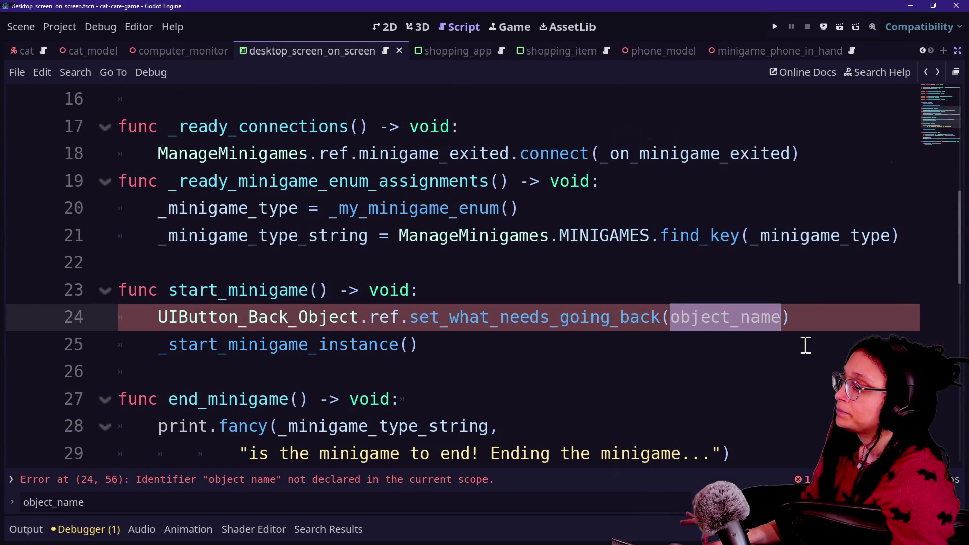
pyautogui.click(807, 317)
pyautogui.click(807, 297)
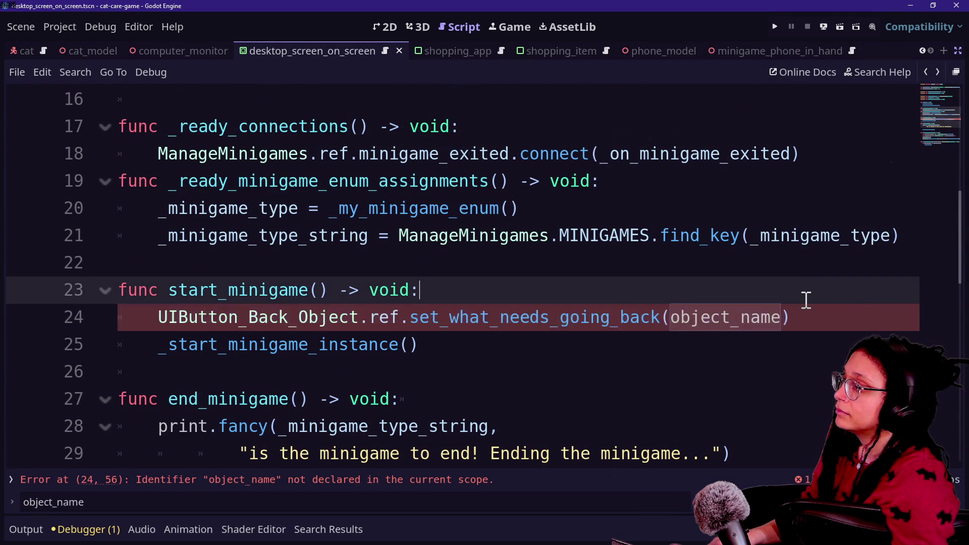
pyautogui.scroll(-6, 801, 314)
pyautogui.scroll(11, 792, 318)
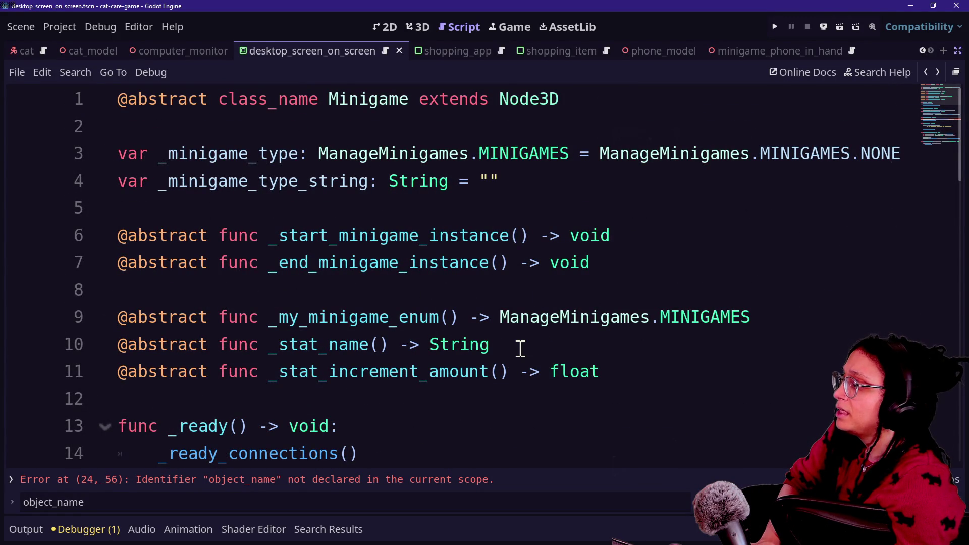
# Step: Look over ManageMinigames around its get_or_add call, then return to the Minigame script
pyautogui.keyDown('ctrl'); pyautogui.click(641, 329); pyautogui.keyUp('ctrl')
pyautogui.scroll(-8, 408, 316)
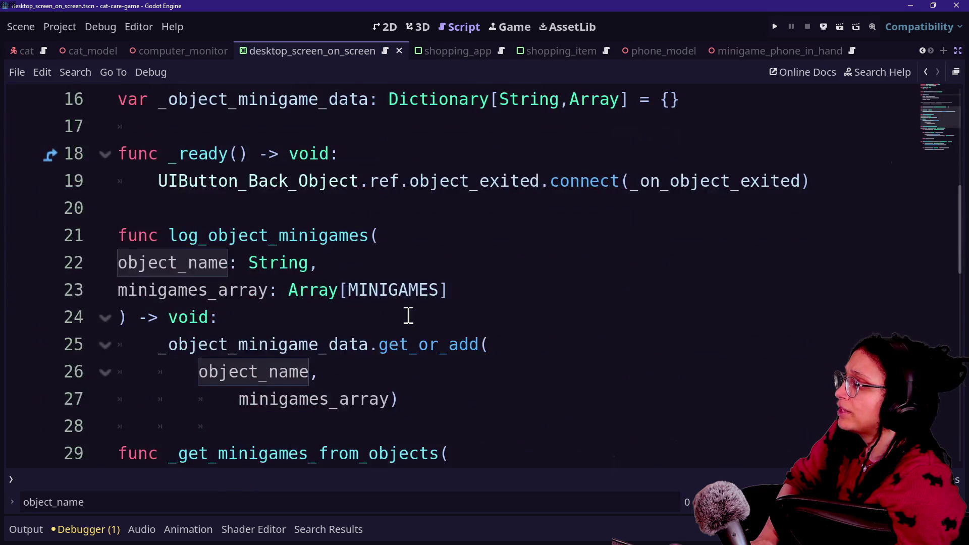
pyautogui.scroll(2, 408, 316)
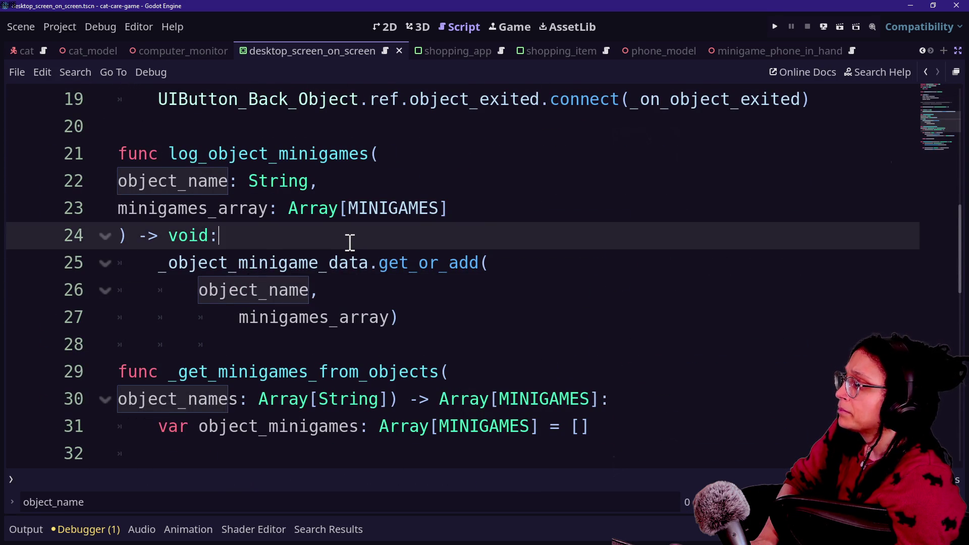
pyautogui.scroll(-2, 350, 243)
pyautogui.scroll(3, 350, 243)
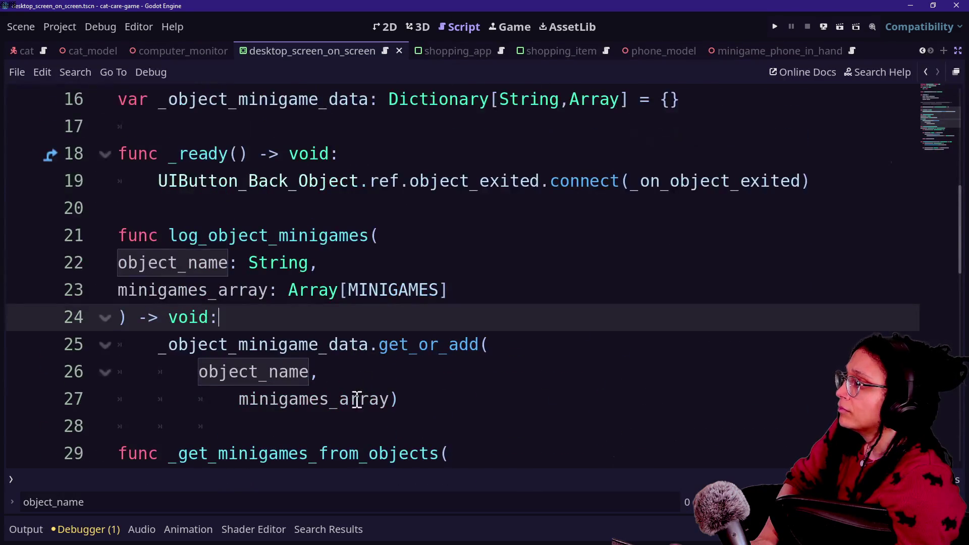
pyautogui.click(415, 410)
pyautogui.press('Return')
pyautogui.press('Return')
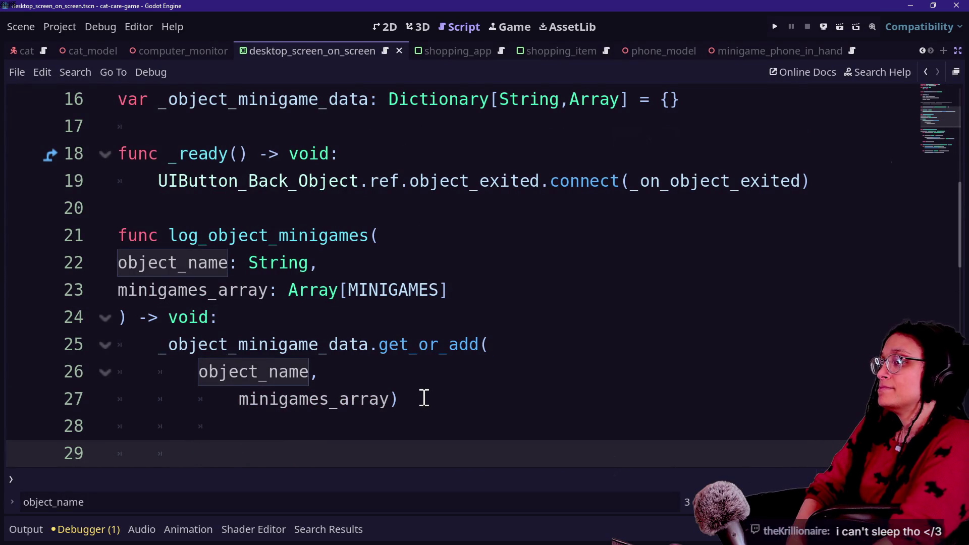
pyautogui.press('BackSpace')
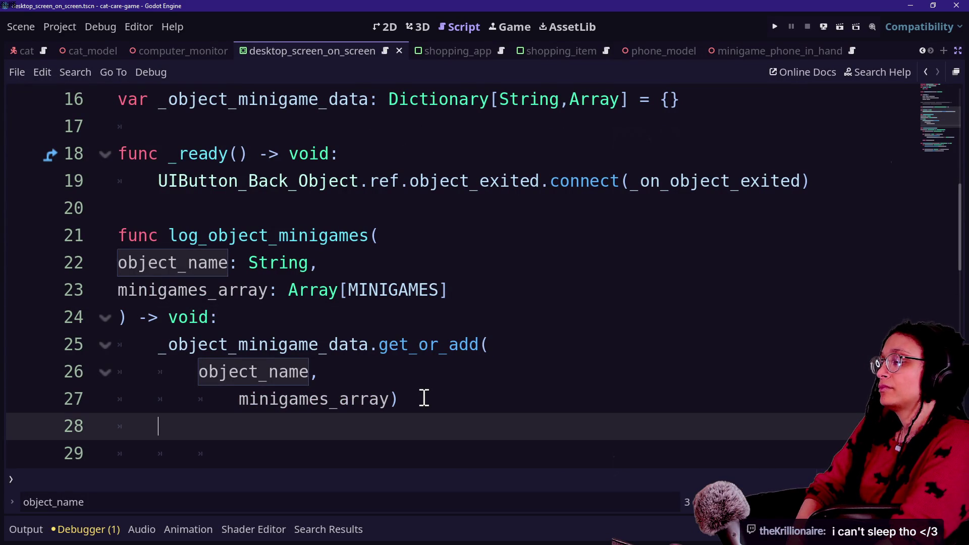
pyautogui.press('BackSpace')
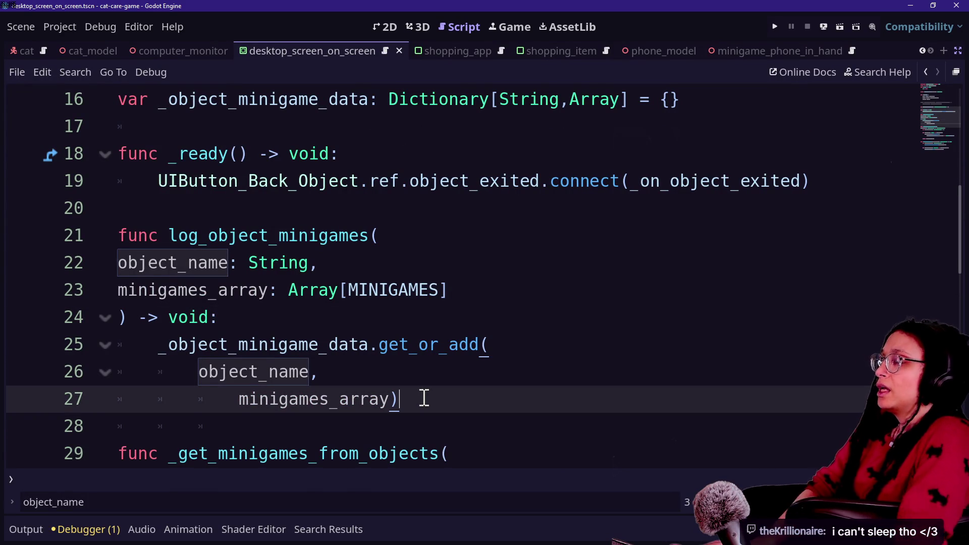
pyautogui.scroll(5, 424, 398)
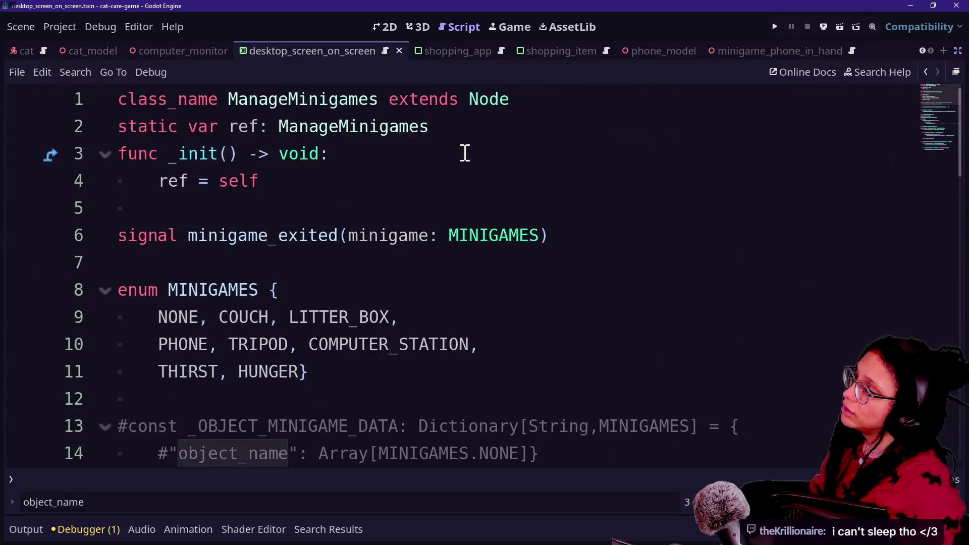
pyautogui.click(926, 72)
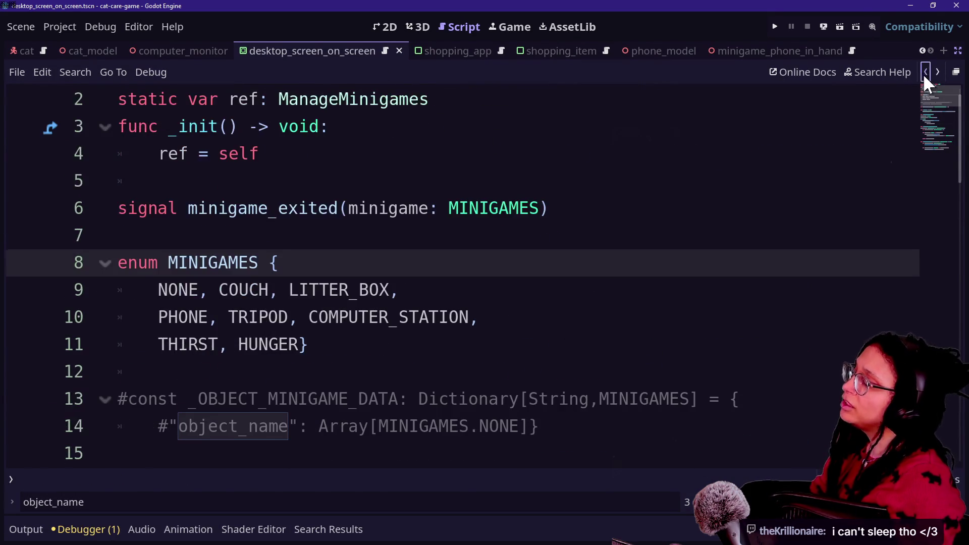
pyautogui.click(925, 72)
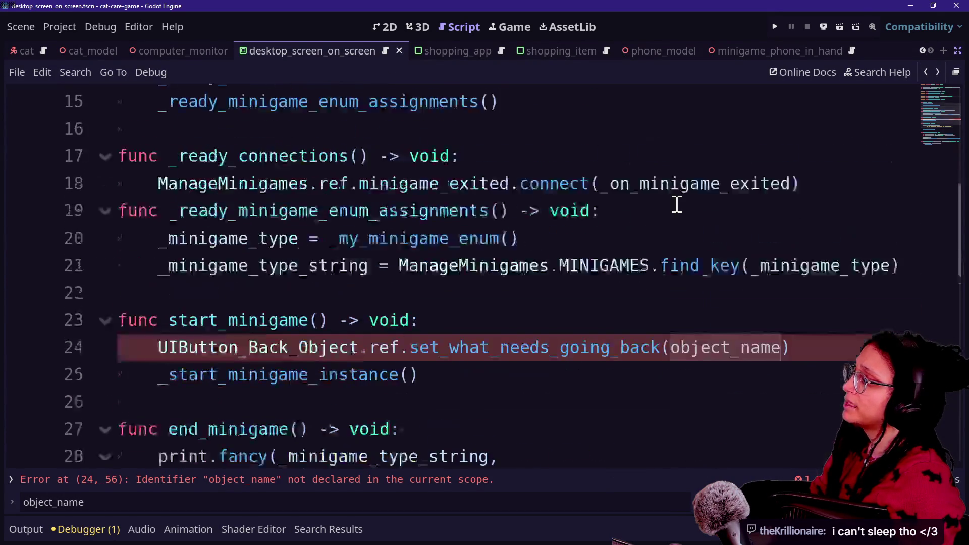
# Step: Open a blank line below end_minigame for a new function
pyautogui.scroll(2, 677, 205)
pyautogui.scroll(-7, 605, 261)
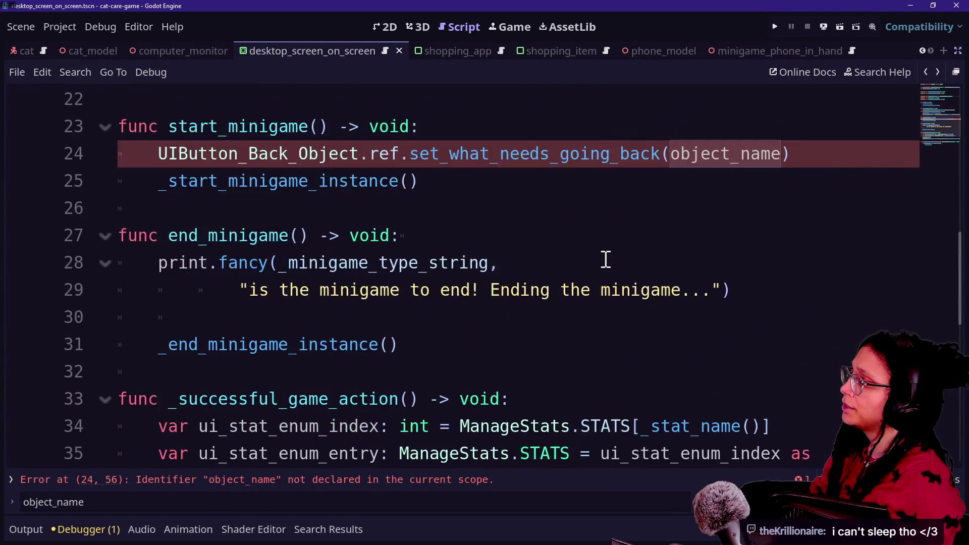
pyautogui.scroll(1, 605, 261)
pyautogui.click(528, 189)
pyautogui.press('Return')
pyautogui.press('Return')
pyautogui.press('BackSpace')
# Step: Declare func _get_my_minigame_name() with a String return type below end_minigame
pyautogui.write('func -')
pyautogui.write('my_minigame_name(')
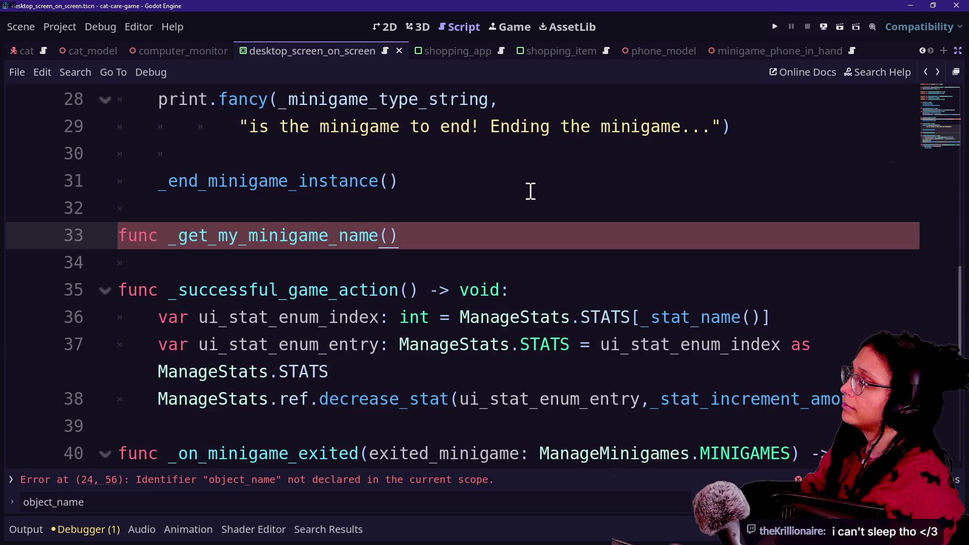
pyautogui.write('oid:')
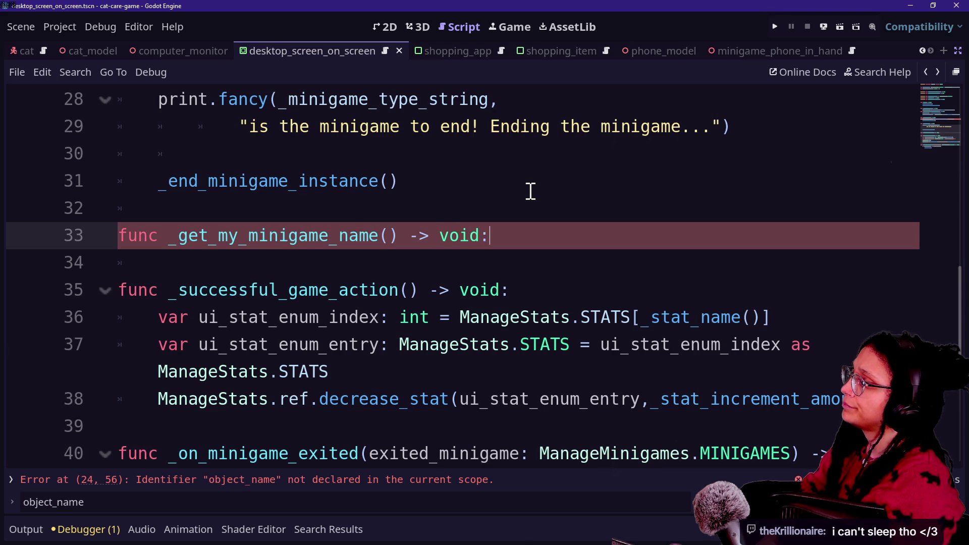
pyautogui.press('Return')
pyautogui.scroll(1, 246, 299)
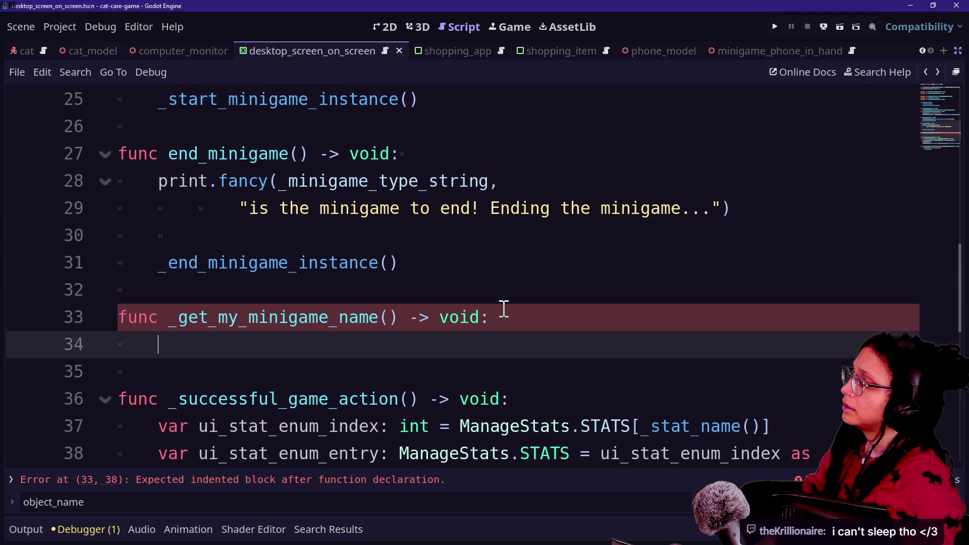
pyautogui.click(439, 327)
pyautogui.doubleClick(443, 315)
pyautogui.write('String')
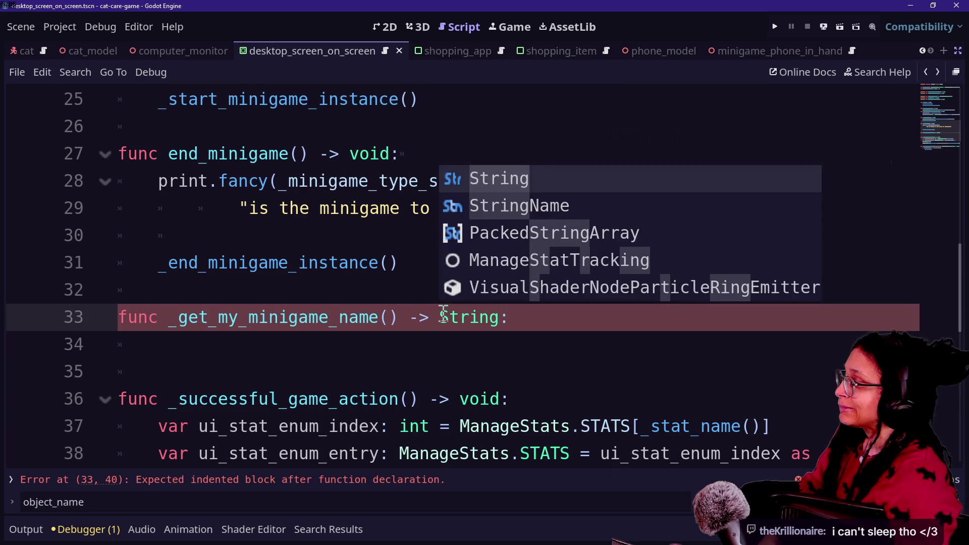
pyautogui.click(494, 345)
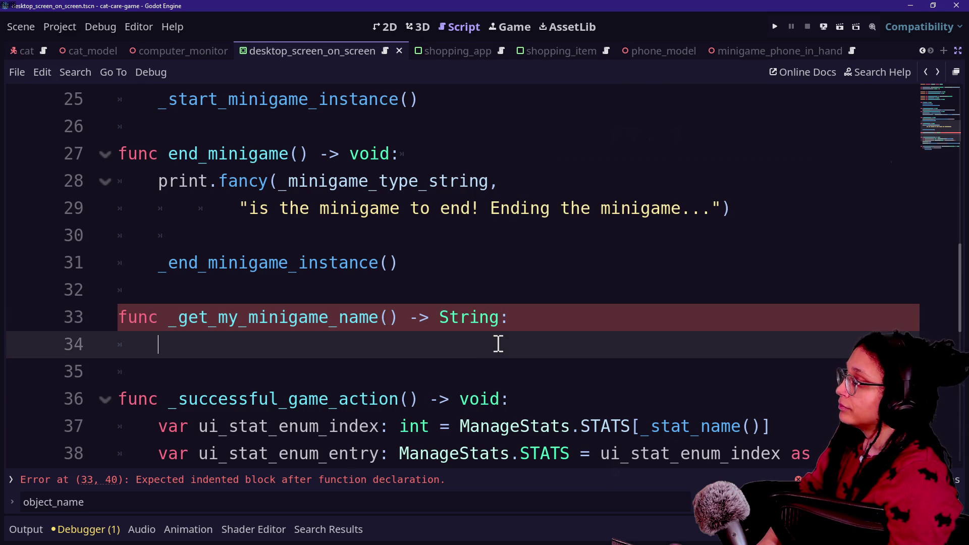
# Step: Start the body with a String variable enum_string built from ManageMinigames.MINIGAMES and _my_minigame_enum()
pyautogui.write('var f')
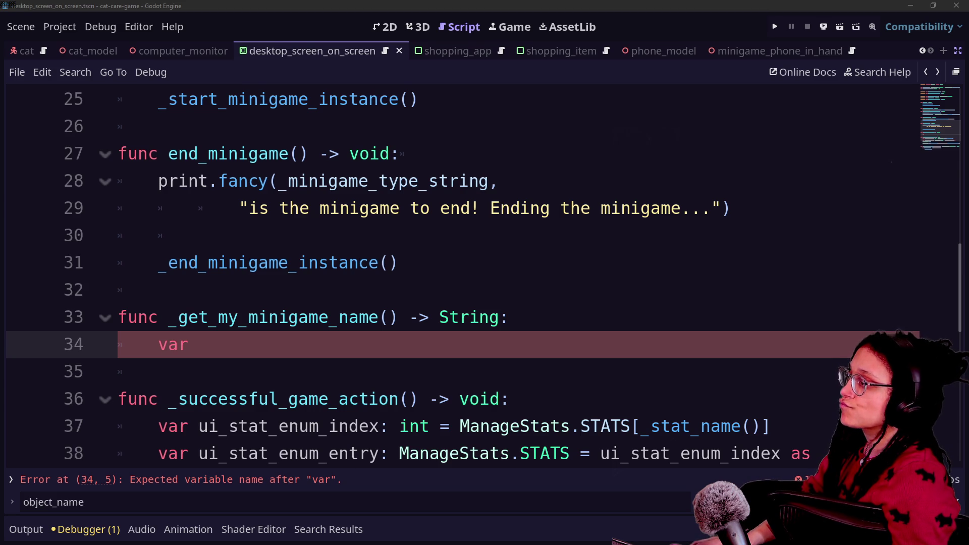
pyautogui.click(413, 343)
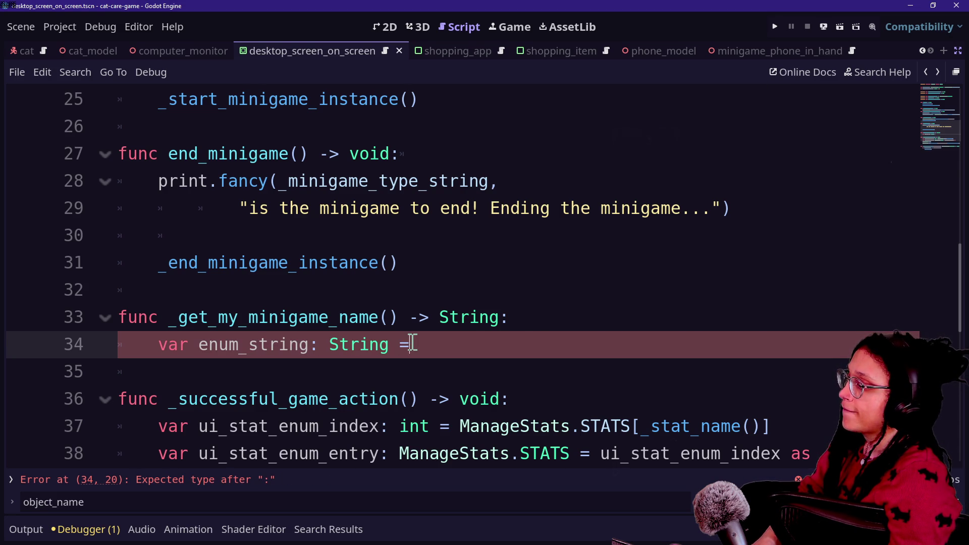
pyautogui.write('f')
pyautogui.press('BackSpace')
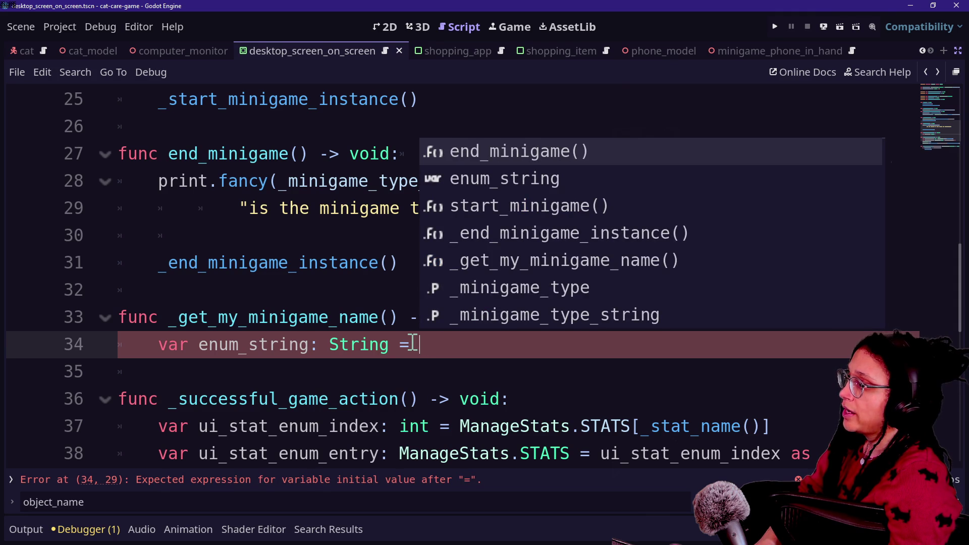
pyautogui.write('my')
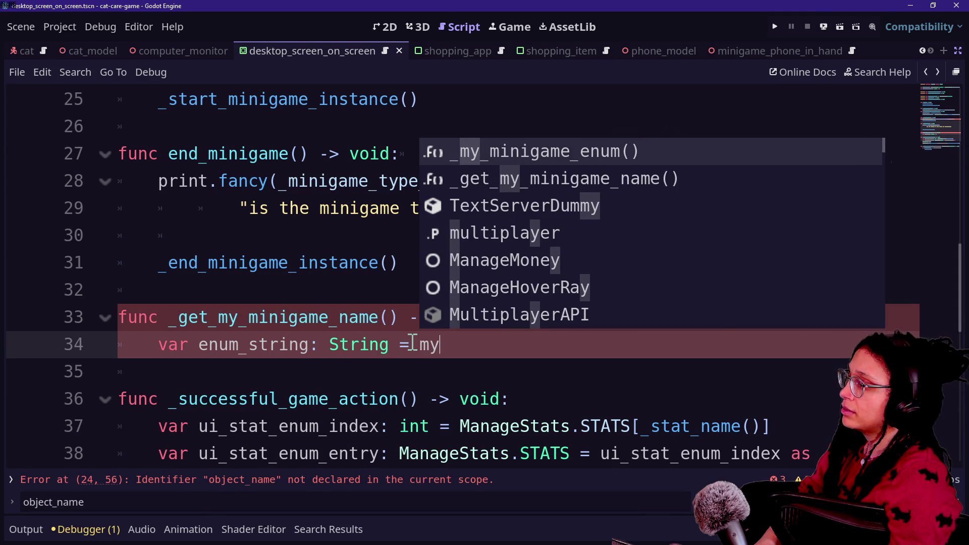
pyautogui.press('Return')
pyautogui.click(438, 349)
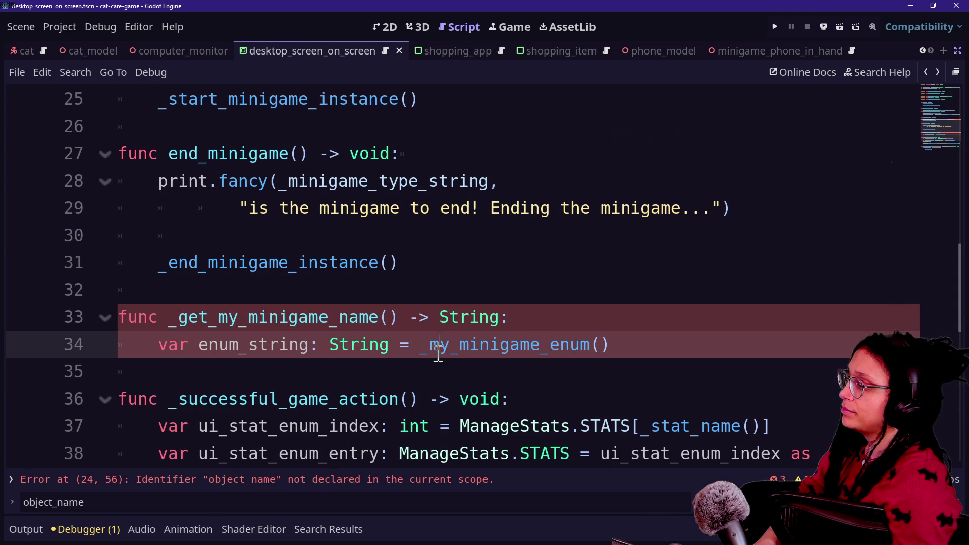
pyautogui.write('find_ke')
pyautogui.press('BackSpace')
pyautogui.press('BackSpace')
pyautogui.press('BackSpace')
pyautogui.press('BackSpace')
pyautogui.press('BackSpace')
pyautogui.write('Manage')
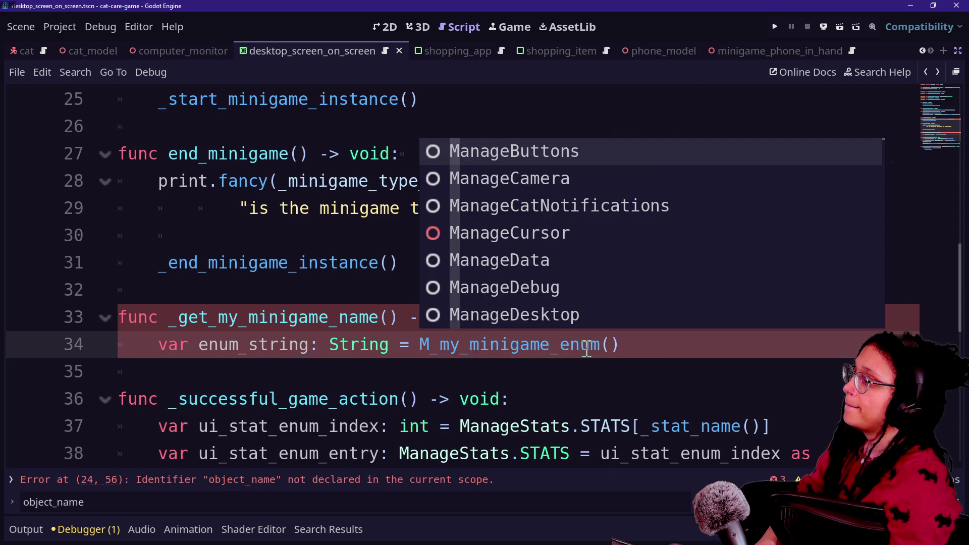
pyautogui.write('Minigames.MINIGAME')
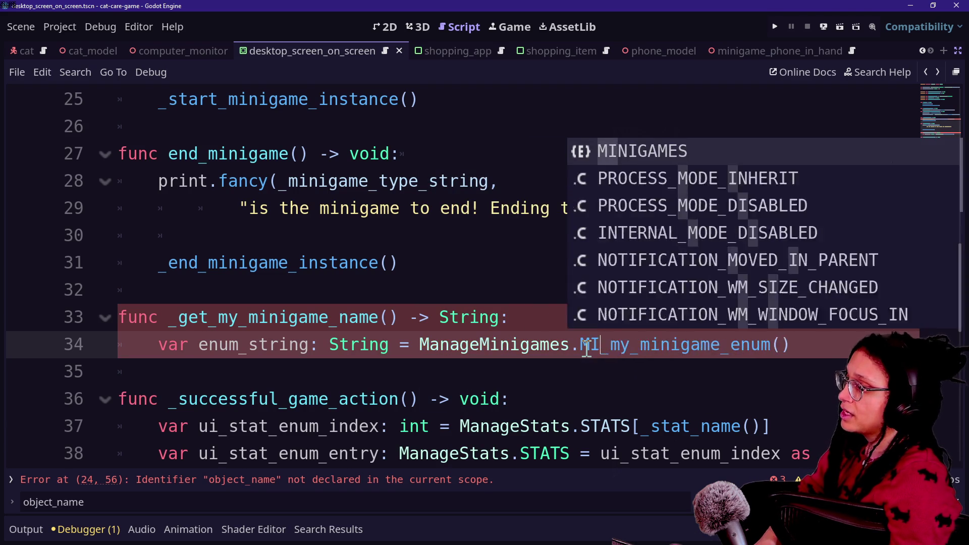
pyautogui.press('Return')
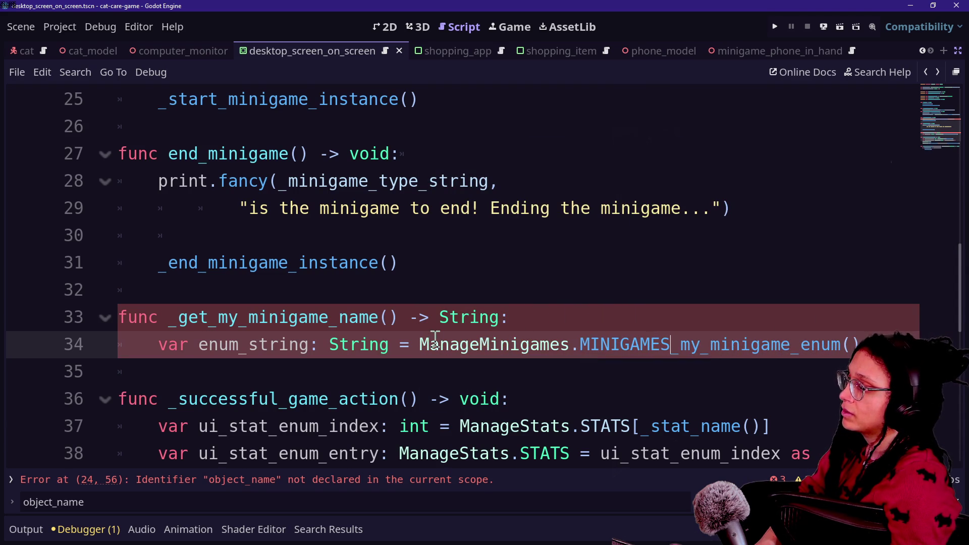
# Step: Wrap the ManageMinigames.MINIGAMES expression onto a continuation line using a backslash
pyautogui.click(424, 345)
pyautogui.press('Return')
pyautogui.click(424, 345)
pyautogui.write('\\')
pyautogui.moveTo(268, 372); pyautogui.dragTo(158, 399)
pyautogui.doubleClick(415, 372)
pyautogui.press('BackSpace')
pyautogui.hotkey('ctrl', 'z')
pyautogui.click(447, 373)
# Step: Jump to the MINIGAMES enum definition and review its entries, starting with NONE
pyautogui.keyDown('ctrl'); pyautogui.click(437, 374); pyautogui.keyUp('ctrl')
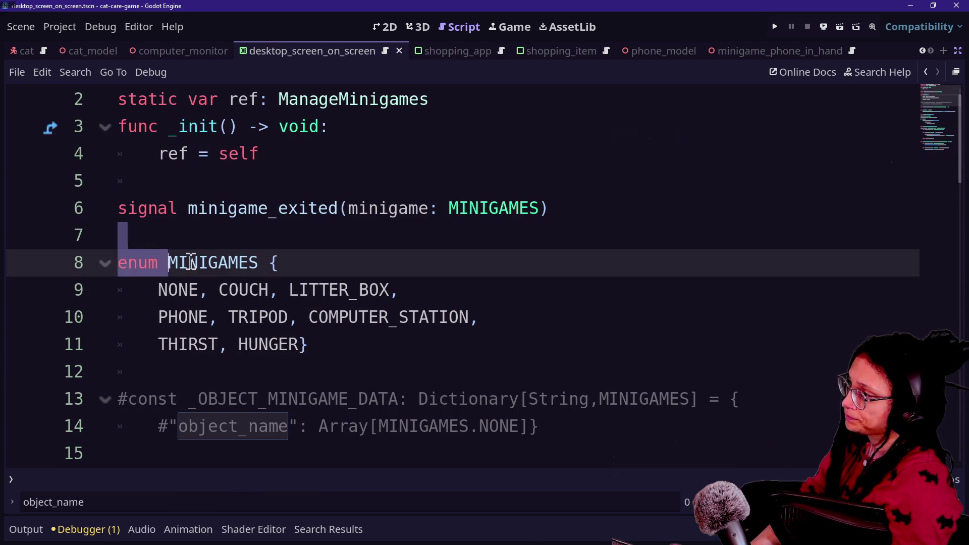
pyautogui.moveTo(158, 291); pyautogui.dragTo(379, 292)
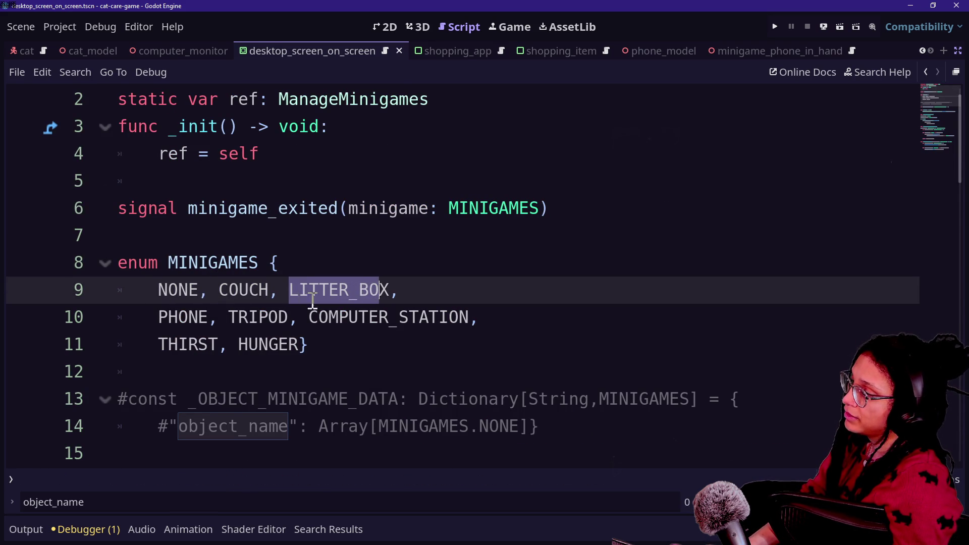
pyautogui.moveTo(159, 319); pyautogui.dragTo(463, 320)
pyautogui.moveTo(179, 345); pyautogui.dragTo(279, 345)
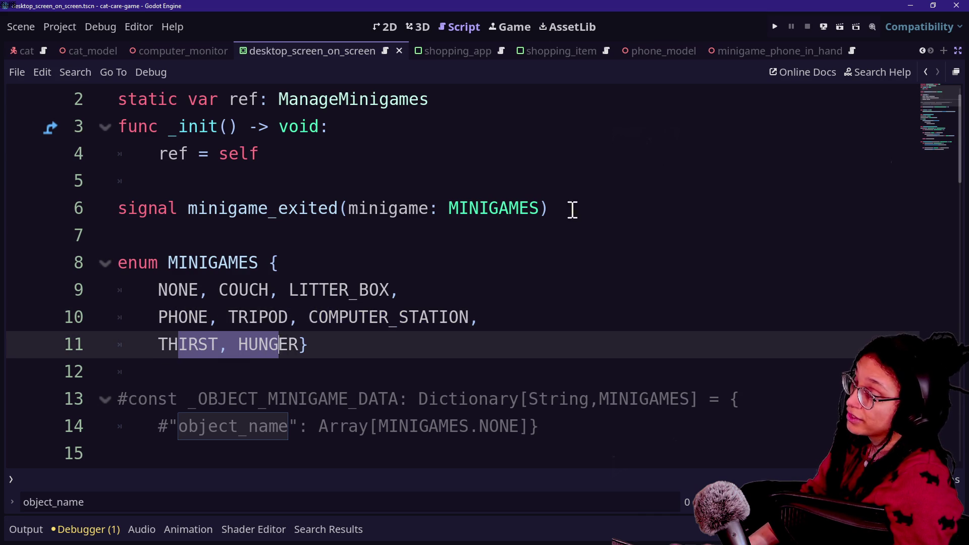
# Step: Call find_key() on MINIGAMES with the _my_minigame_enum() argument, fixing the parentheses
pyautogui.click(923, 72)
pyautogui.click(924, 72)
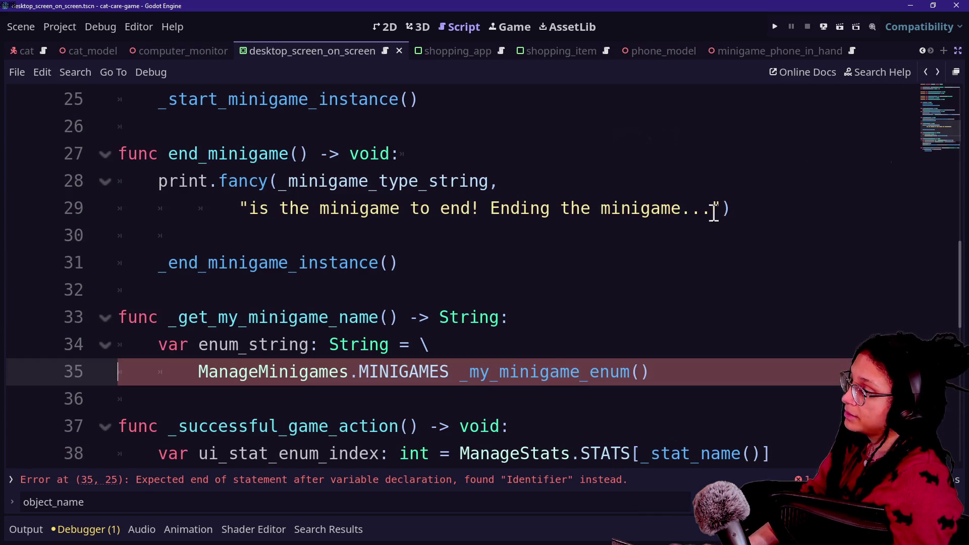
pyautogui.write('.findkey')
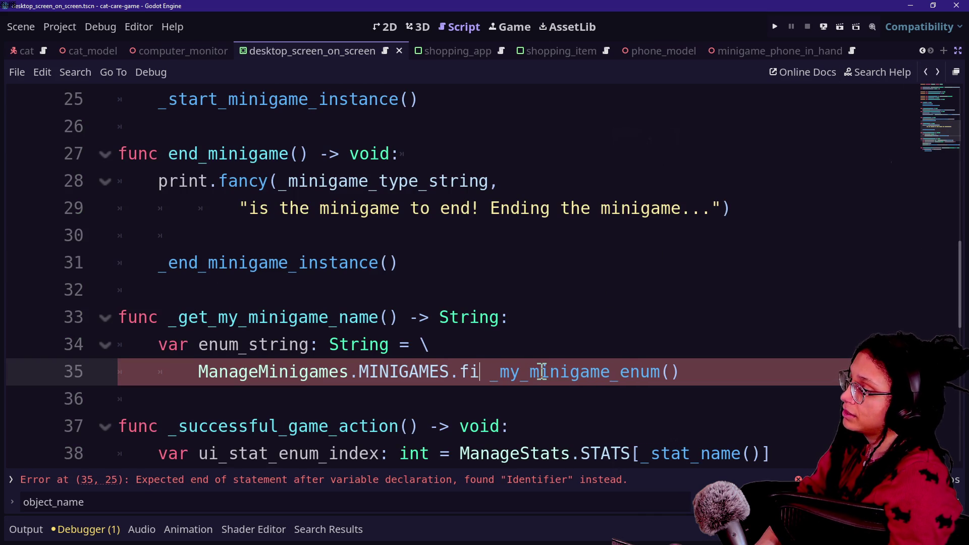
pyautogui.press('BackSpace')
pyautogui.press('BackSpace')
pyautogui.press('BackSpace')
pyautogui.write('_key')
pyautogui.press('Return')
pyautogui.click(294, 392)
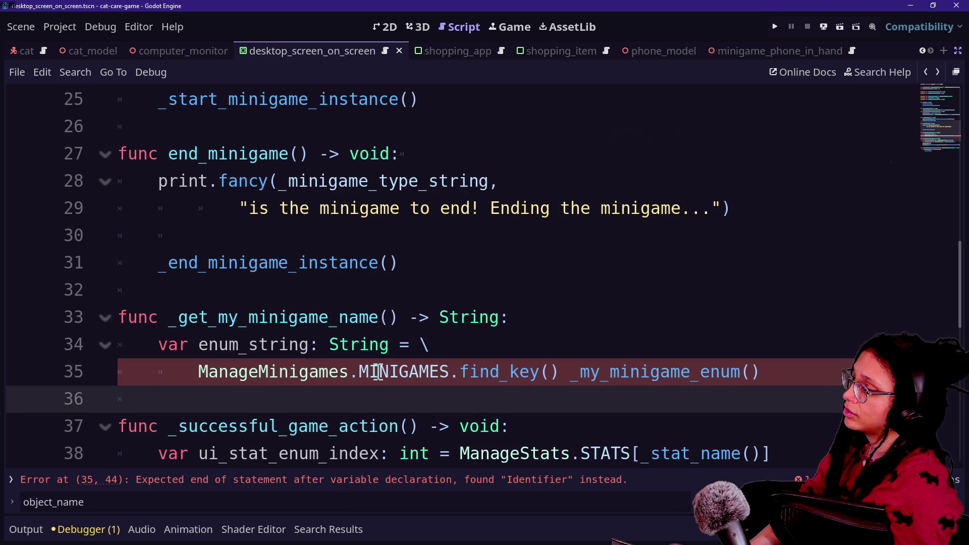
pyautogui.click(451, 373)
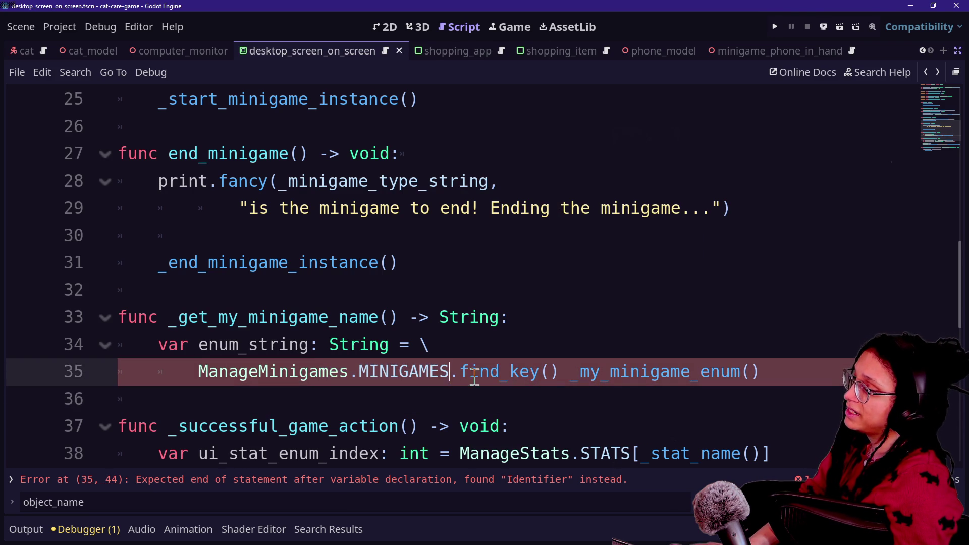
pyautogui.press('BackSpace')
pyautogui.press('Delete')
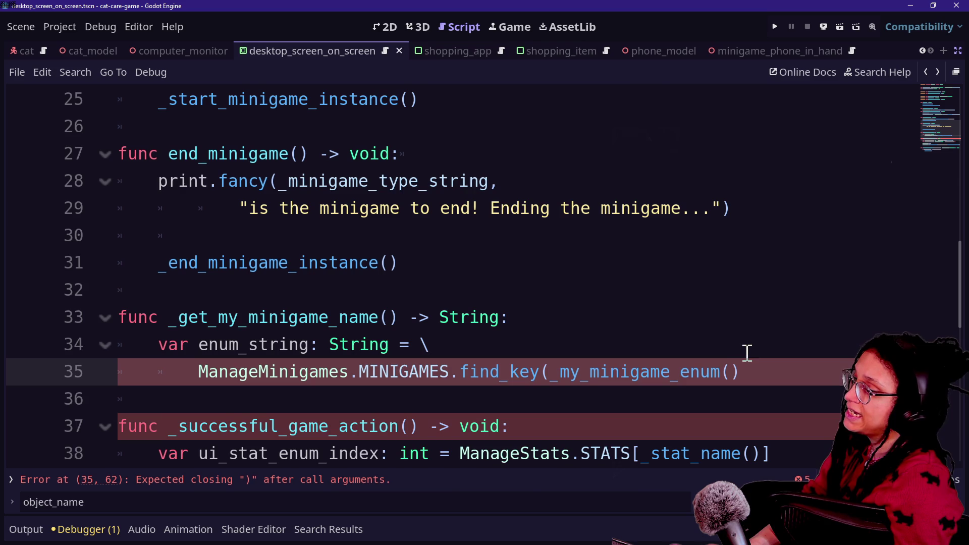
pyautogui.write(')')
pyautogui.click(590, 372)
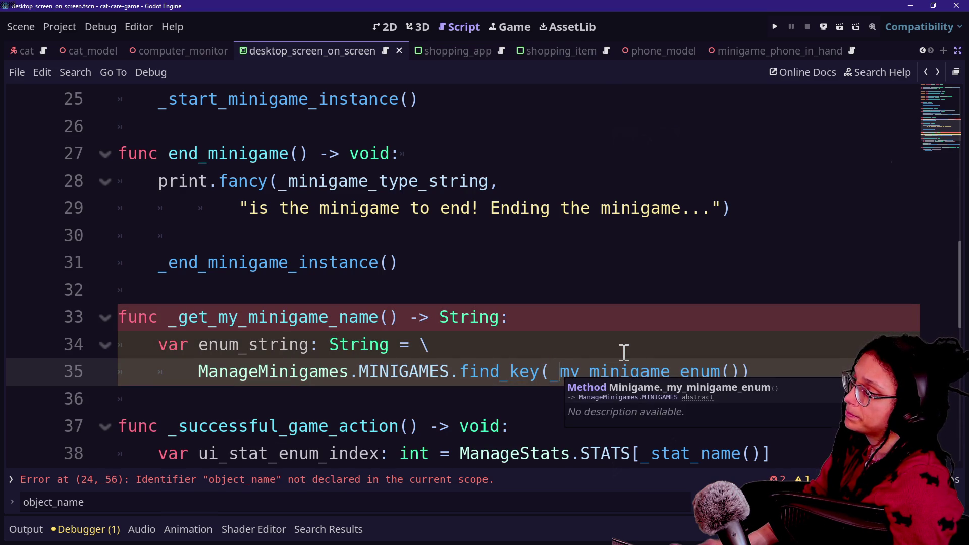
# Step: Wrap the find_key argument onto its own line 36
pyautogui.scroll(-2, 624, 352)
pyautogui.moveTo(732, 316)
pyautogui.mouseDown()
pyautogui.moveTo(521, 327)
pyautogui.moveTo(549, 280)
pyautogui.mouseUp()
pyautogui.click(574, 290)
pyautogui.click(548, 291)
pyautogui.press('Return')
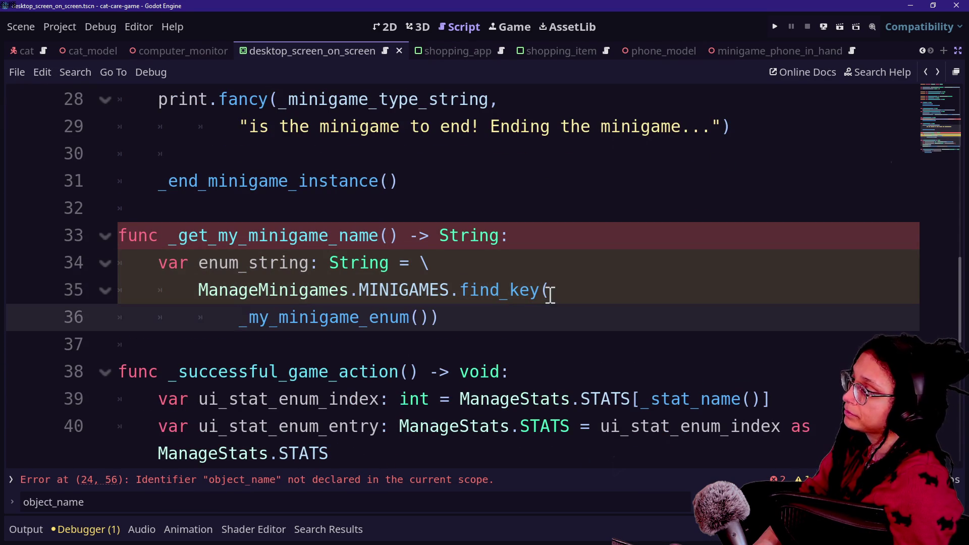
# Step: Lowercase enum_string with to_lower() into lower_case_string and return it
pyautogui.click(491, 316)
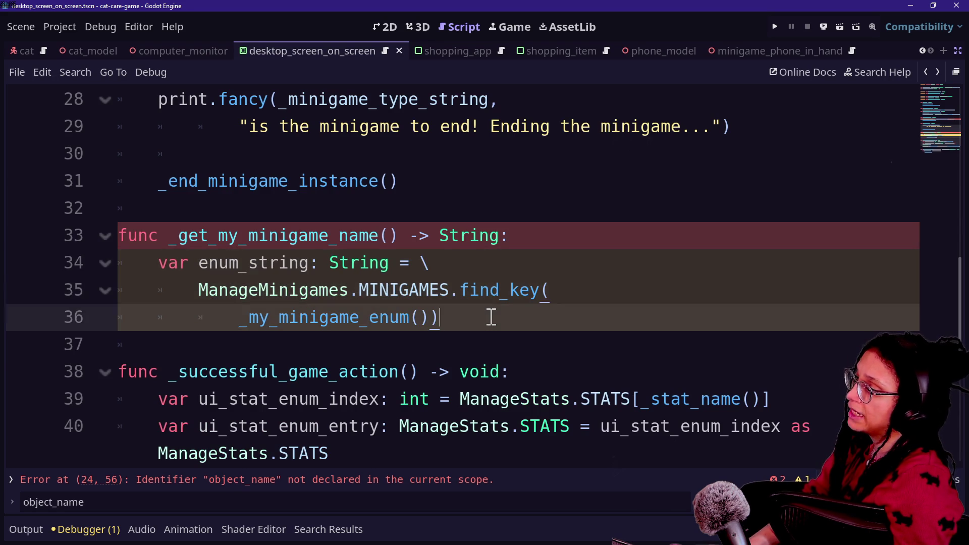
pyautogui.press('Return')
pyautogui.press('BackSpace')
pyautogui.write('var lower')
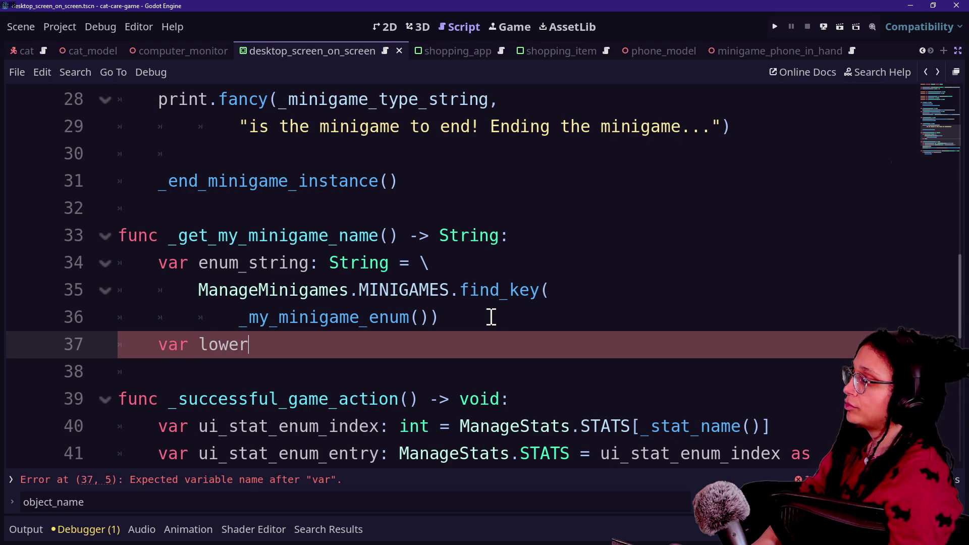
pyautogui.write('case_string: Strin')
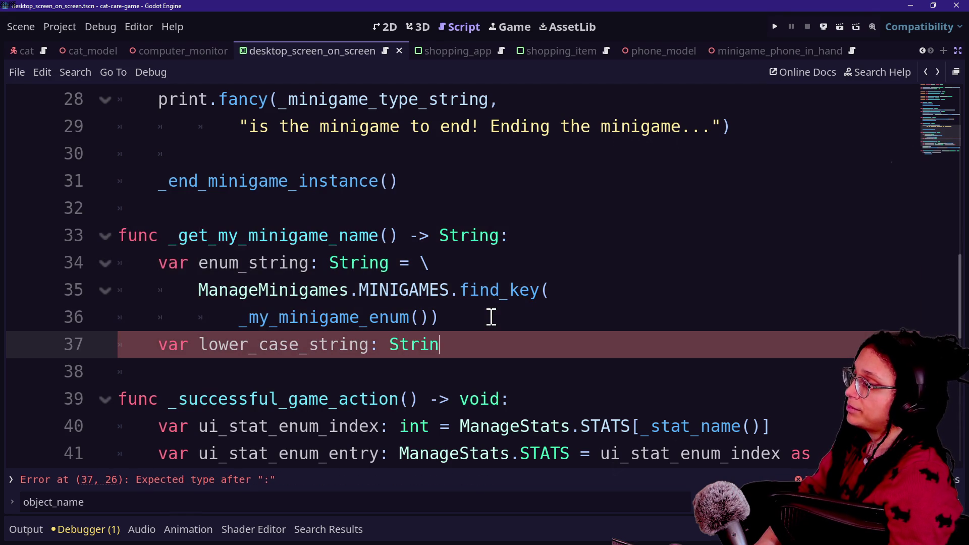
pyautogui.write('g = enum')
pyautogui.press('Return')
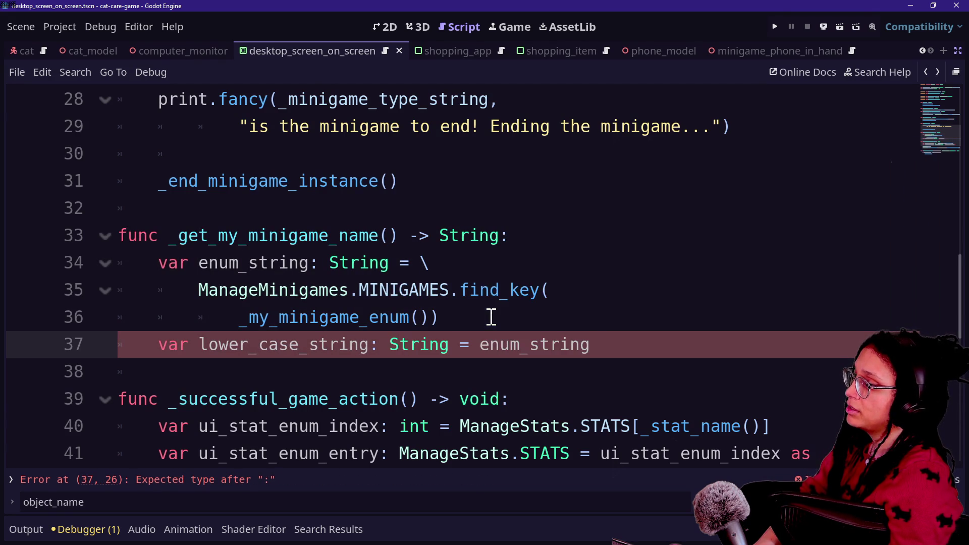
pyautogui.write('.to_lower')
pyautogui.press('Return')
pyautogui.click(601, 373)
pyautogui.click(752, 354)
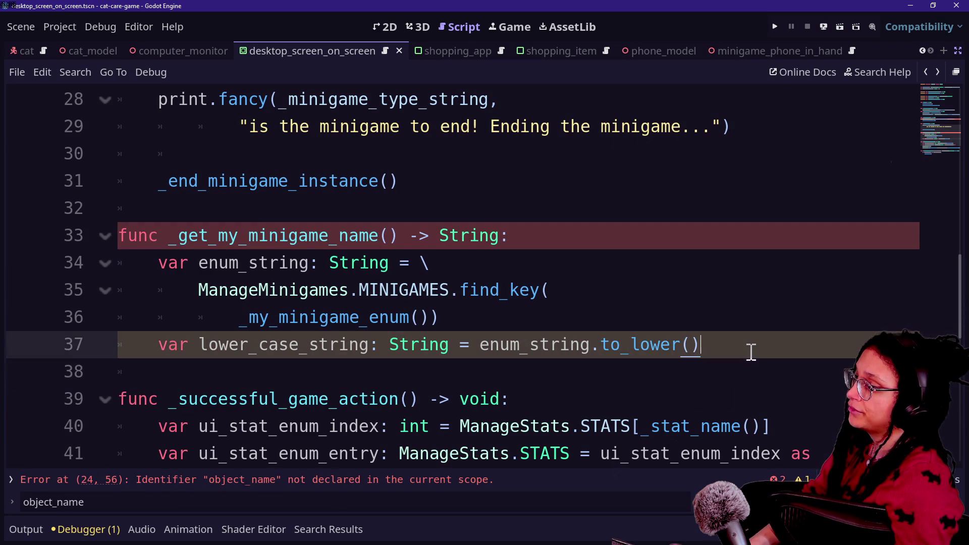
pyautogui.press('Return')
pyautogui.write('return ')
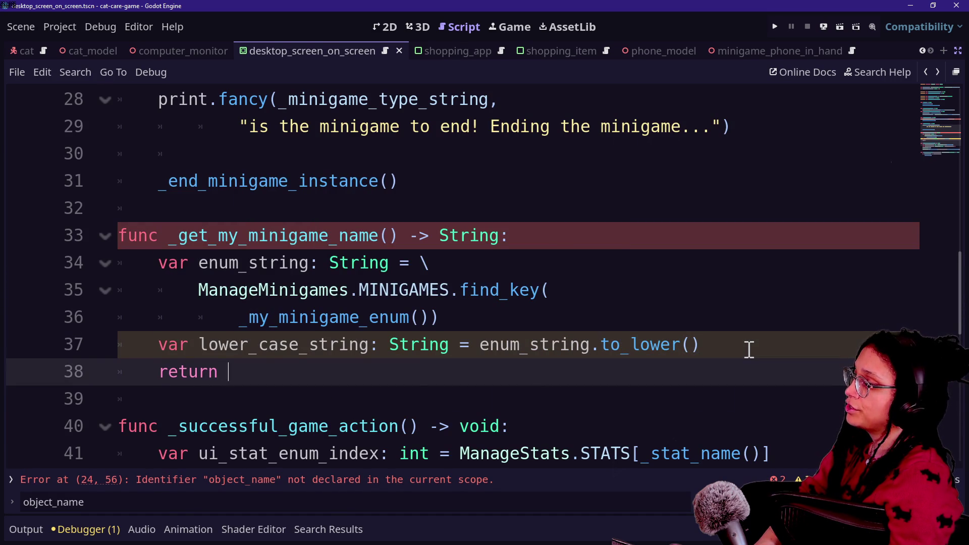
pyautogui.write('lower_ca')
pyautogui.press('Return')
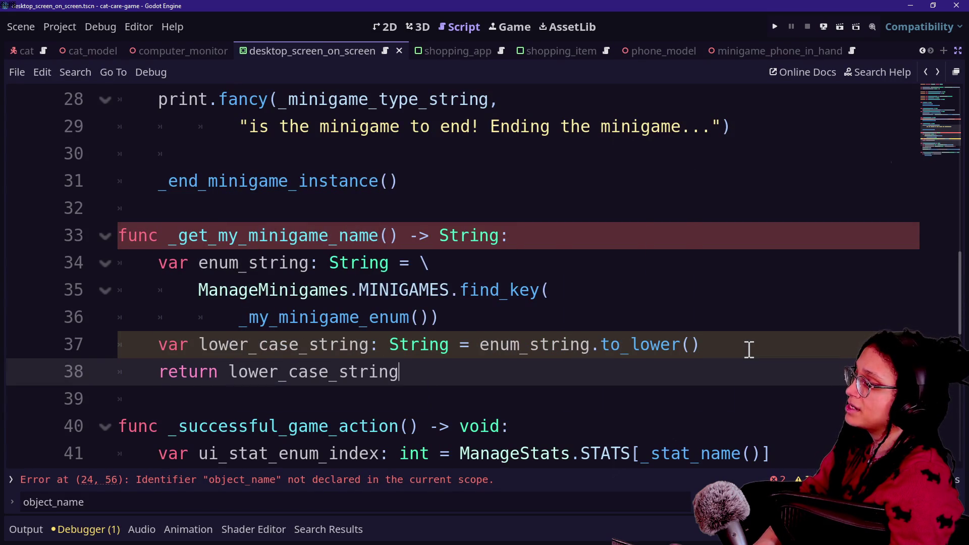
# Step: Save the scene containing the finished _get_my_minigame_name function
pyautogui.click(125, 235)
pyautogui.click(495, 398)
pyautogui.click(389, 344)
pyautogui.click(471, 381)
pyautogui.hotkey('ctrl', 's')
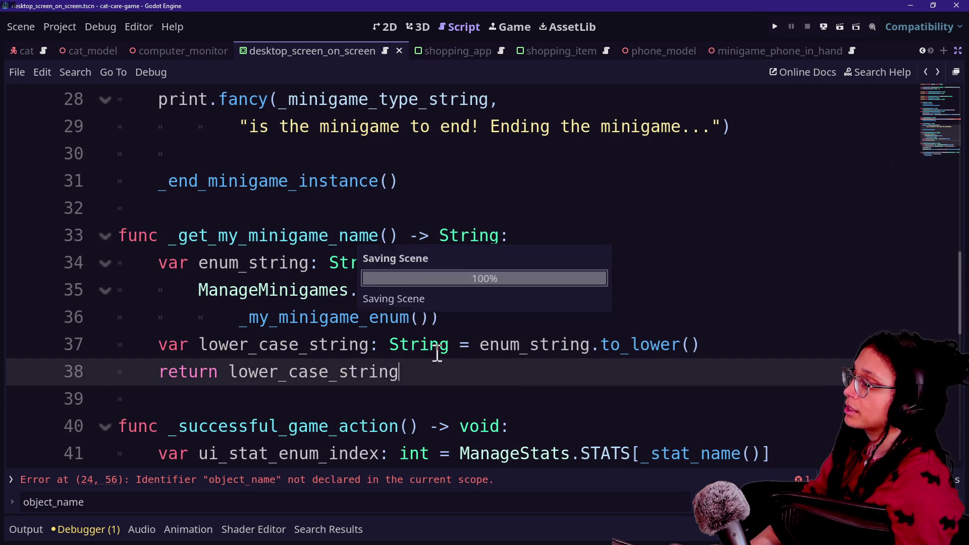
pyautogui.click(444, 356)
# Step: Inspect the undeclared object_name argument in start_minigame's line 24 call
pyautogui.scroll(5, 396, 342)
pyautogui.scroll(-2, 396, 341)
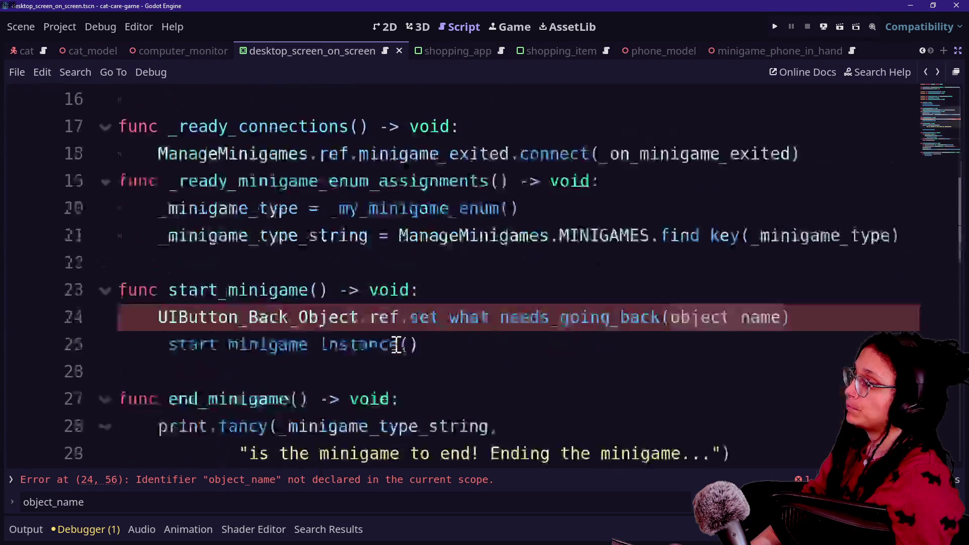
pyautogui.click(806, 225)
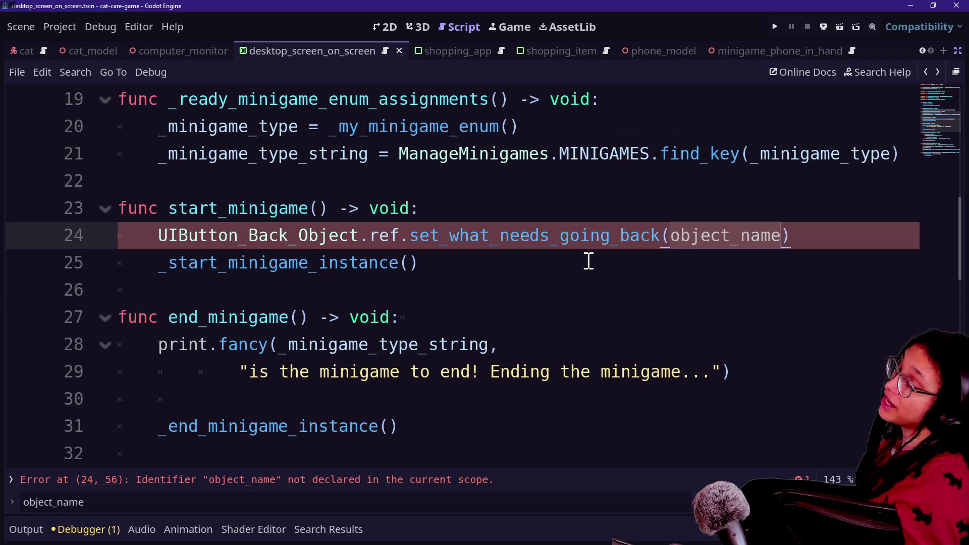
pyautogui.scroll(5, 505, 247)
pyautogui.scroll(-3, 442, 238)
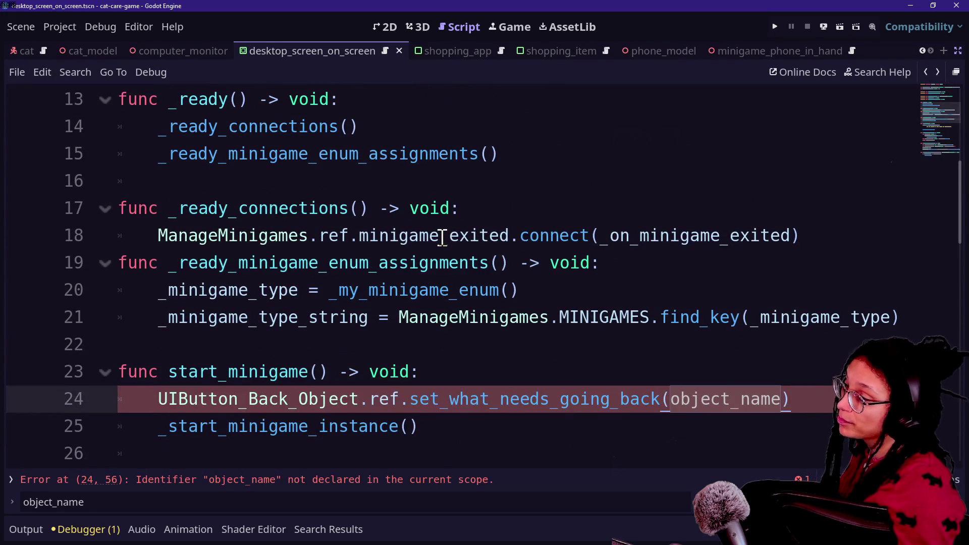
pyautogui.scroll(-1, 443, 237)
pyautogui.click(646, 268)
pyautogui.click(673, 317)
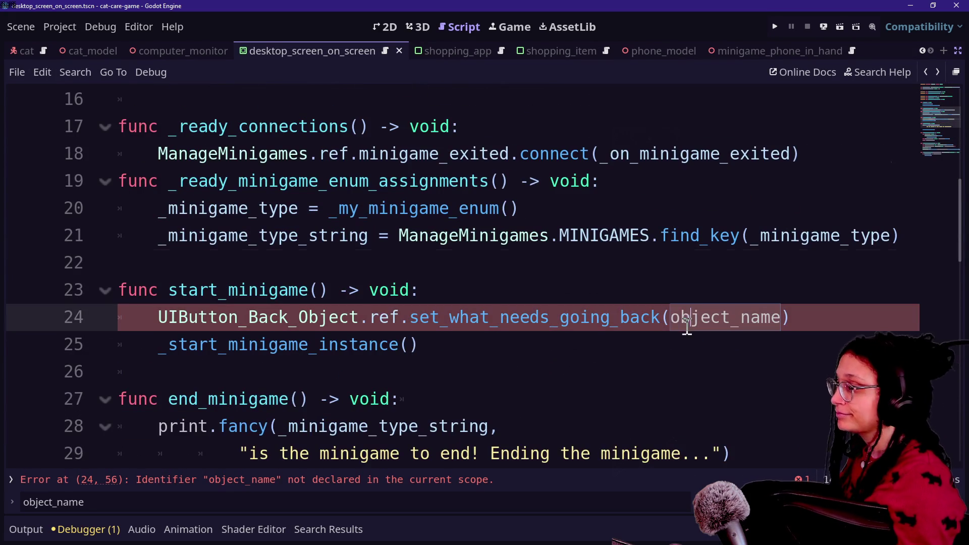
pyautogui.click(713, 317)
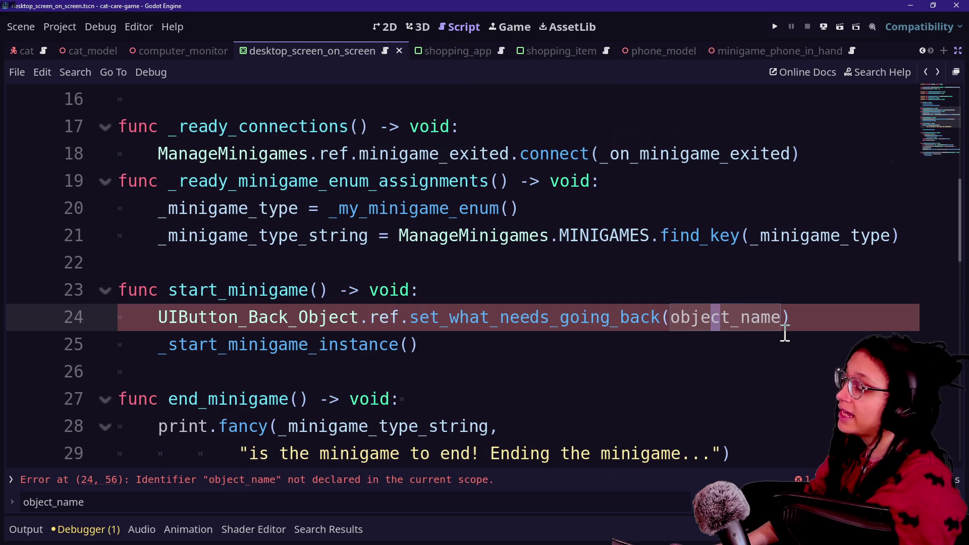
pyautogui.press('Down')
pyautogui.press('Up')
pyautogui.press('Up')
pyautogui.press('Up')
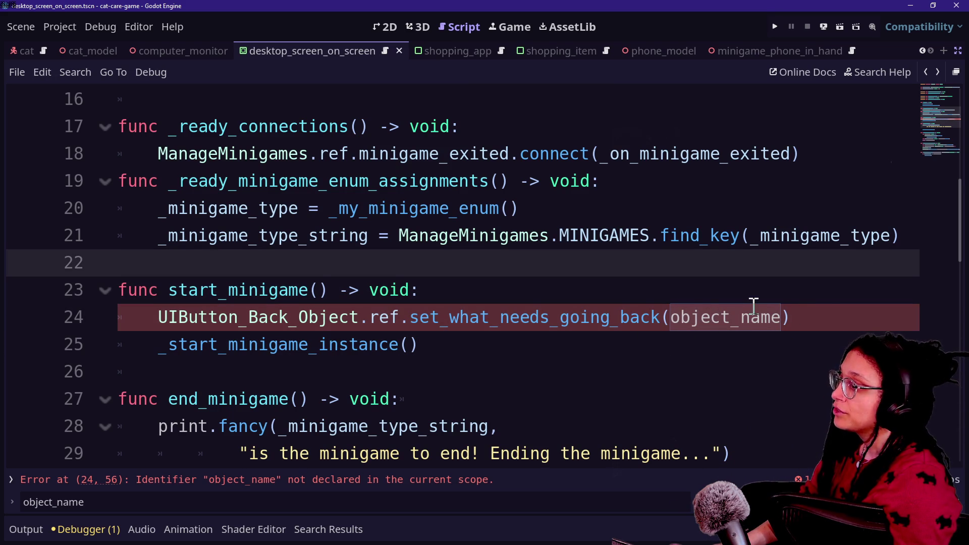
# Step: Cut start_minigame's line 24 back-button setup and call _prepare_back_button() in its place
pyautogui.click(838, 318)
pyautogui.moveTo(838, 319); pyautogui.dragTo(831, 299)
pyautogui.press('Return')
pyautogui.write('_handle_back')
pyautogui.press('BackSpace')
pyautogui.press('BackSpace')
pyautogui.press('BackSpace')
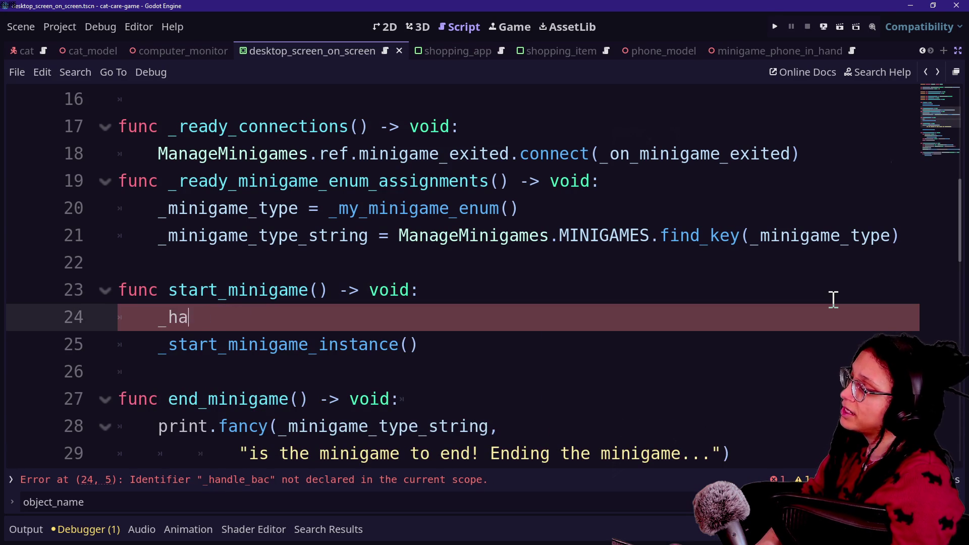
pyautogui.press('BackSpace')
pyautogui.press('BackSpace')
pyautogui.press('BackSpace')
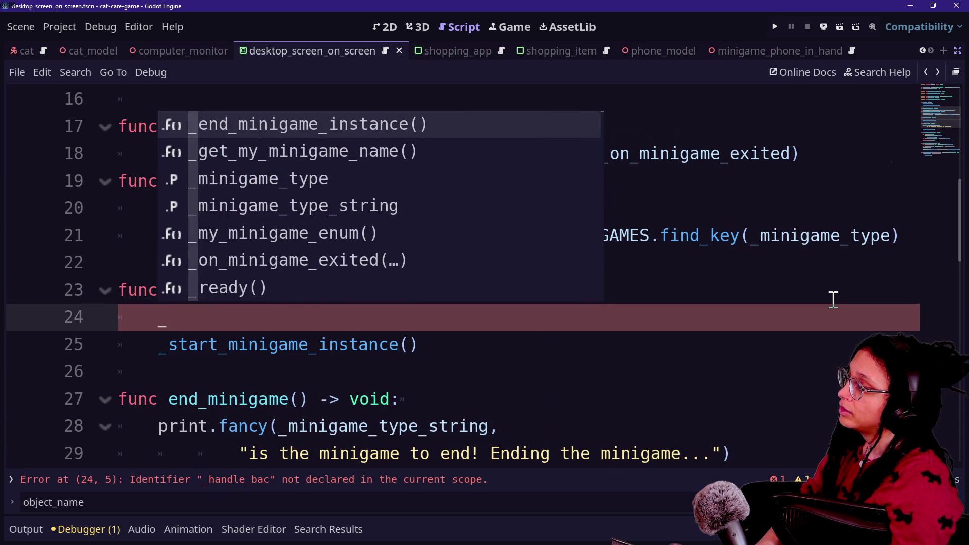
pyautogui.write('setu')
pyautogui.press('BackSpace')
pyautogui.press('BackSpace')
pyautogui.press('BackSpace')
pyautogui.write('prepare_ba')
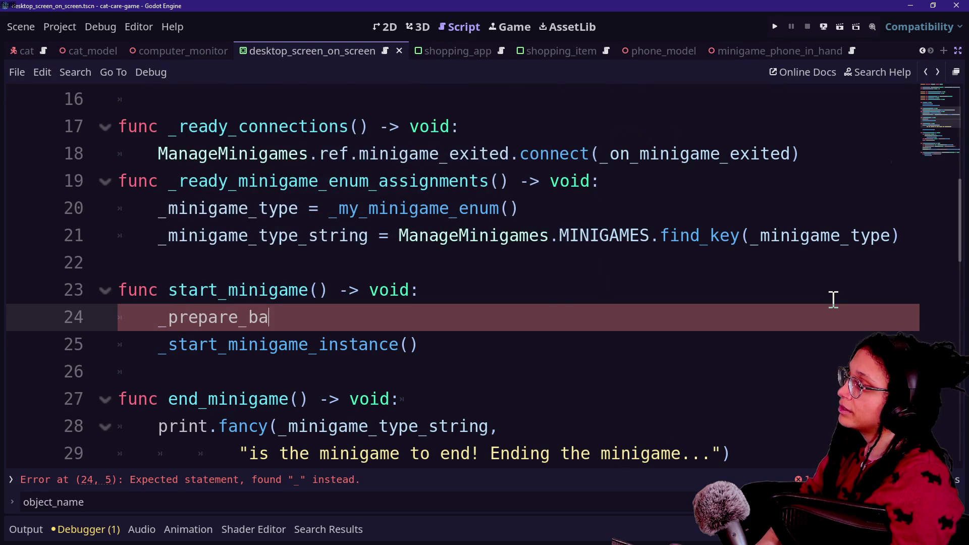
pyautogui.write('()')
pyautogui.scroll(-1, 373, 312)
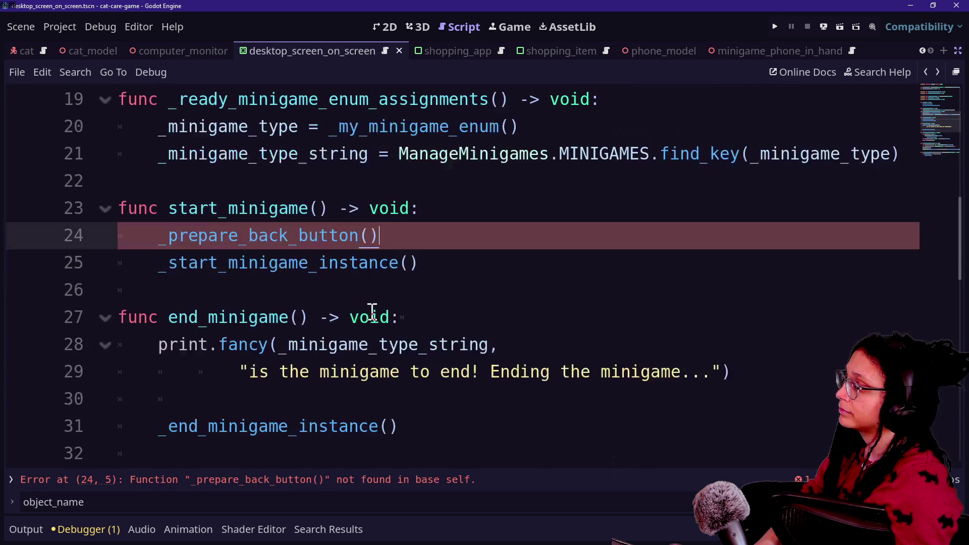
pyautogui.scroll(-3, 535, 309)
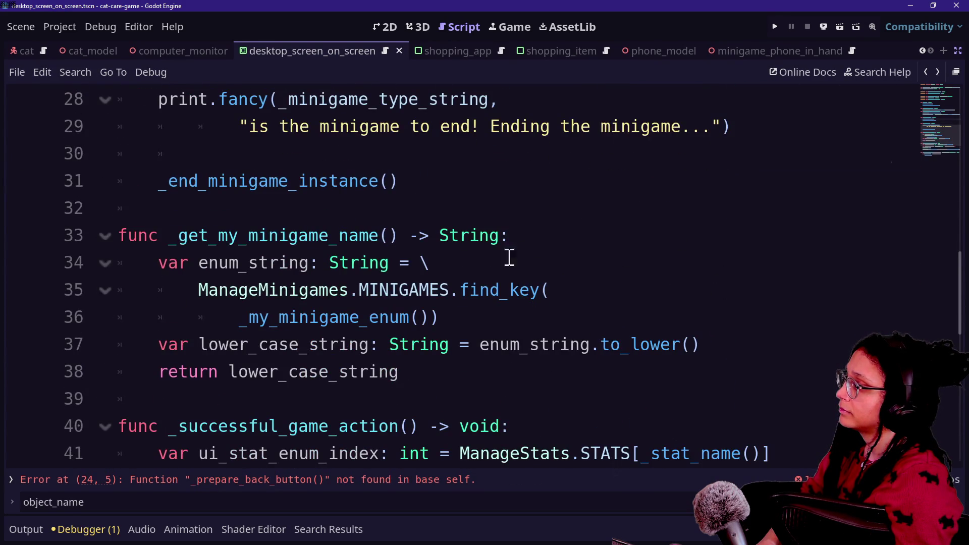
# Step: Add a new _prepare_back_button() -> void function holding the pasted back-button setup line
pyautogui.click(501, 207)
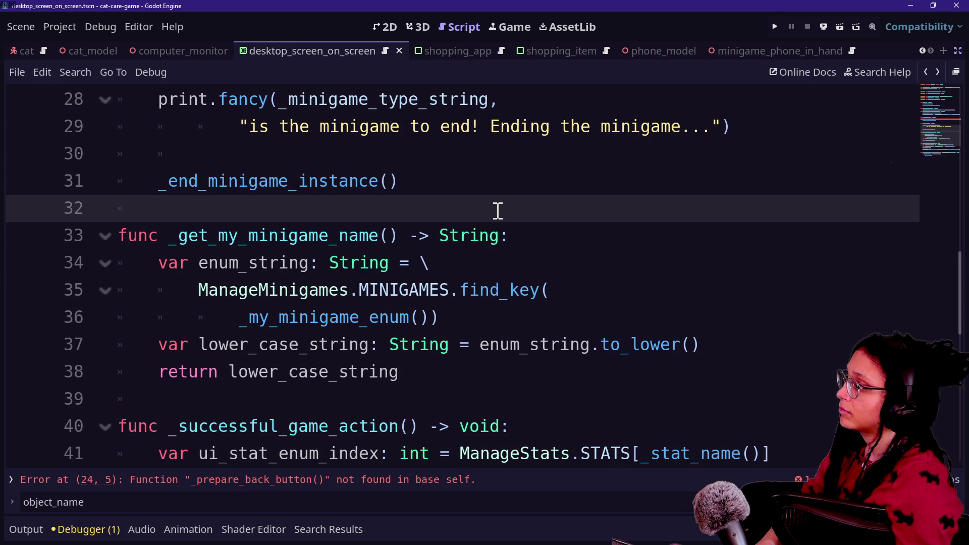
pyautogui.click(480, 183)
pyautogui.press('Return')
pyautogui.press('Return')
pyautogui.write('func _')
pyautogui.write('preapre')
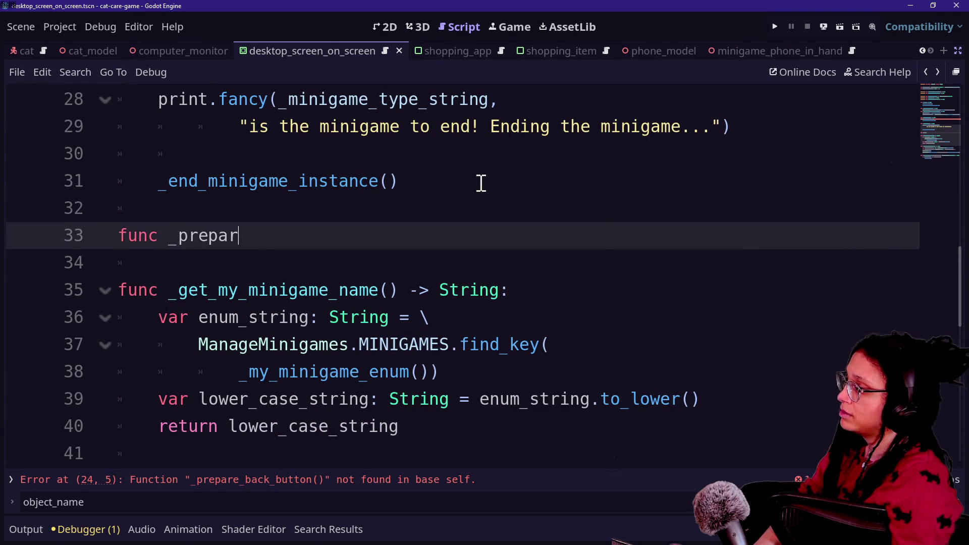
pyautogui.write('button() -> voi:')
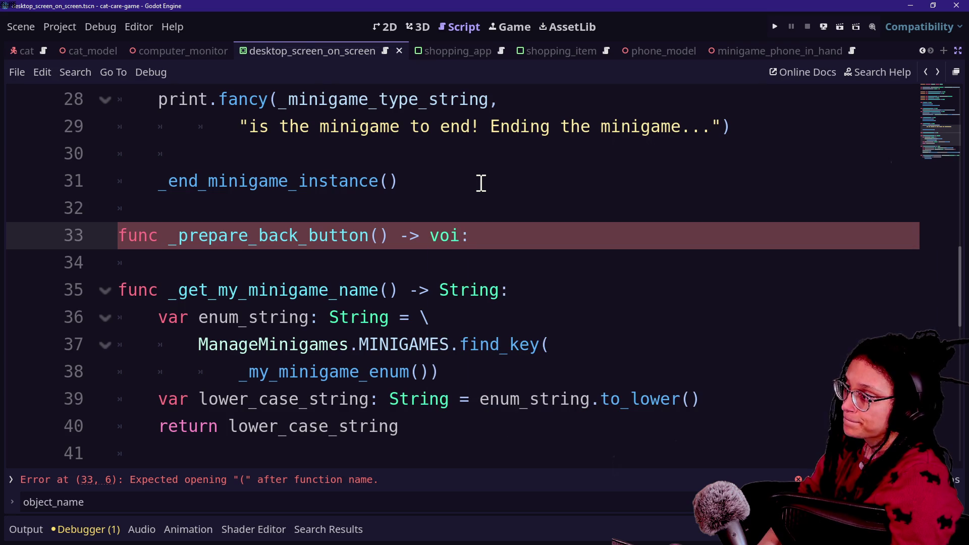
pyautogui.press('BackSpace')
pyautogui.write('d:')
pyautogui.press('Return')
pyautogui.press('Return')
pyautogui.write('UIButton_Back_Object.ref.set_what_needs_going_back(object_name)')
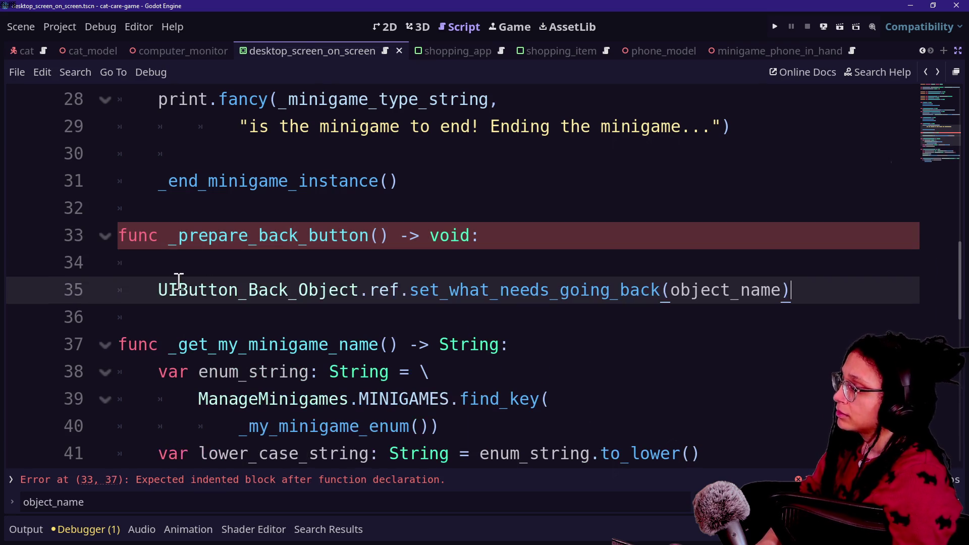
# Step: Declare minigame_name from _get_my_minigame_name() and pass it to set_what_needs_going_back
pyautogui.click(681, 238)
pyautogui.press('Return')
pyautogui.write('v')
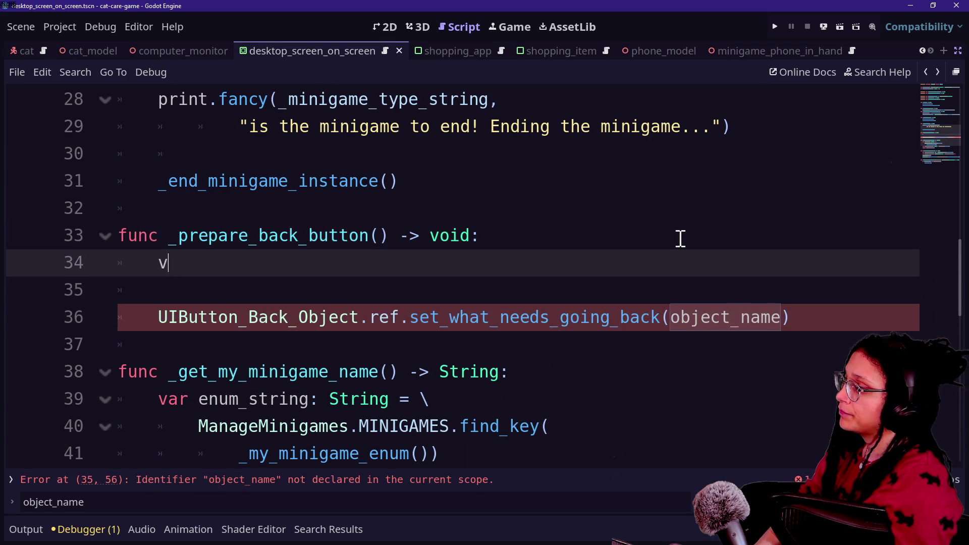
pyautogui.write('ar ob')
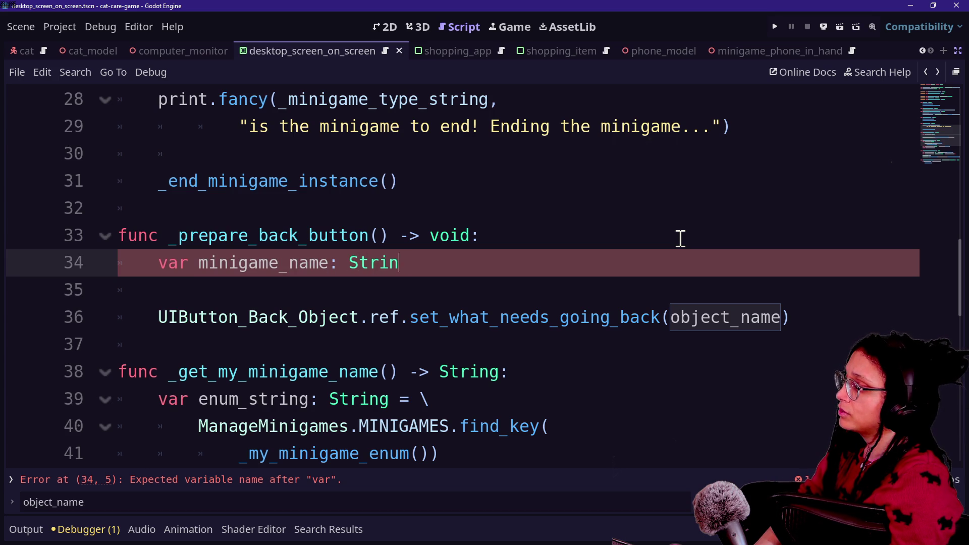
pyautogui.hotkey('ctrl', 'space')
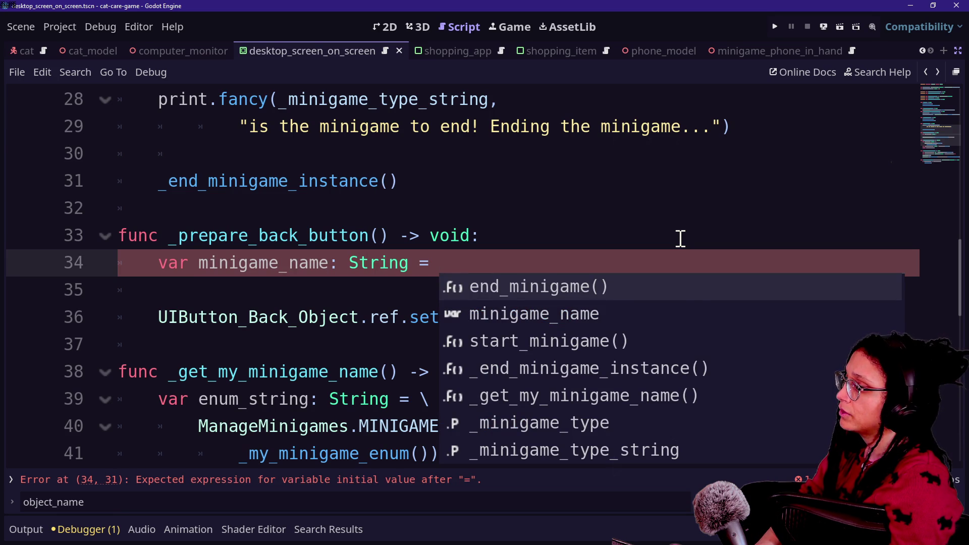
pyautogui.write('_get')
pyautogui.press('Return')
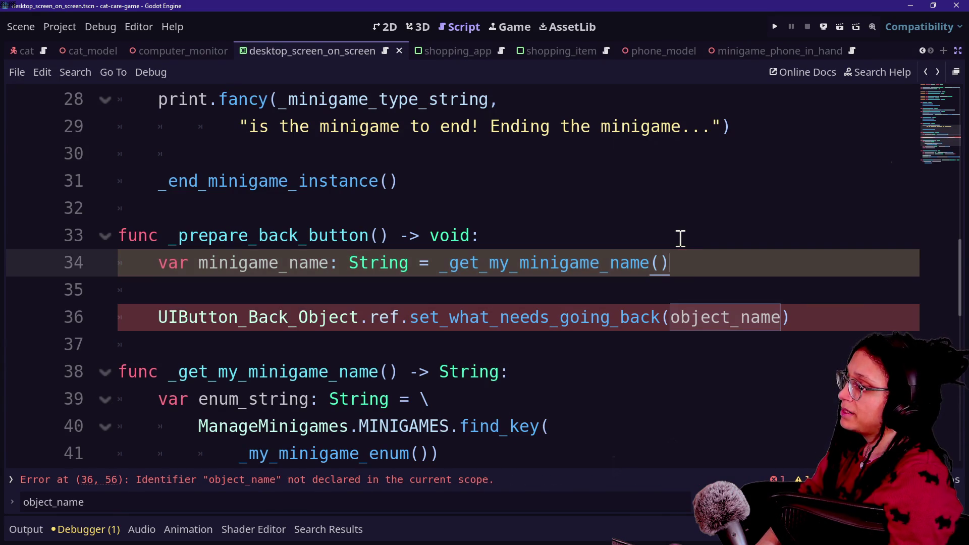
pyautogui.press('Delete')
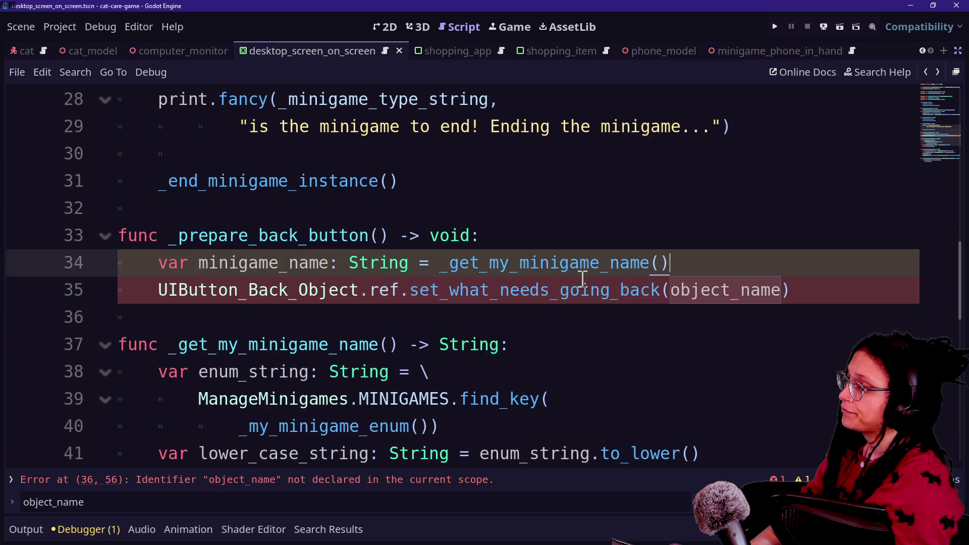
pyautogui.click(672, 290)
pyautogui.press('Return')
pyautogui.press('Delete')
pyautogui.press('Delete')
pyautogui.press('Delete')
pyautogui.press('Delete')
pyautogui.press('Delete')
pyautogui.press('Delete')
pyautogui.write('minigame')
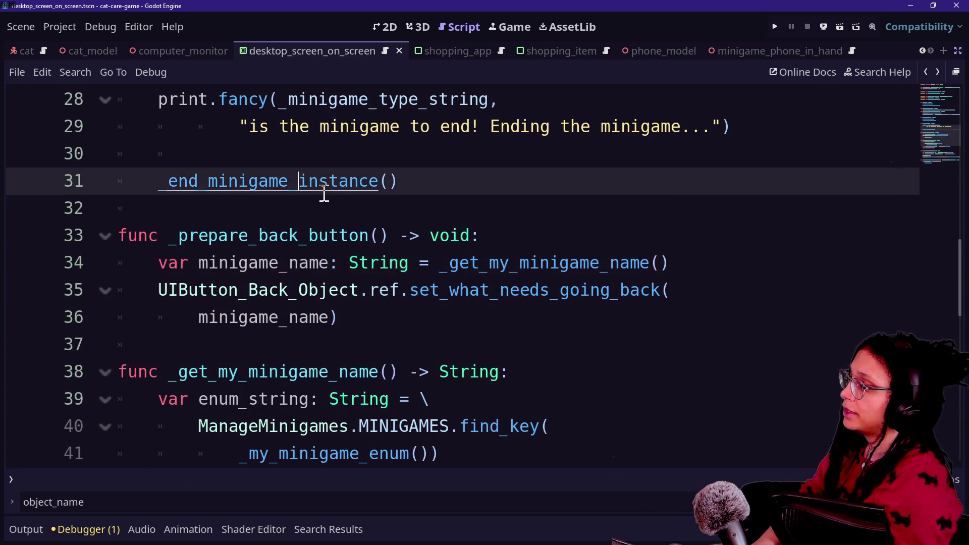
pyautogui.scroll(9, 623, 238)
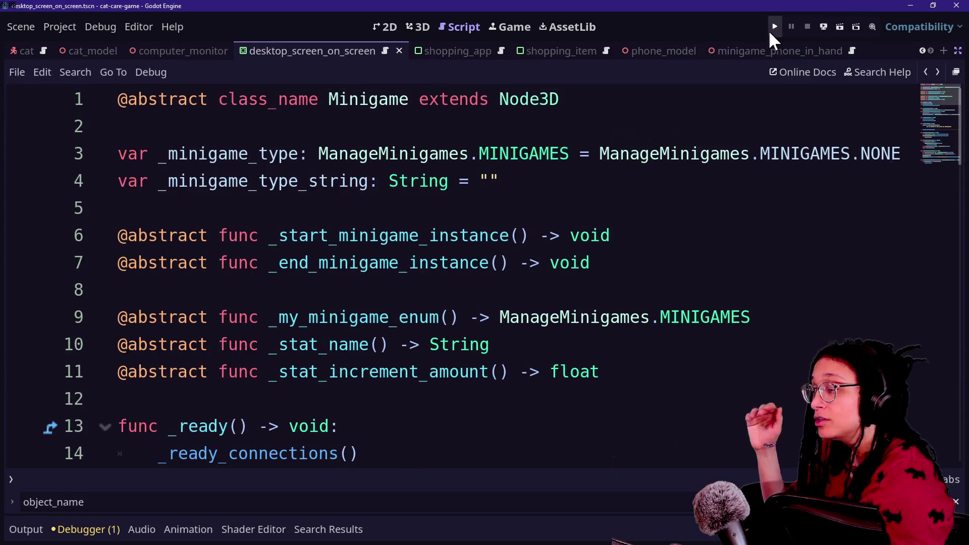
# Step: Run the game and show the Output log beneath an enlarged game view
pyautogui.click(775, 26)
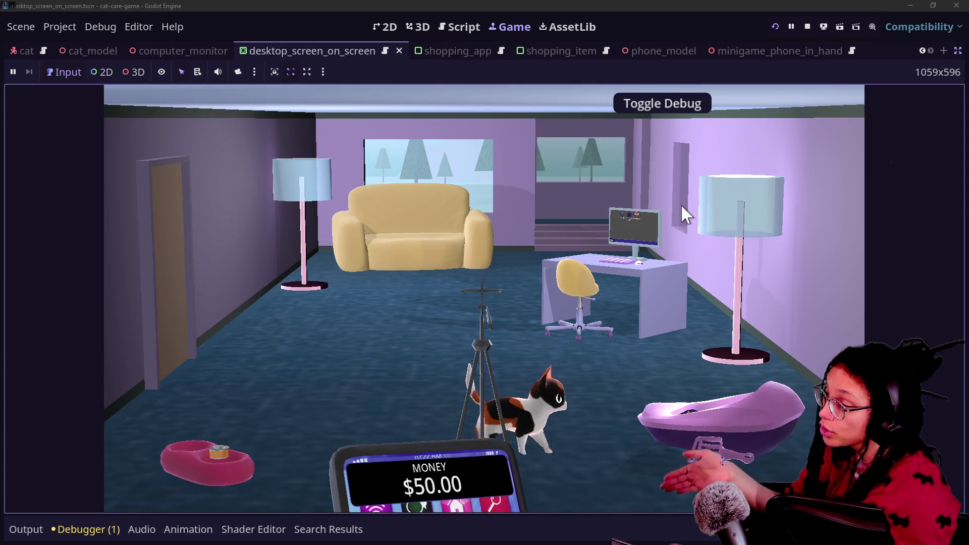
pyautogui.moveTo(450, 447)
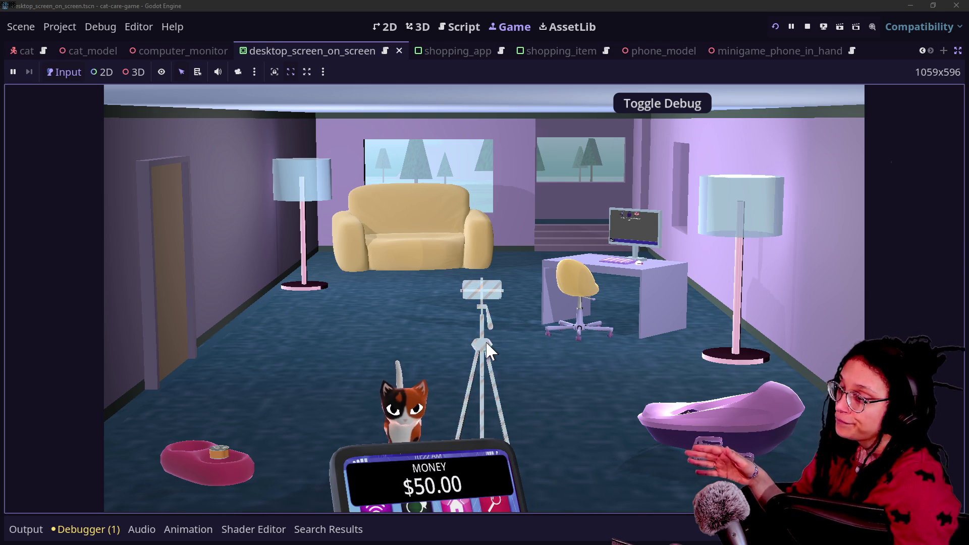
pyautogui.click(7, 529)
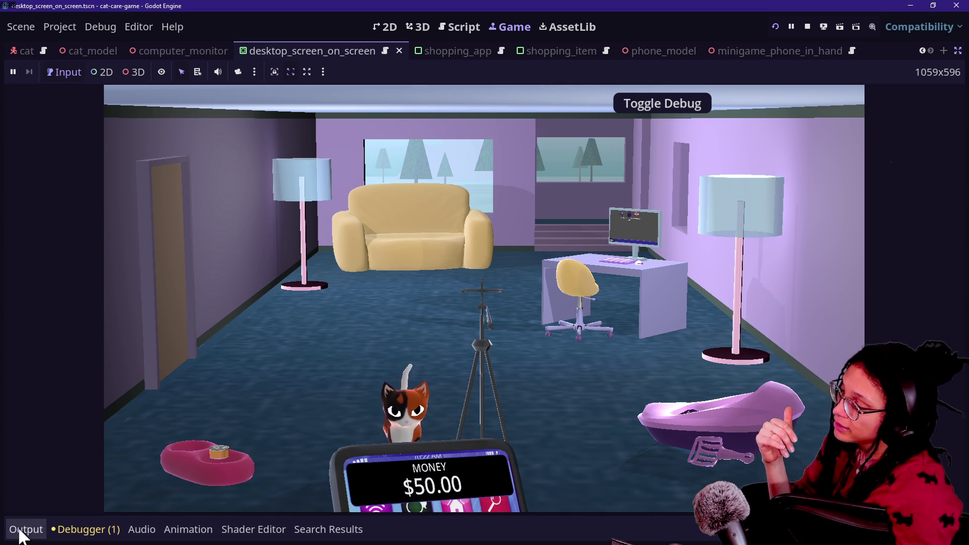
pyautogui.click(23, 529)
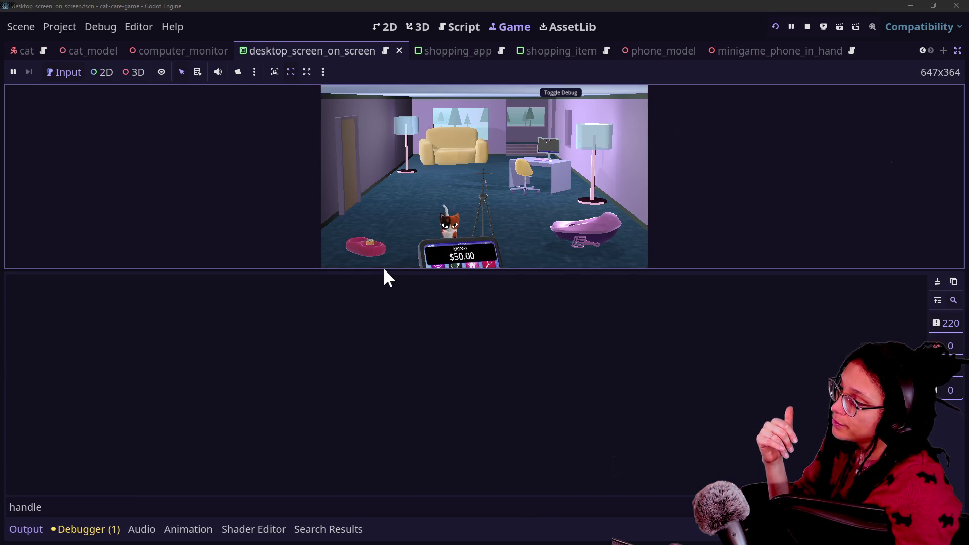
pyautogui.moveTo(384, 270); pyautogui.dragTo(408, 487)
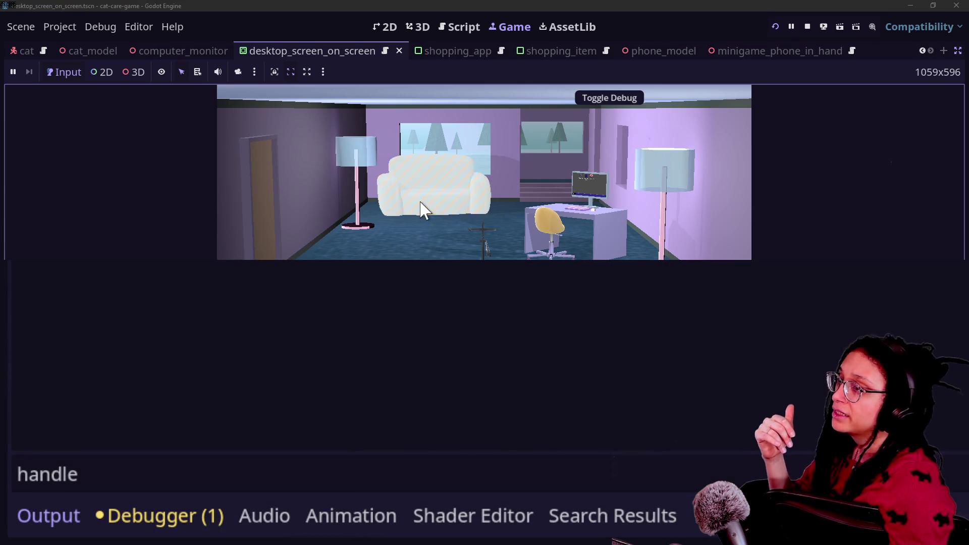
# Step: Open the couch close-up, exit via the back arrow, then click the litter box
pyautogui.click(480, 191)
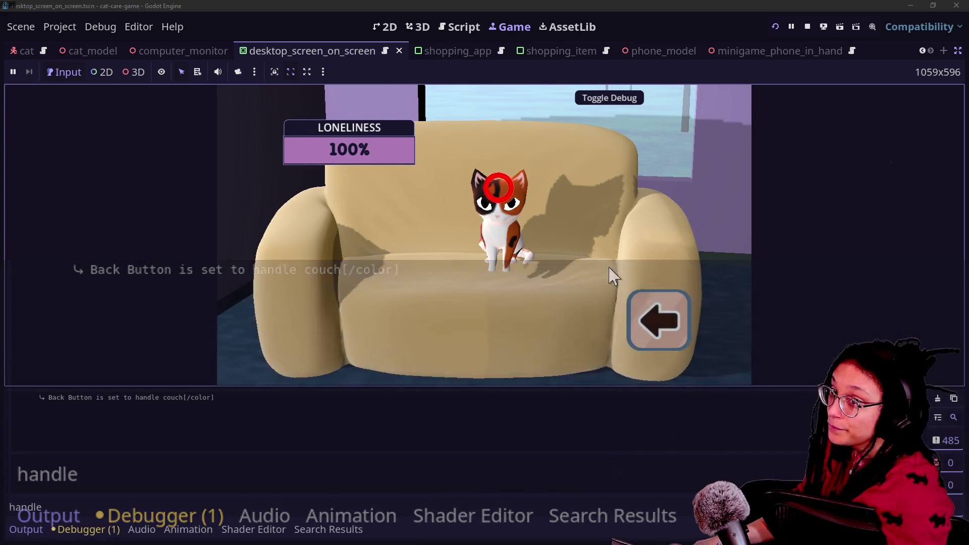
pyautogui.click(664, 316)
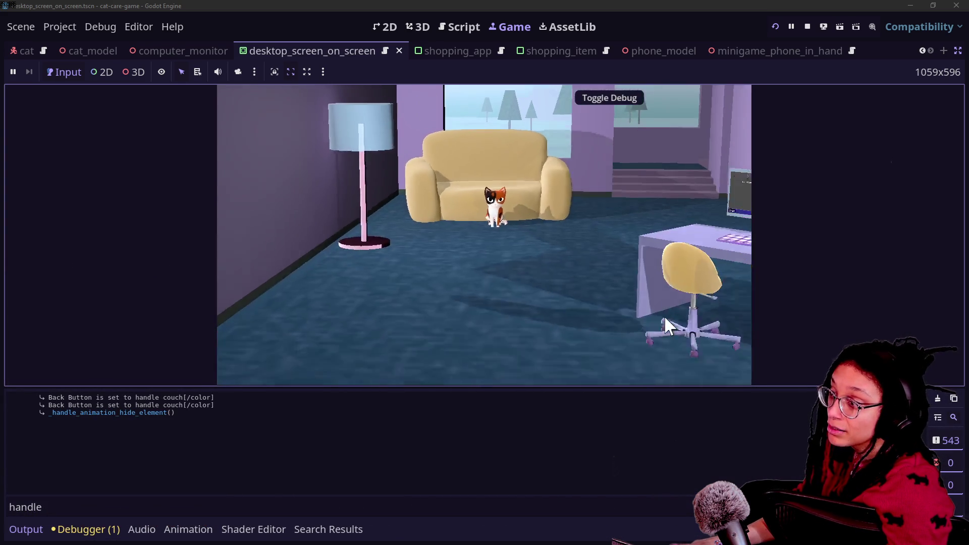
pyautogui.click(669, 324)
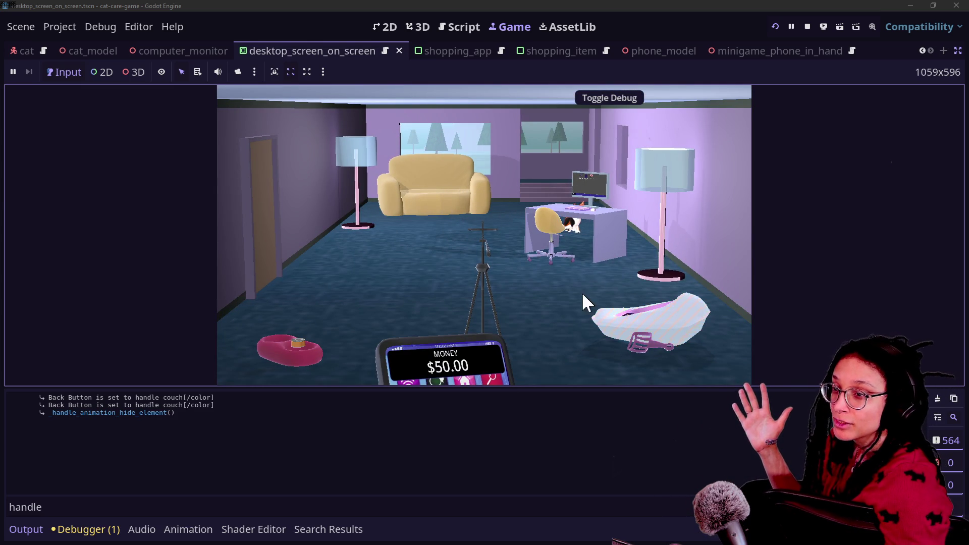
# Step: Test the food bowl close-up and its exit, checking the back-button log lines, then restart
pyautogui.click(290, 352)
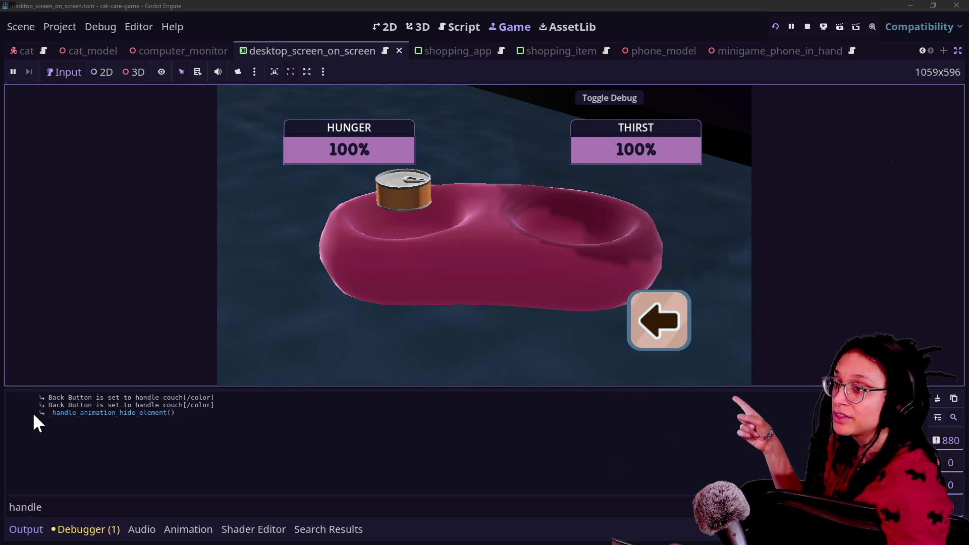
pyautogui.moveTo(41, 413); pyautogui.dragTo(68, 413)
pyautogui.moveTo(126, 415)
pyautogui.mouseDown()
pyautogui.moveTo(130, 433)
pyautogui.moveTo(48, 399)
pyautogui.mouseUp()
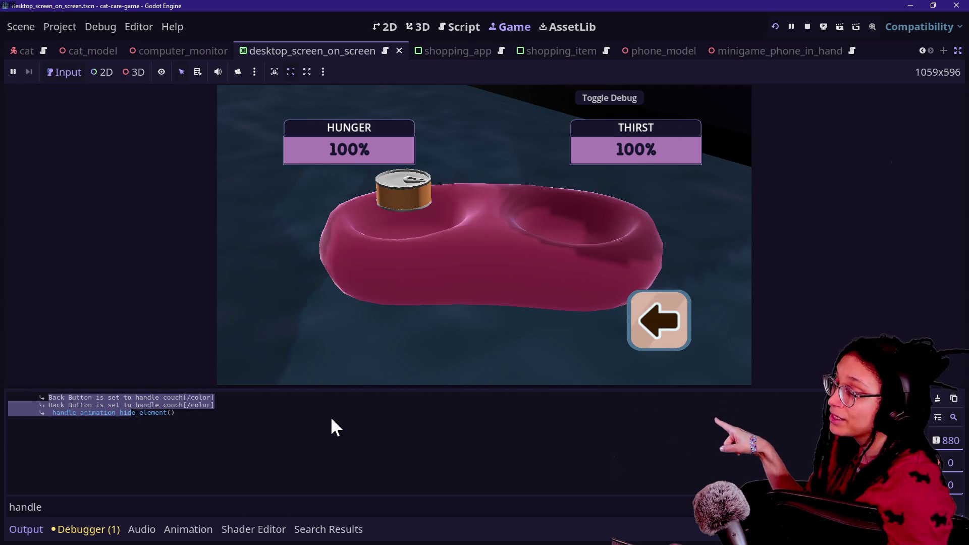
pyautogui.click(664, 308)
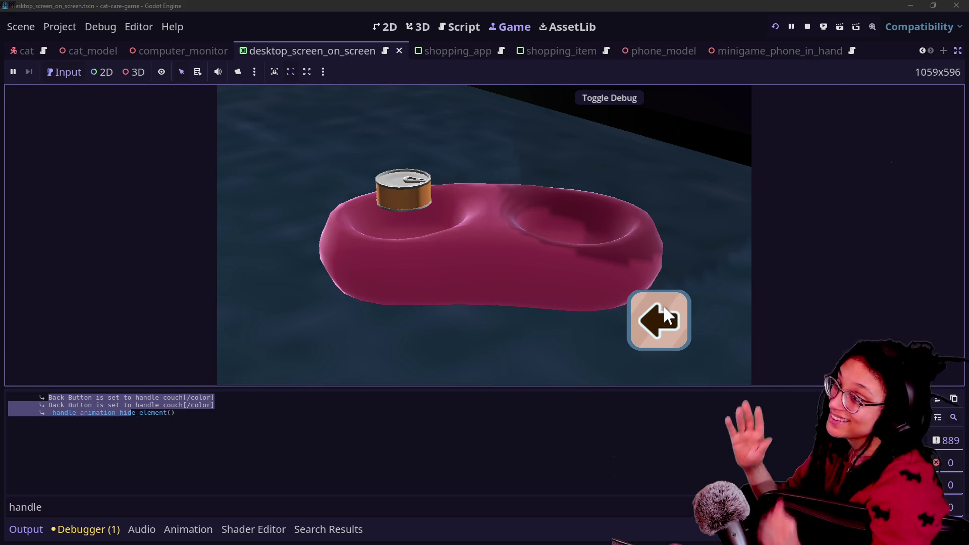
pyautogui.click(776, 26)
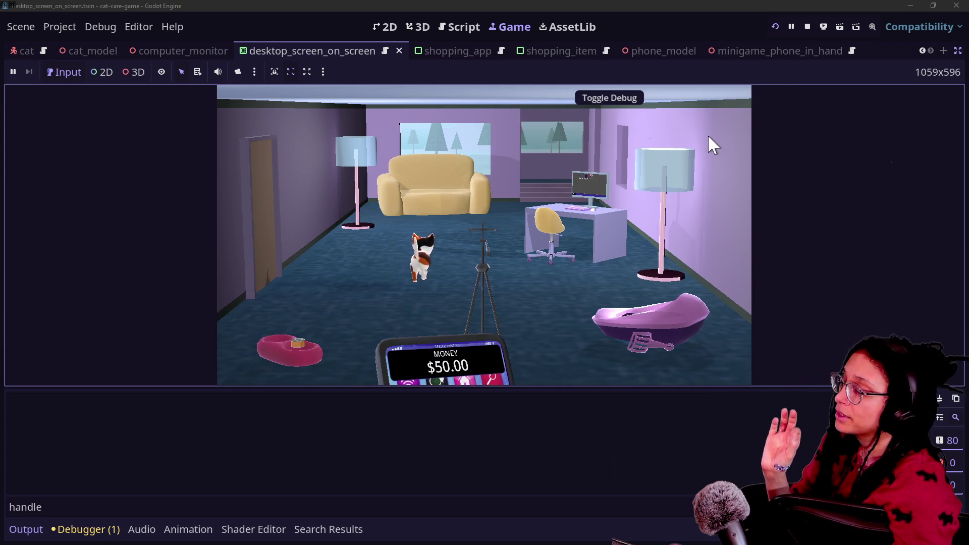
# Step: Test the litter box, tripod and computer close-ups and exits, then restart the game
pyautogui.click(655, 323)
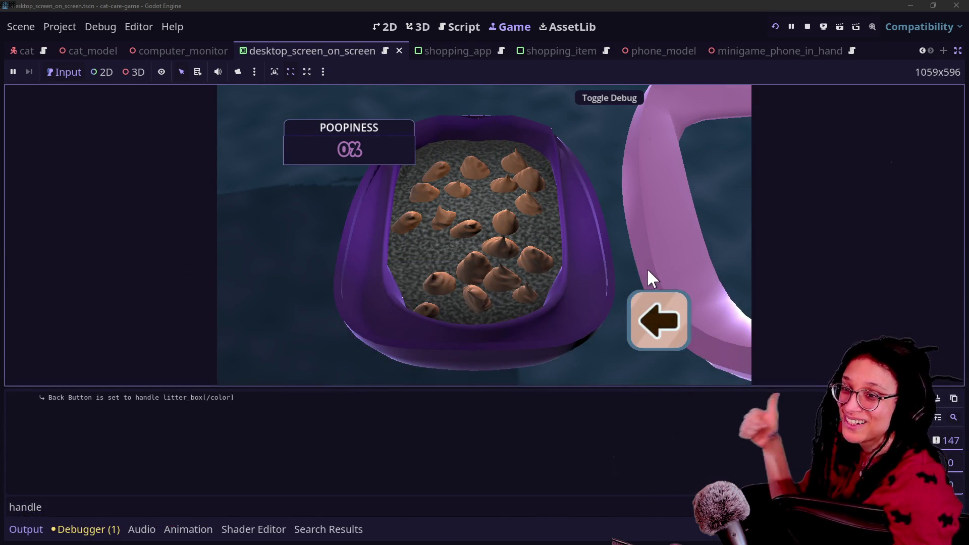
pyautogui.click(655, 308)
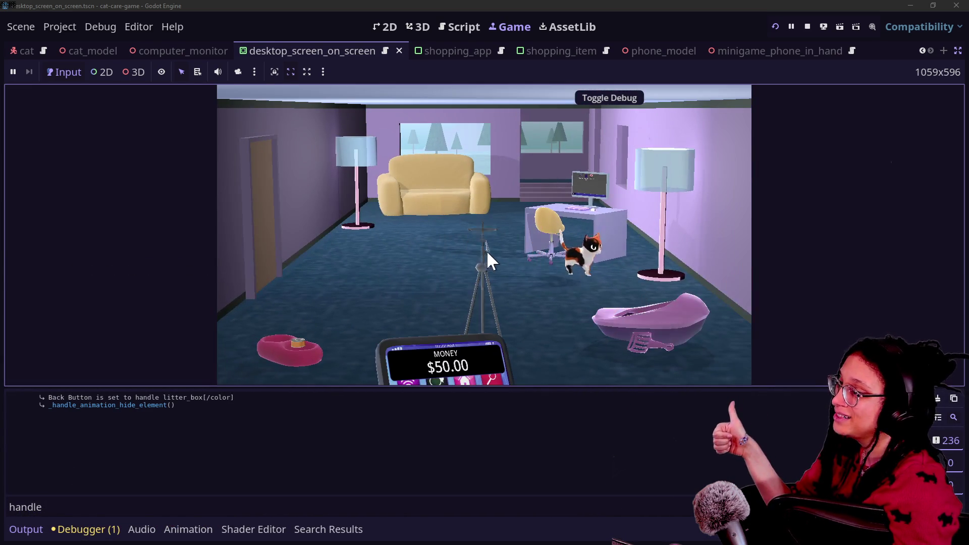
pyautogui.click(485, 255)
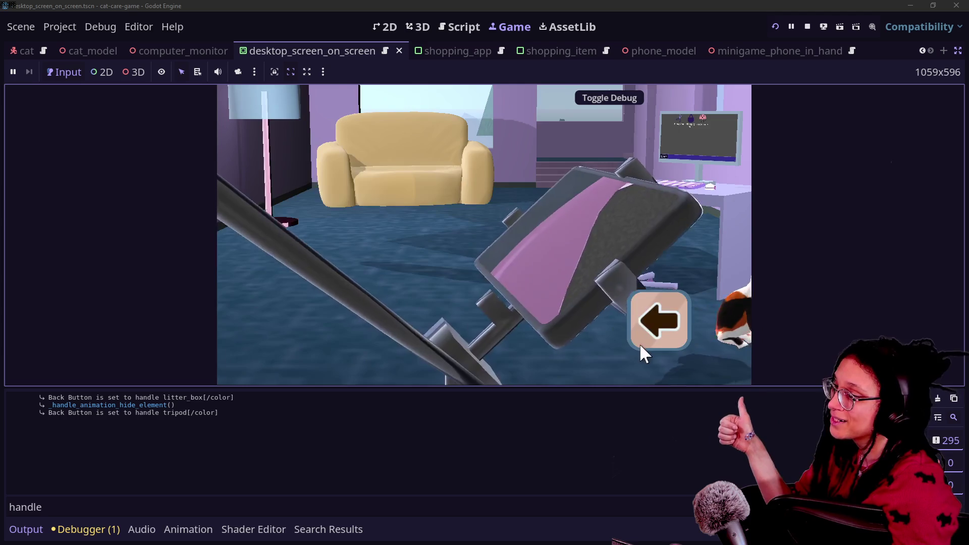
pyautogui.click(640, 344)
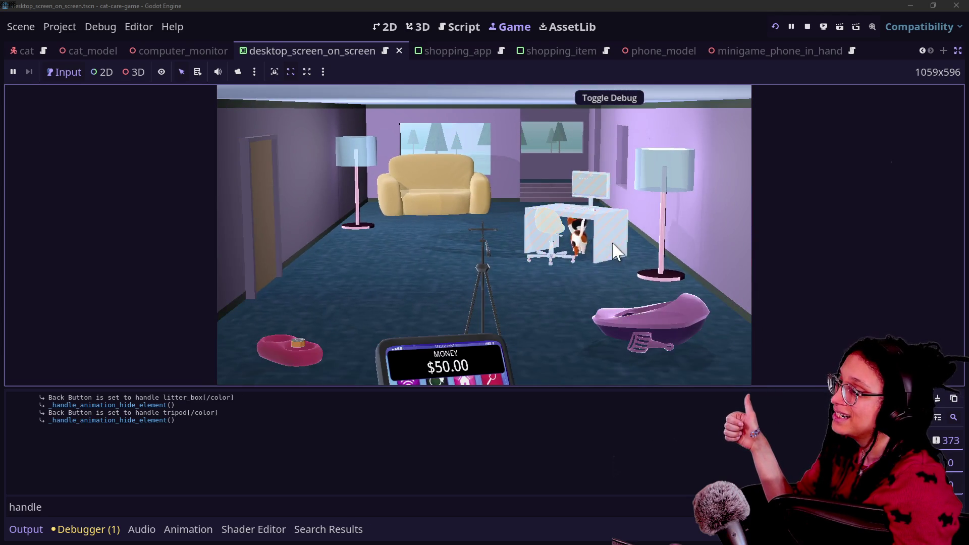
pyautogui.click(611, 243)
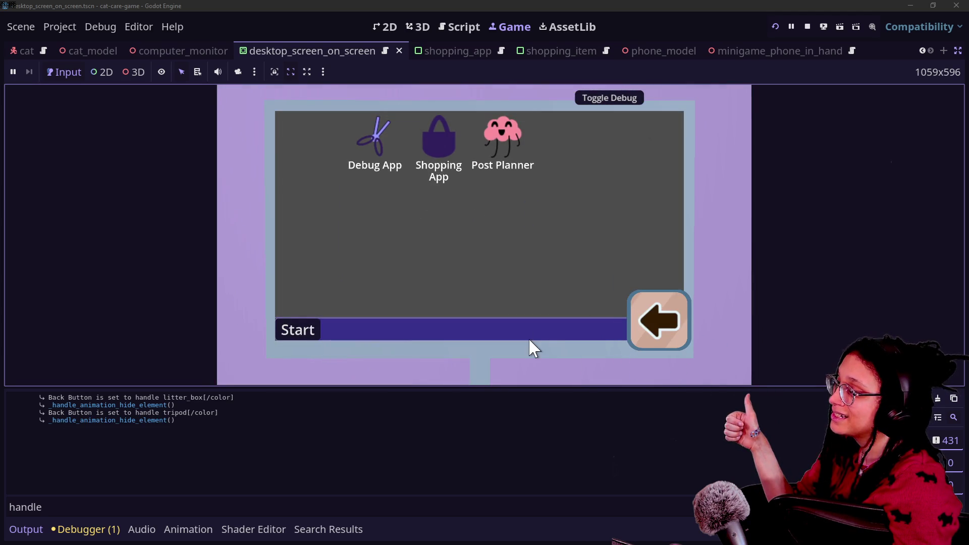
pyautogui.moveTo(73, 405); pyautogui.dragTo(96, 420)
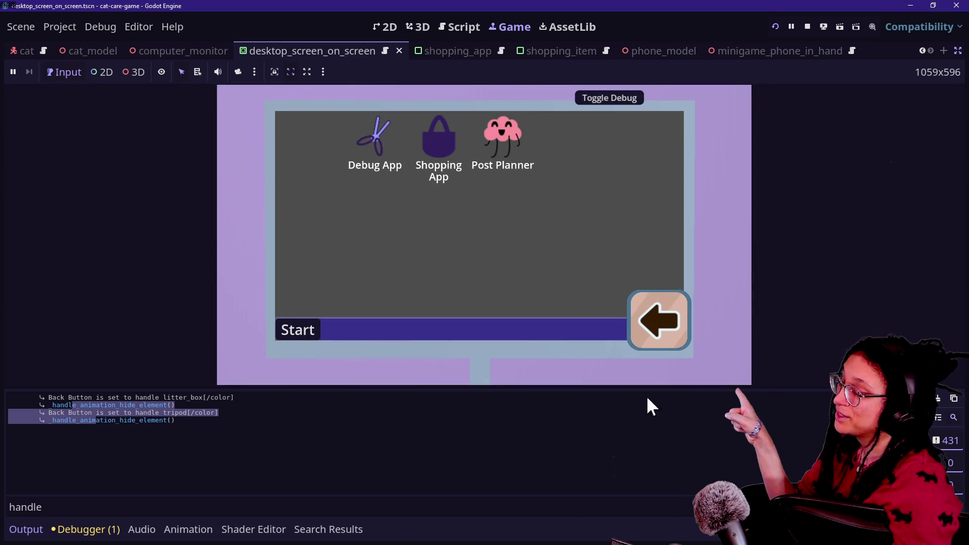
pyautogui.click(776, 26)
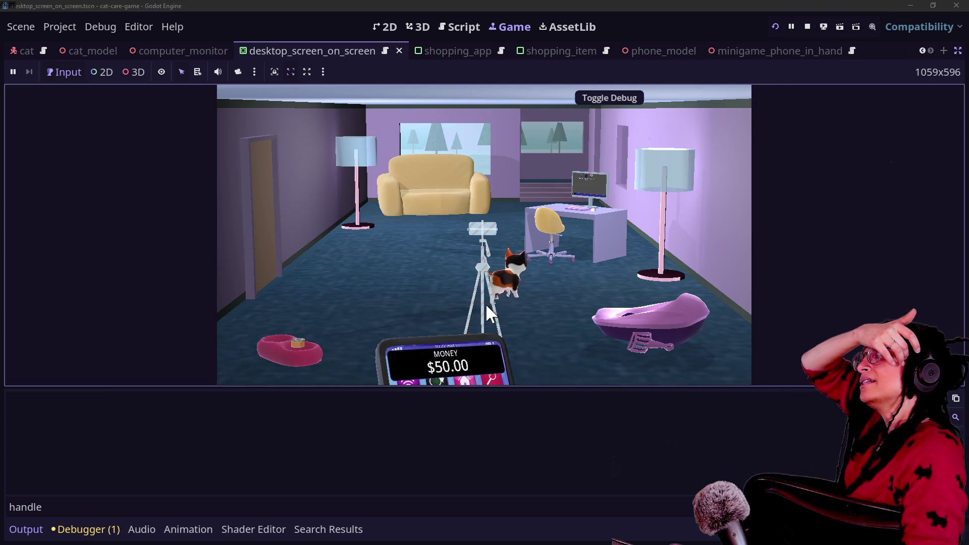
# Step: Put the phone away, then show the ManageMinigames script code
pyautogui.moveTo(417, 384)
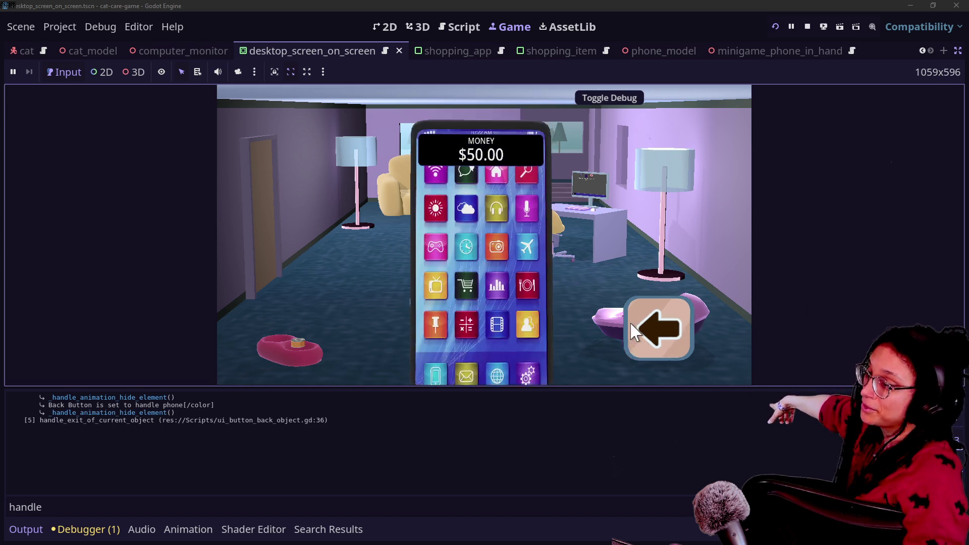
pyautogui.click(656, 323)
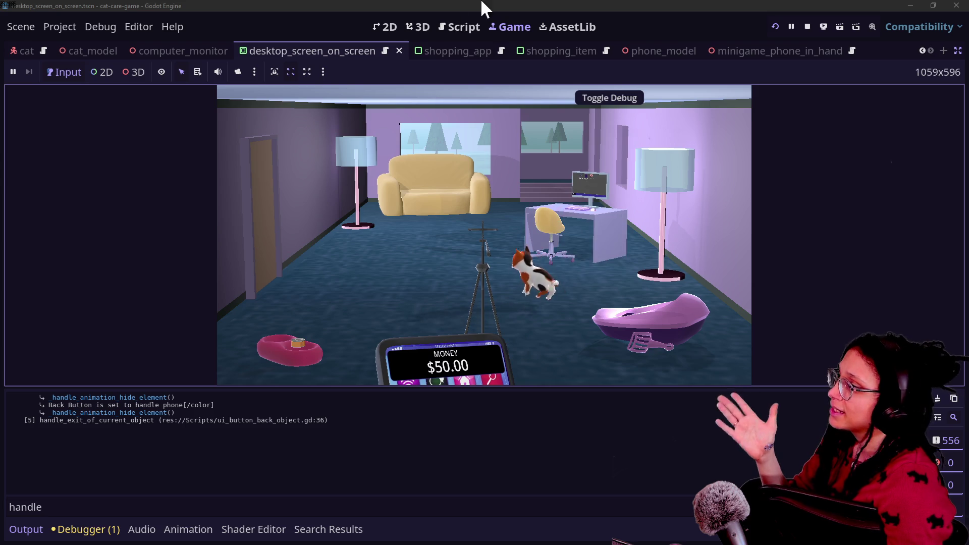
pyautogui.click(460, 26)
pyautogui.keyDown('ctrl'); pyautogui.click(522, 154); pyautogui.keyUp('ctrl')
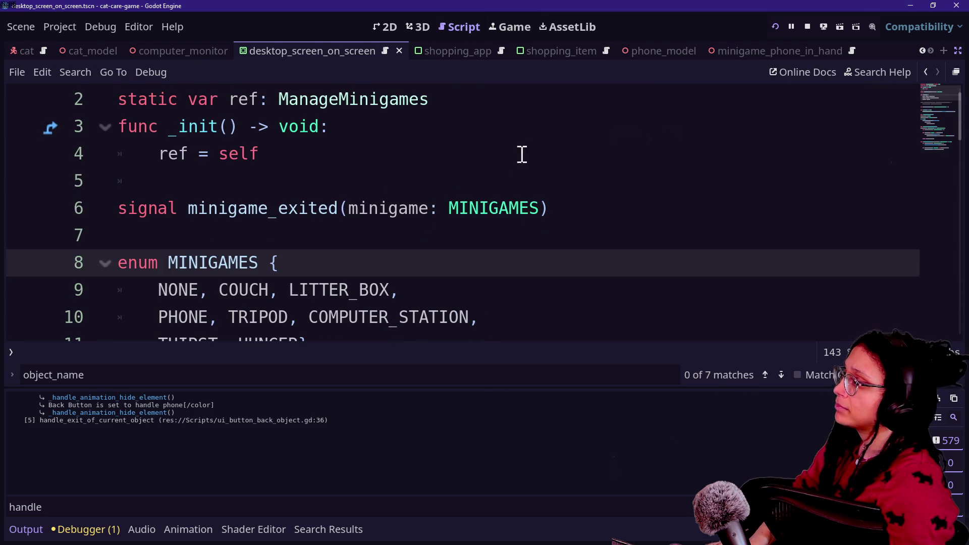
pyautogui.scroll(-1, 369, 234)
pyautogui.moveTo(277, 245); pyautogui.dragTo(436, 244)
pyautogui.click(488, 244)
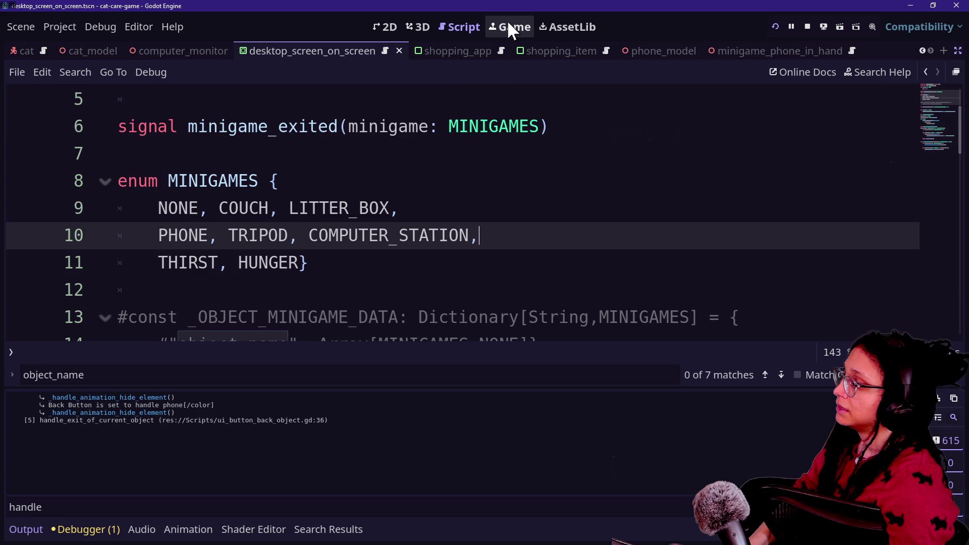
pyautogui.scroll(-1, 446, 223)
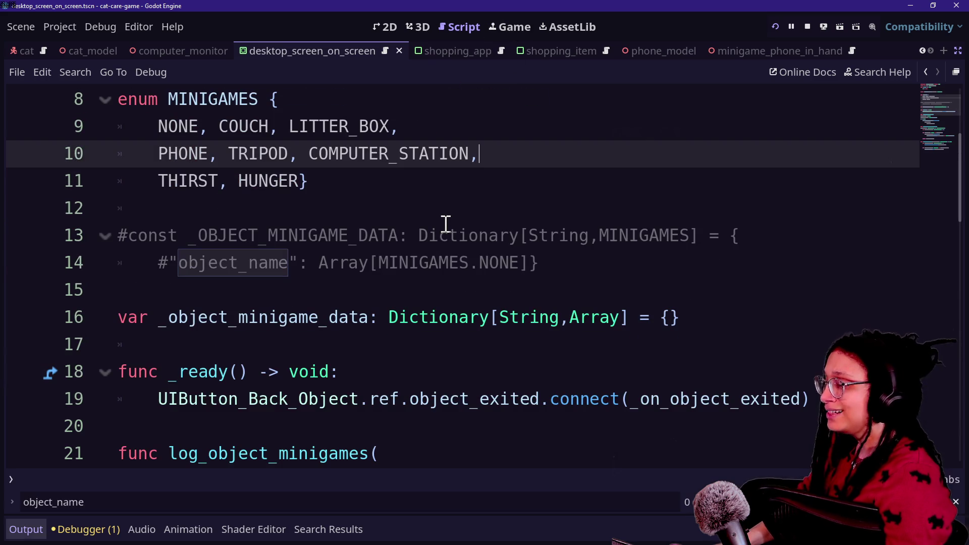
pyautogui.scroll(-1, 446, 223)
pyautogui.scroll(-1, 447, 223)
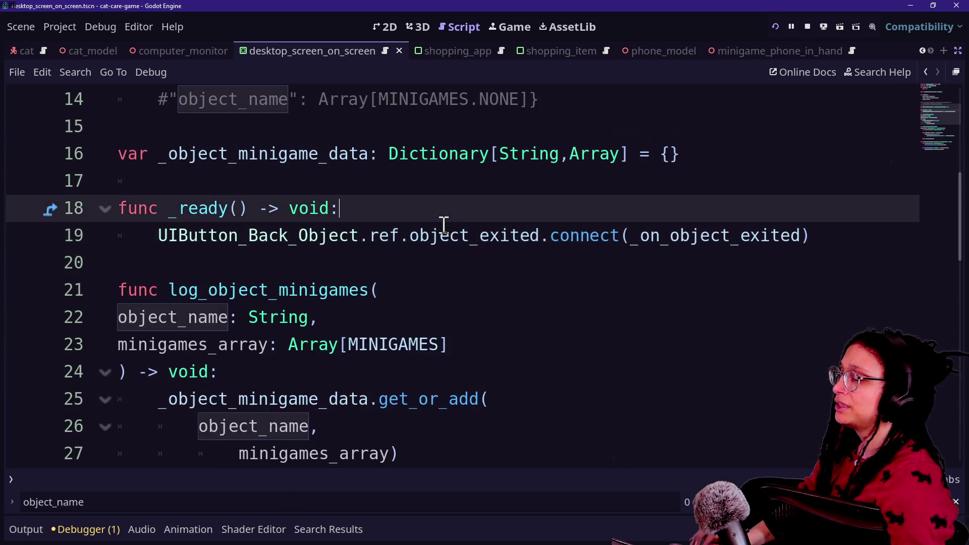
pyautogui.scroll(3, 444, 225)
pyautogui.doubleClick(151, 232)
pyautogui.doubleClick(260, 234)
pyautogui.click(372, 247)
pyautogui.press('Down')
pyautogui.press('Down')
pyautogui.press('Down')
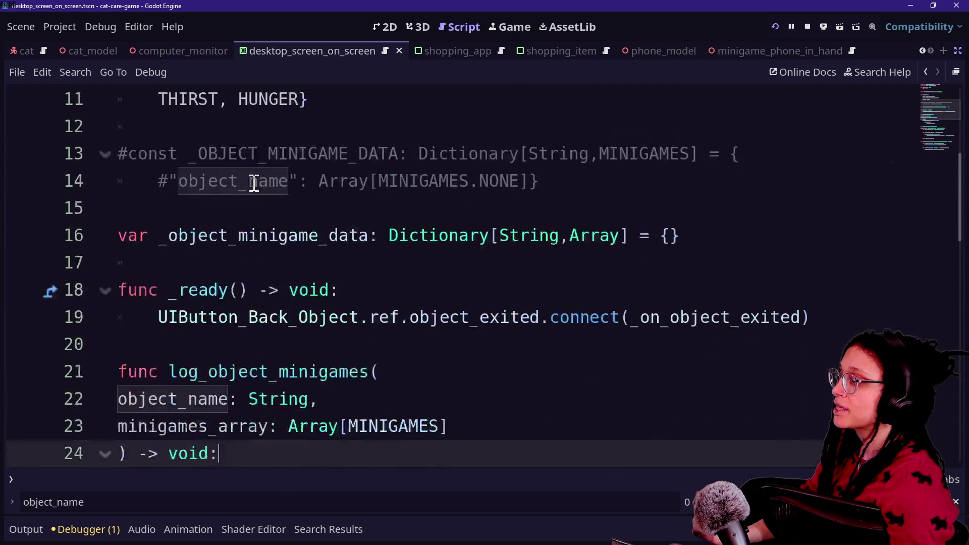
pyautogui.press('Down')
pyautogui.press('Down')
pyautogui.press('Down')
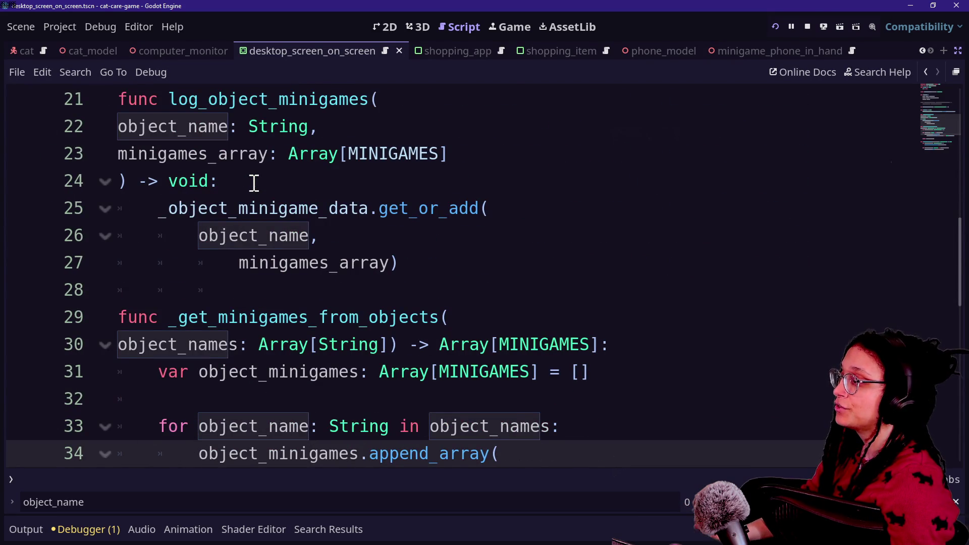
pyautogui.press('Up')
pyautogui.press('Up')
pyautogui.press('Up')
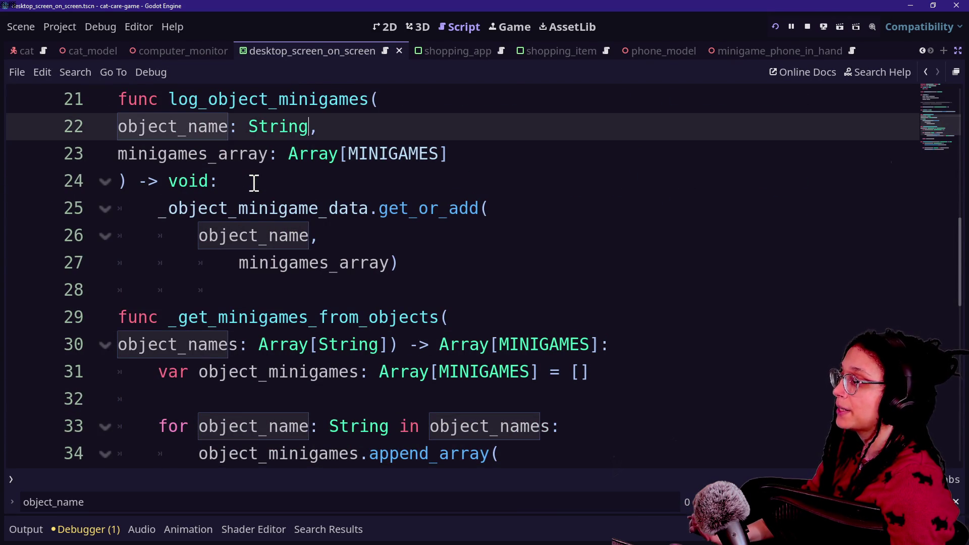
pyautogui.press('Up')
pyautogui.press('Up')
pyautogui.press('Up')
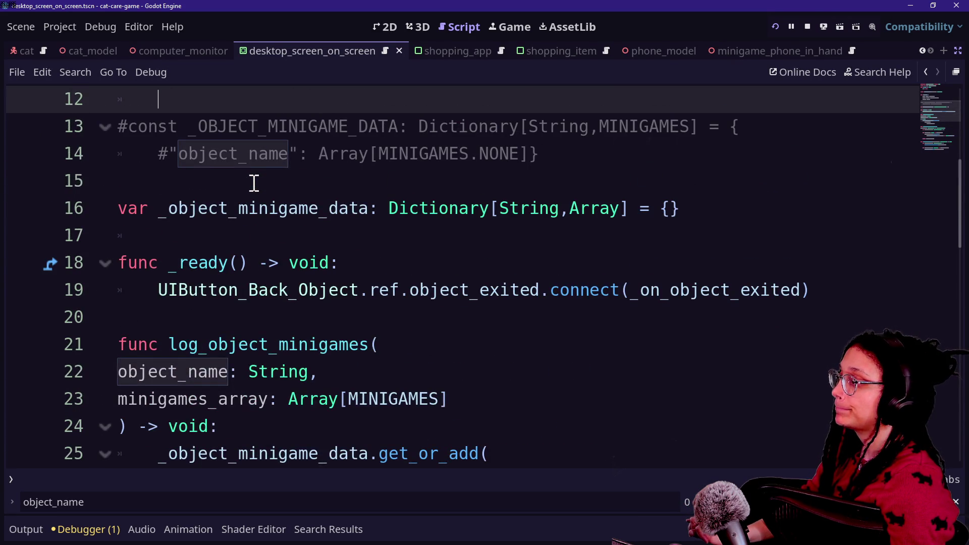
pyautogui.press('Up')
pyautogui.press('Up')
pyautogui.press('Up')
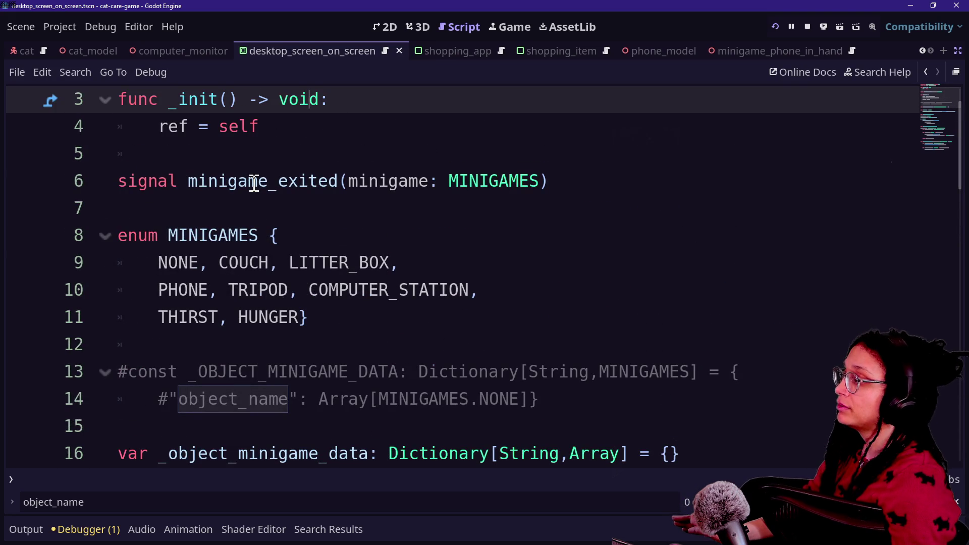
pyautogui.press('Down')
pyautogui.press('Down')
pyautogui.press('Down')
pyautogui.press('Down')
pyautogui.press('Down')
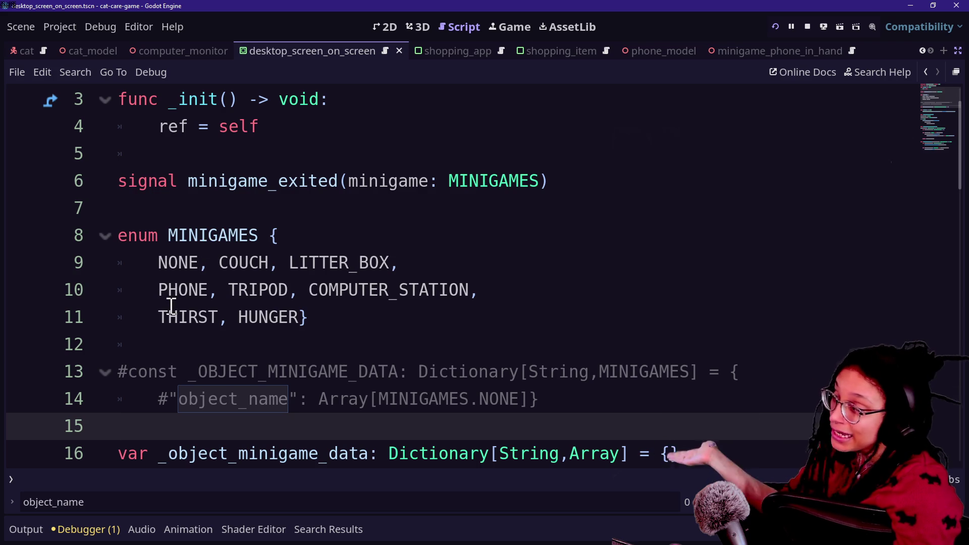
pyautogui.moveTo(166, 305); pyautogui.dragTo(305, 290)
pyautogui.click(309, 300)
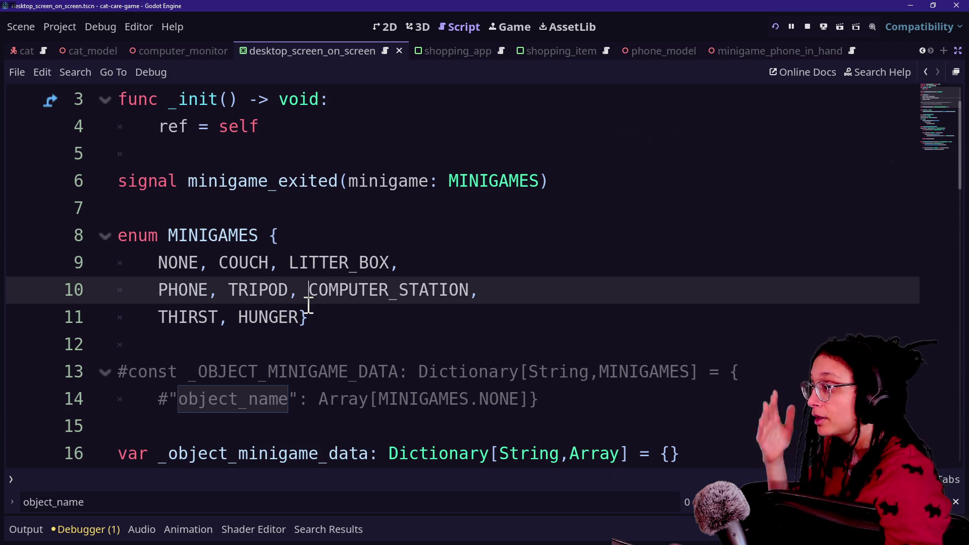
pyautogui.moveTo(309, 304); pyautogui.dragTo(476, 307)
pyautogui.click(515, 290)
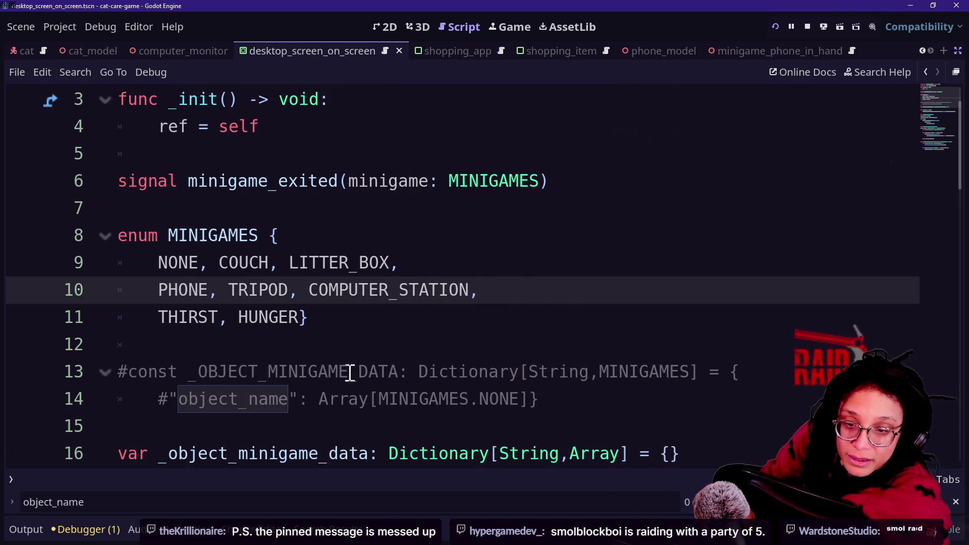
pyautogui.press('capslock')
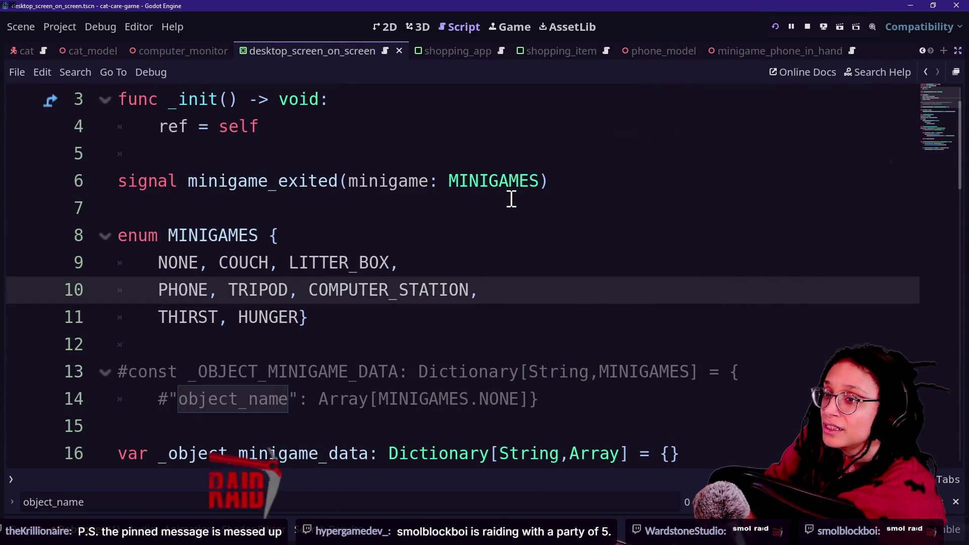
pyautogui.hotkey('alt', 'Tab')
pyautogui.hotkey('alt', 'Tab')
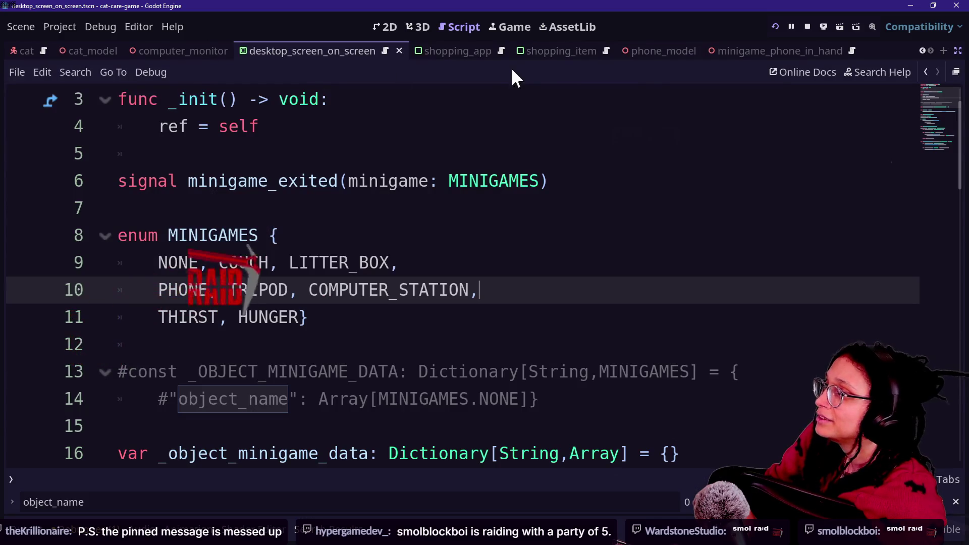
pyautogui.hotkey('alt', 'Tab')
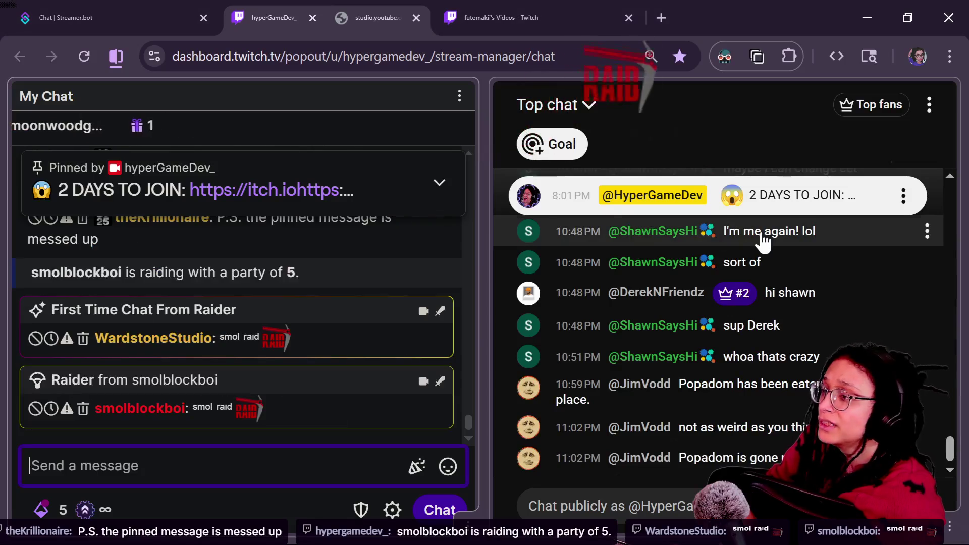
# Step: Copy the pinned message's jam link into the Twitch message box, trimming the duplicate prefix
pyautogui.scroll(5, 333, 286)
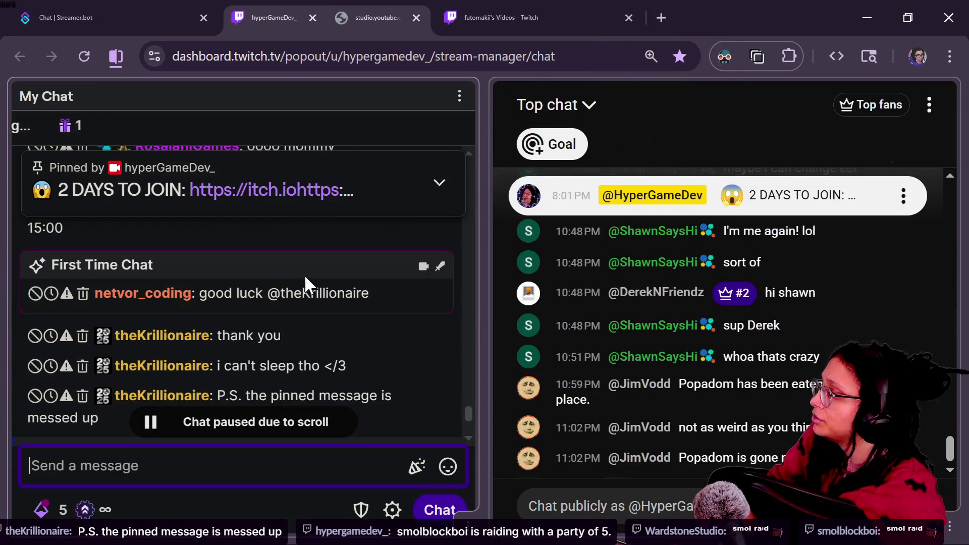
pyautogui.scroll(-5, 282, 283)
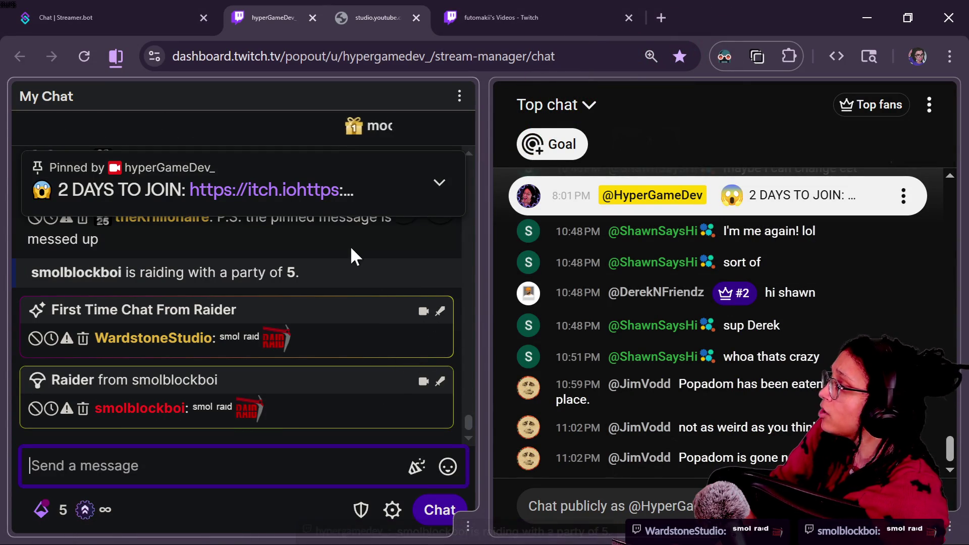
pyautogui.click(445, 196)
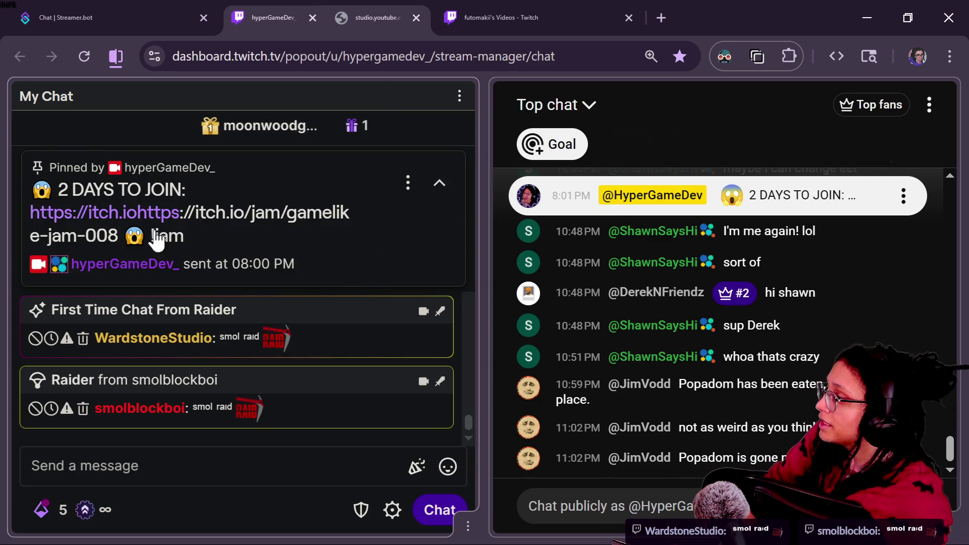
pyautogui.moveTo(30, 214); pyautogui.dragTo(101, 237)
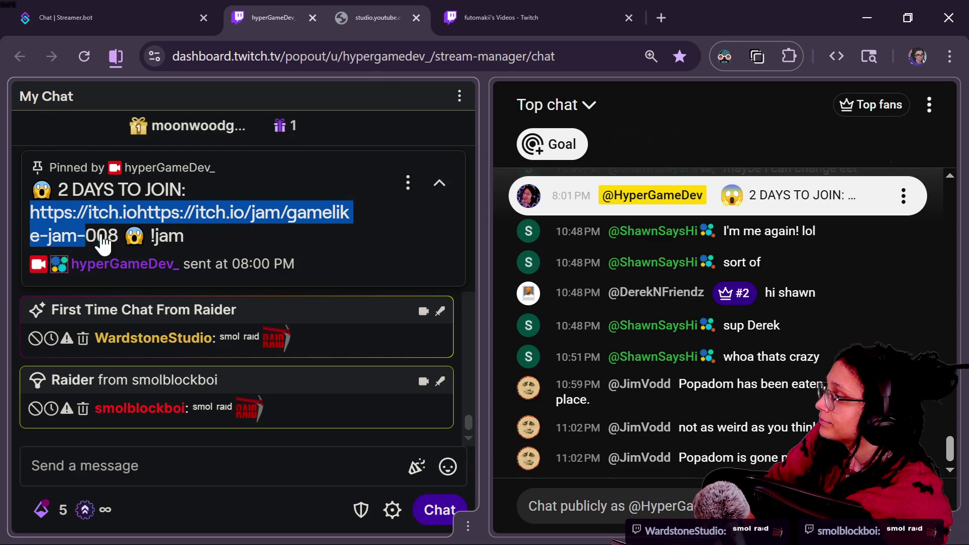
pyautogui.hotkey('ctrl', 'c')
pyautogui.click(214, 476)
pyautogui.hotkey('ctrl', 'v')
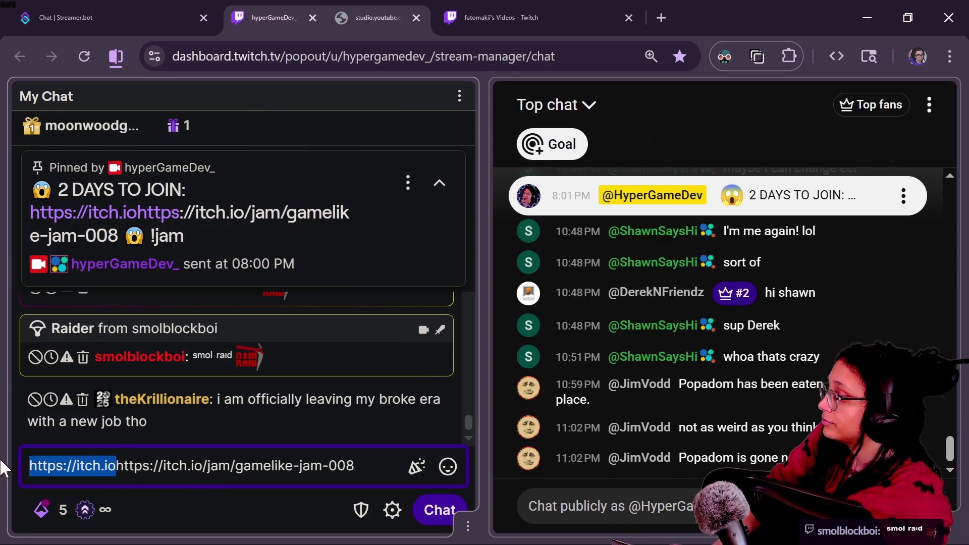
pyautogui.press('BackSpace')
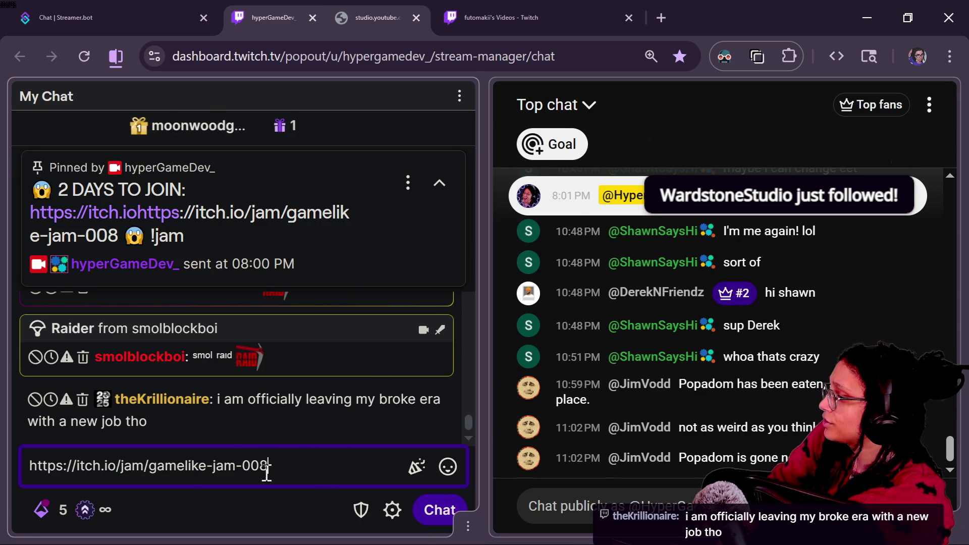
# Step: Paste the jam link into the YouTube chat input as well
pyautogui.moveTo(266, 471); pyautogui.dragTo(3, 448)
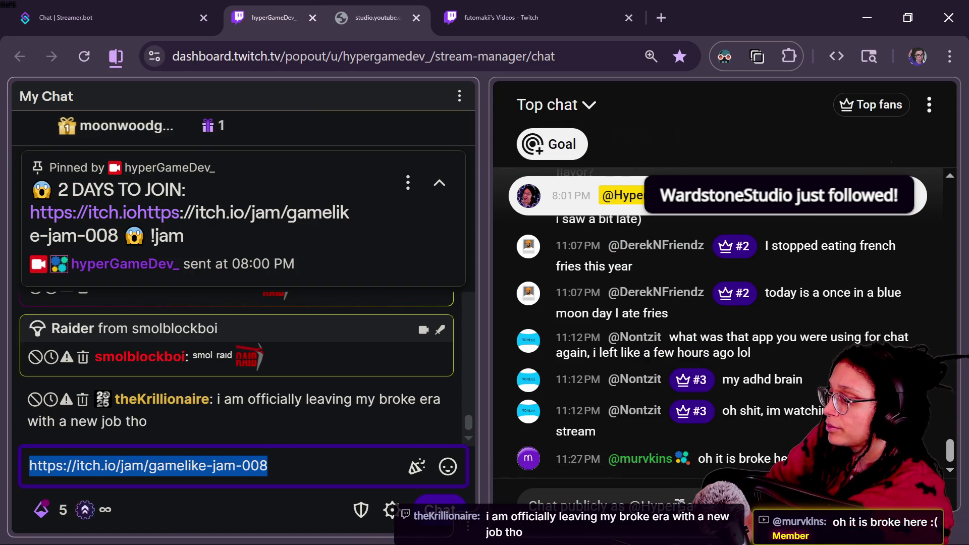
pyautogui.click(581, 507)
pyautogui.hotkey('ctrl', 'v')
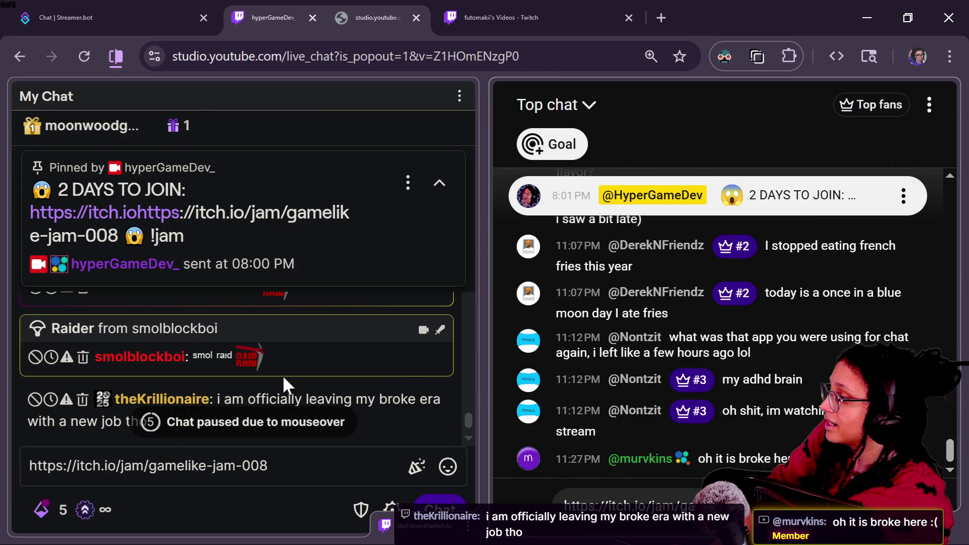
# Step: Replace the Twitch draft with the pinned text through '😱 !jam' and select the extra prefix
pyautogui.moveTo(208, 253); pyautogui.dragTo(12, 202)
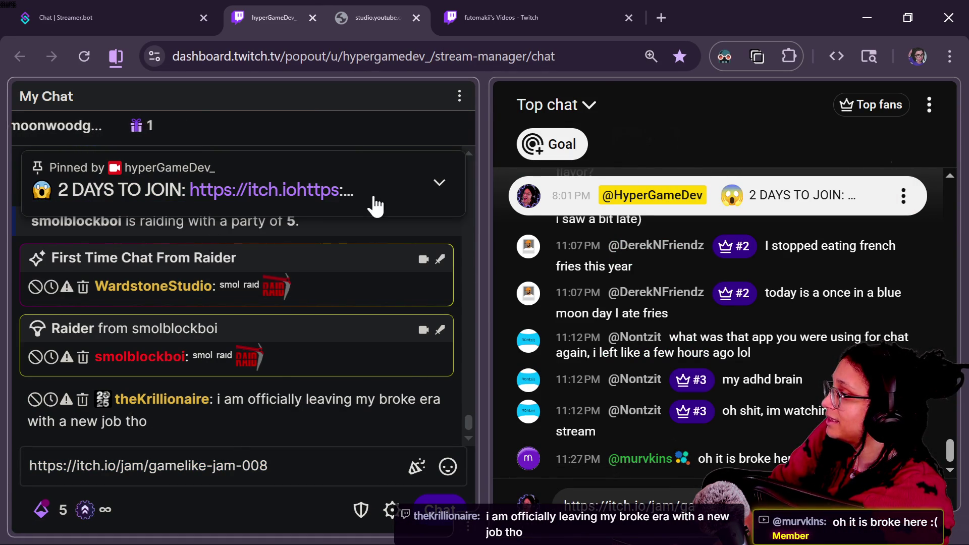
pyautogui.moveTo(2, 221); pyautogui.dragTo(32, 204)
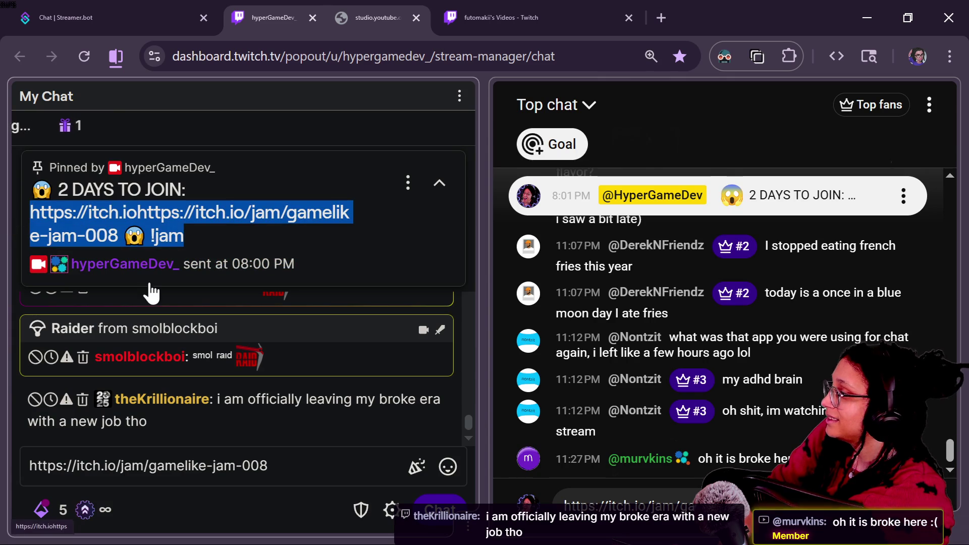
pyautogui.click(314, 475)
pyautogui.hotkey('ctrl', 'a')
pyautogui.hotkey('ctrl', 'v')
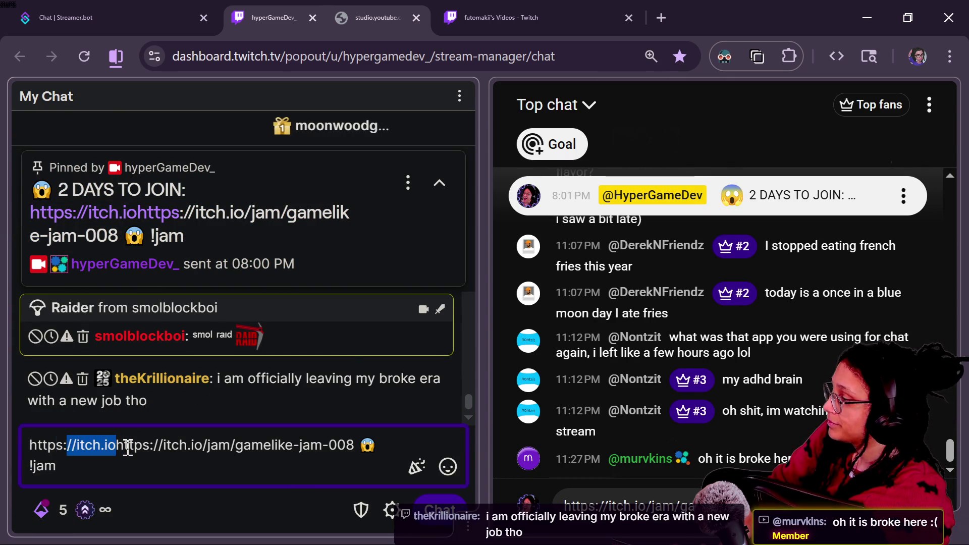
pyautogui.hotkey('shift', 'Home')
# Step: Remove the extra prefix and insert a scream emoji from the emoji picker
pyautogui.press('BackSpace')
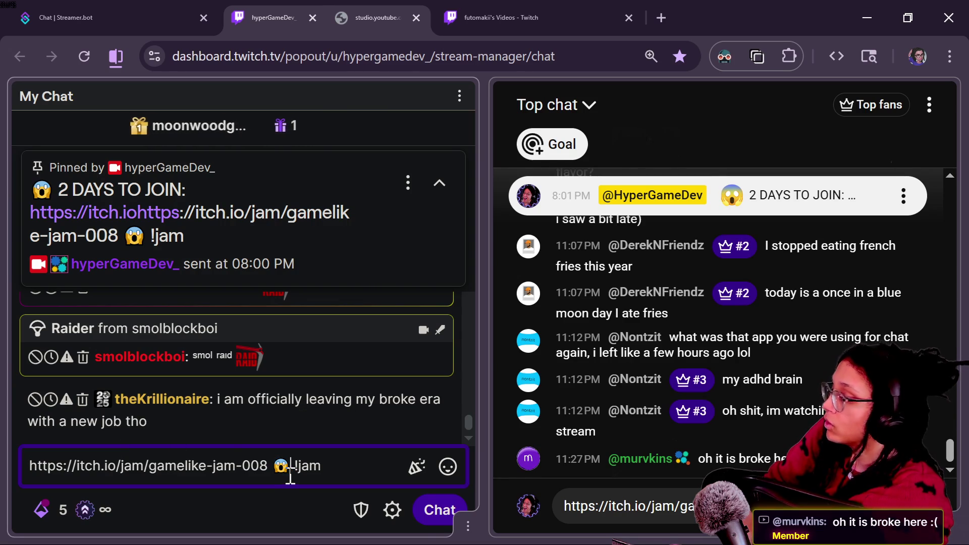
pyautogui.write('😱')
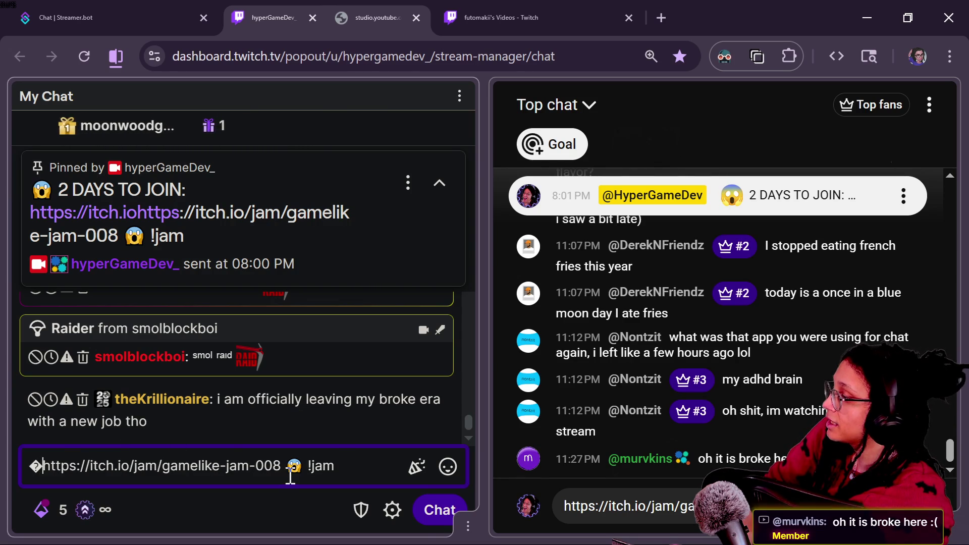
pyautogui.press('BackSpace')
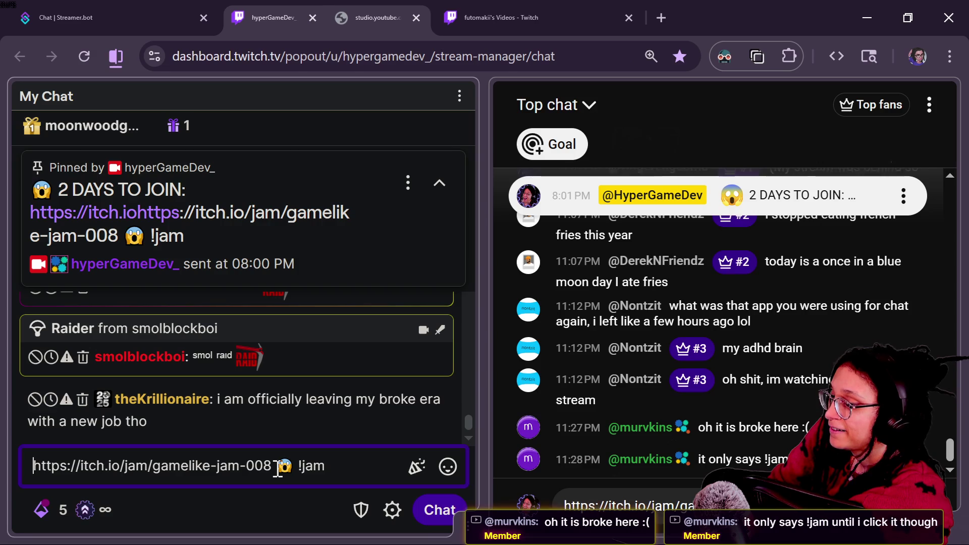
pyautogui.press('super+period')
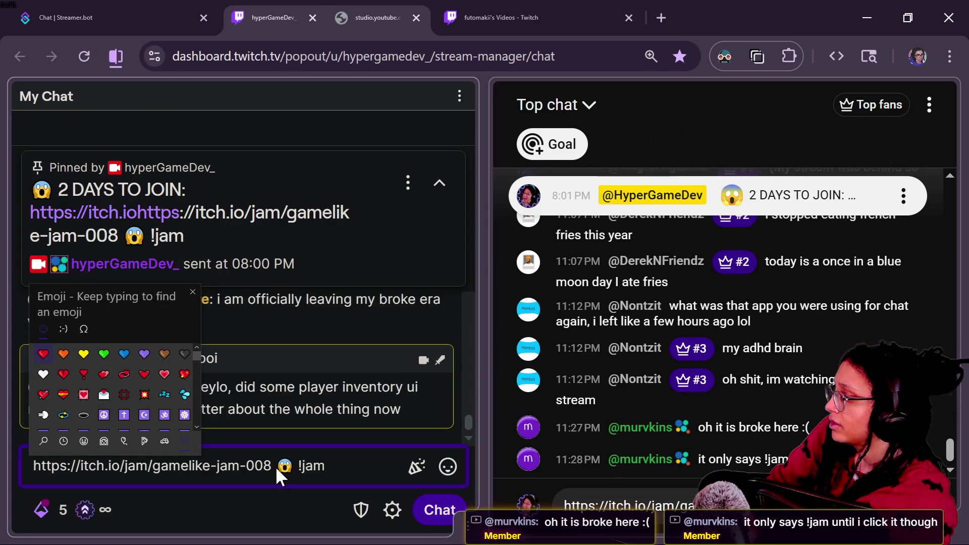
pyautogui.write('SCREAM')
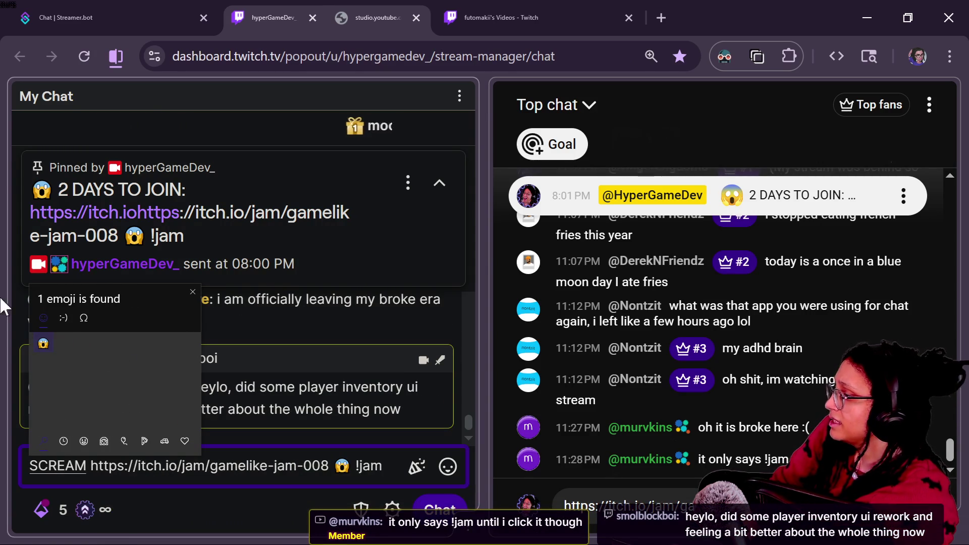
pyautogui.doubleClick(44, 345)
pyautogui.click(74, 467)
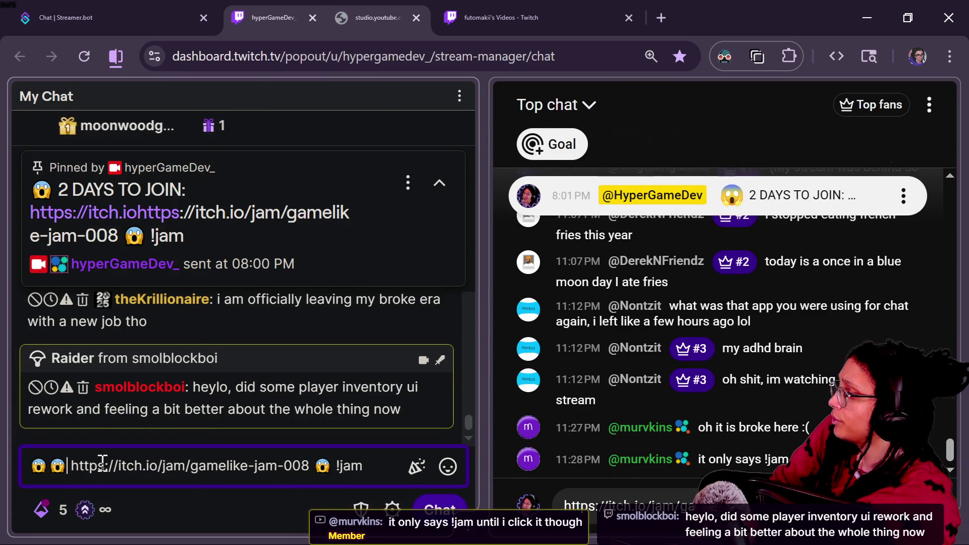
pyautogui.press('Delete')
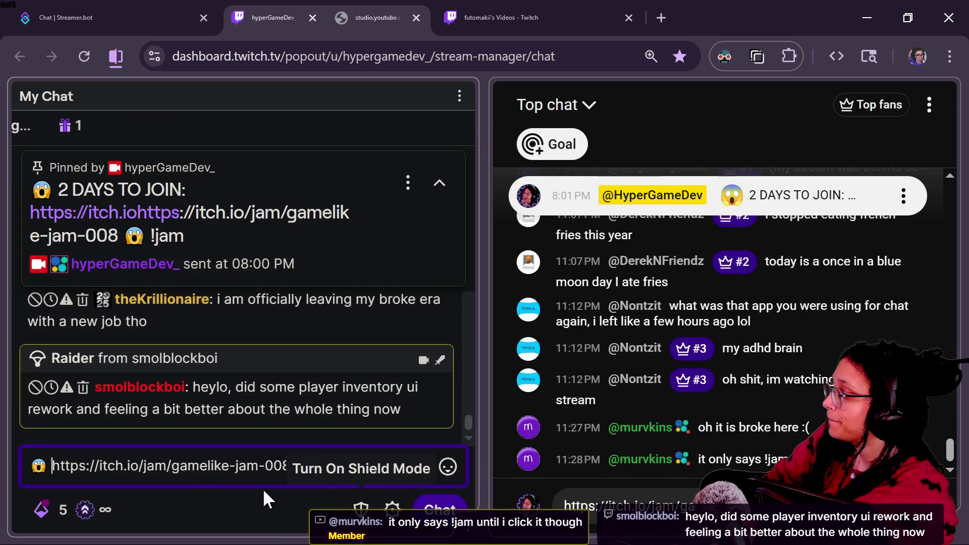
pyautogui.hotkey('ctrl', 'a')
pyautogui.click(692, 500)
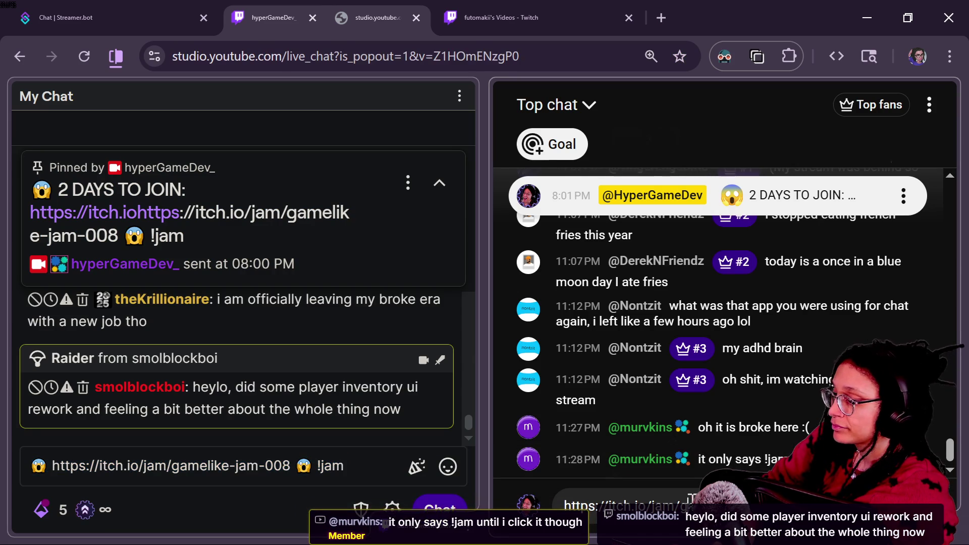
pyautogui.press('Return')
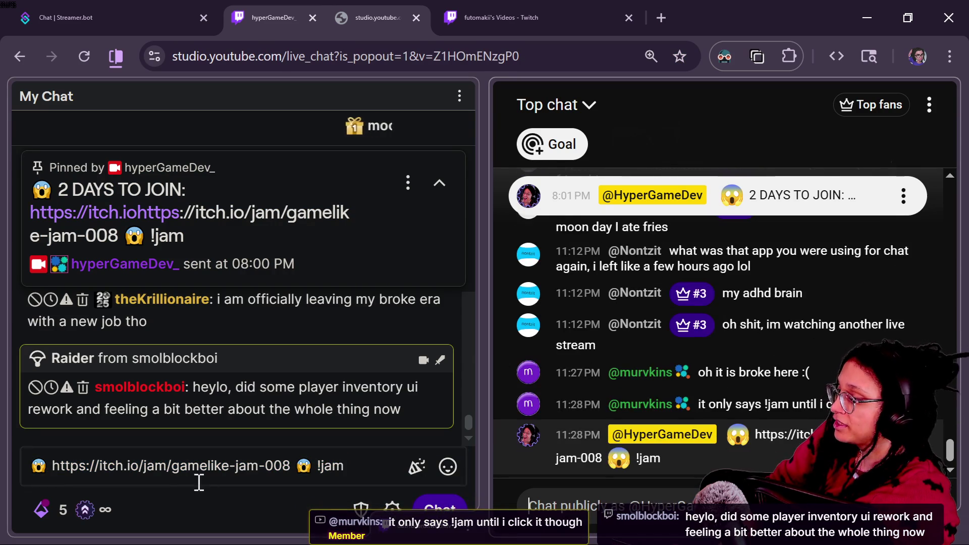
pyautogui.click(199, 482)
pyautogui.press('Return')
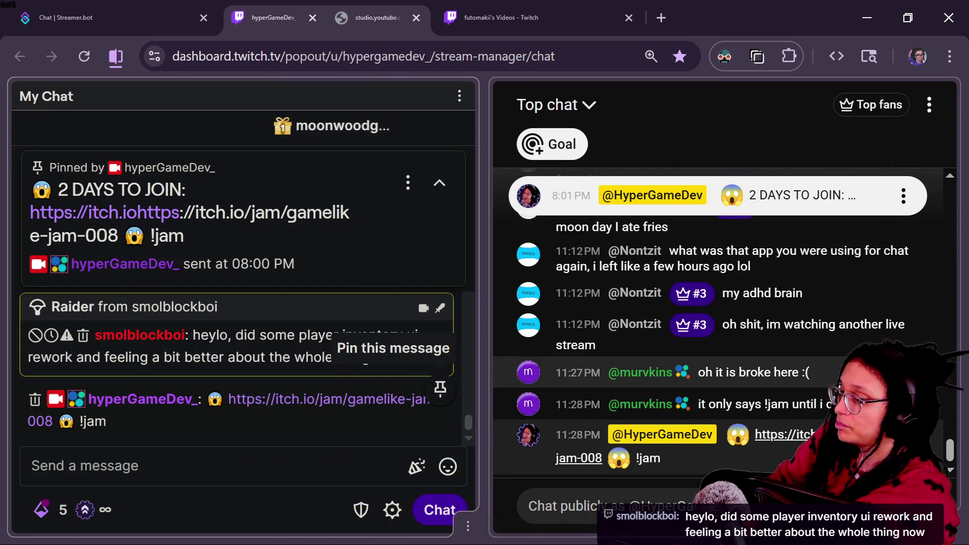
# Step: Pin the link message in Twitch chat and replace the YouTube pinned message with it
pyautogui.click(440, 389)
pyautogui.click(904, 434)
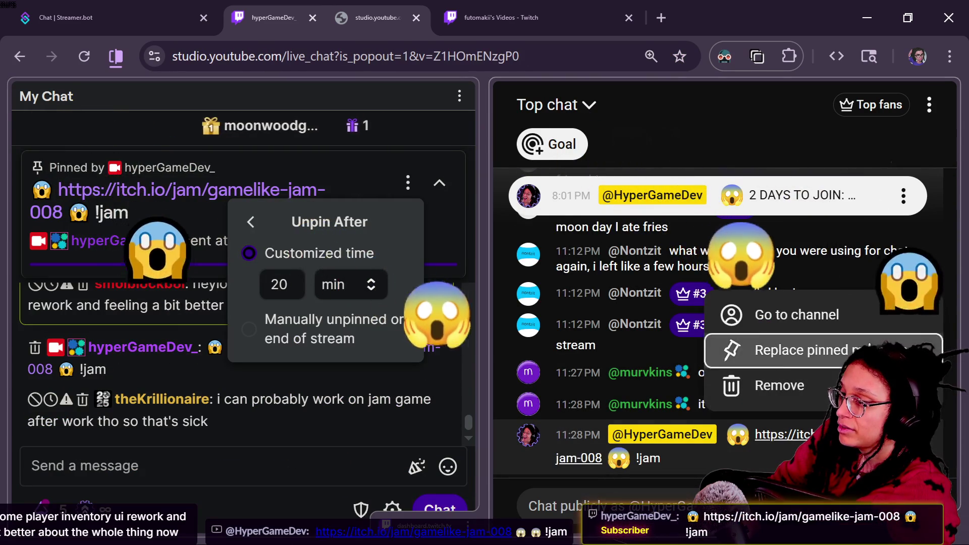
pyautogui.click(782, 349)
pyautogui.click(281, 469)
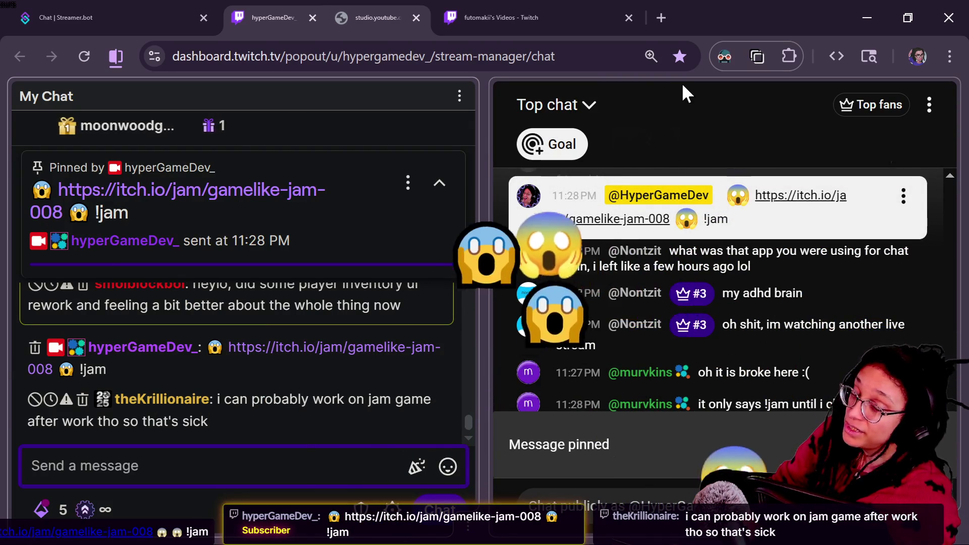
pyautogui.hotkey('alt', 'Tab')
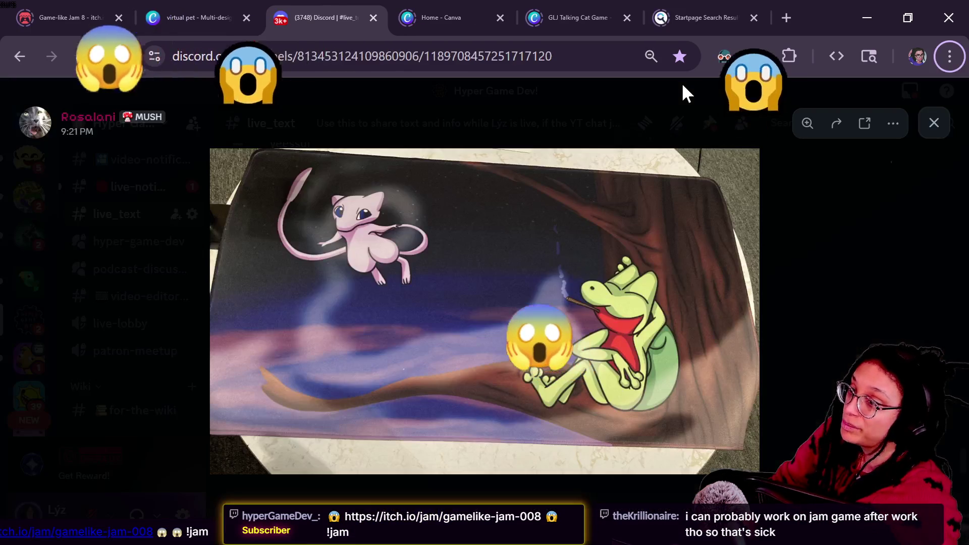
# Step: Browse the gamelike-jam-008 page's prize asset packs, then return to the page top
pyautogui.hotkey('ctrl', '1')
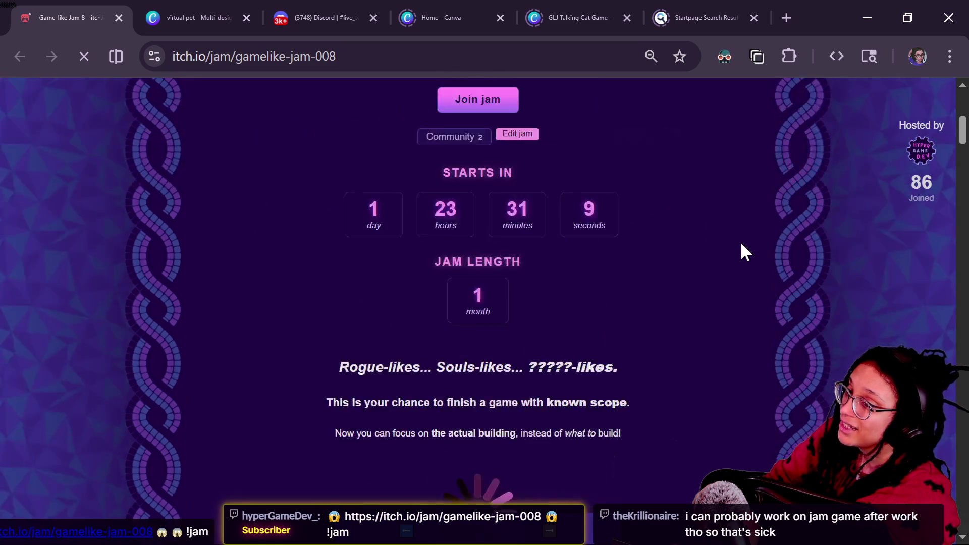
pyautogui.scroll(-20, 741, 244)
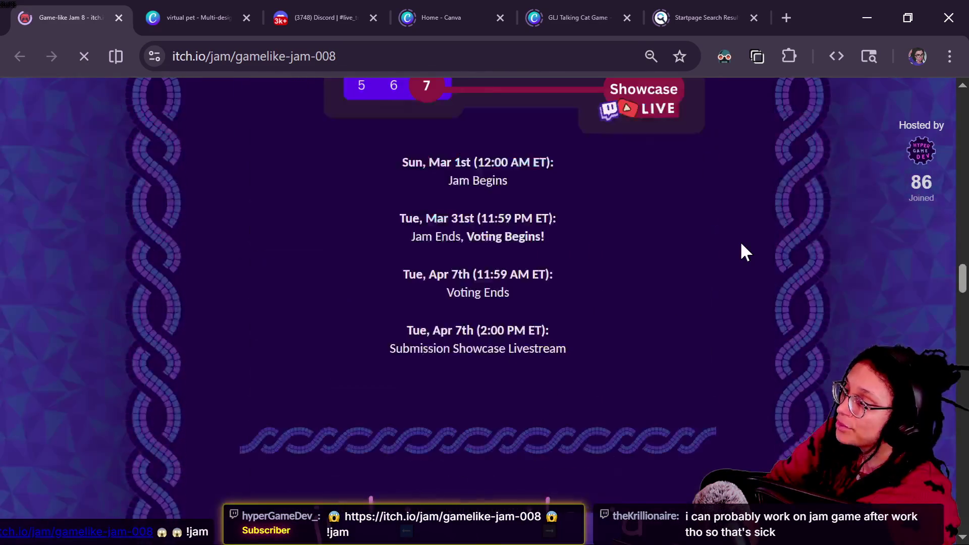
pyautogui.scroll(-20, 741, 243)
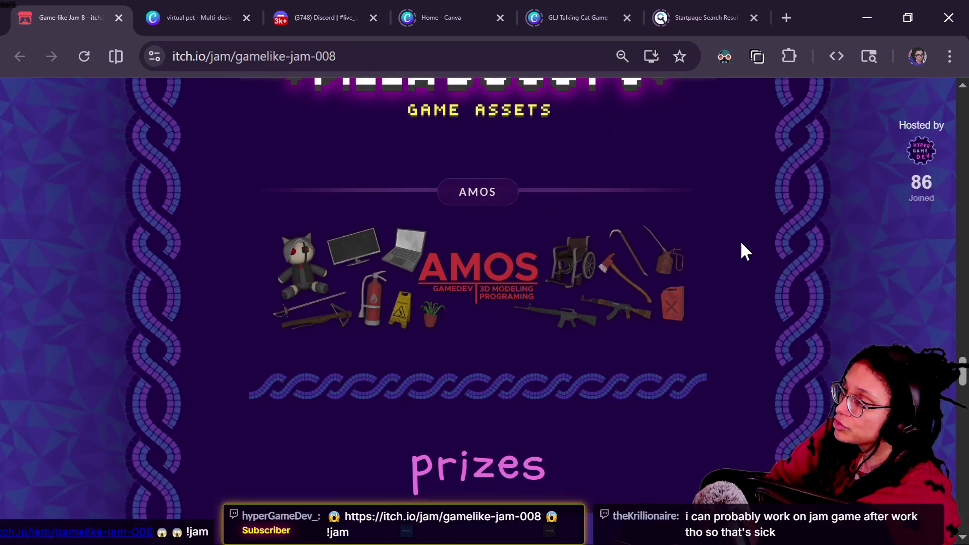
pyautogui.scroll(3, 741, 251)
pyautogui.scroll(-10, 741, 251)
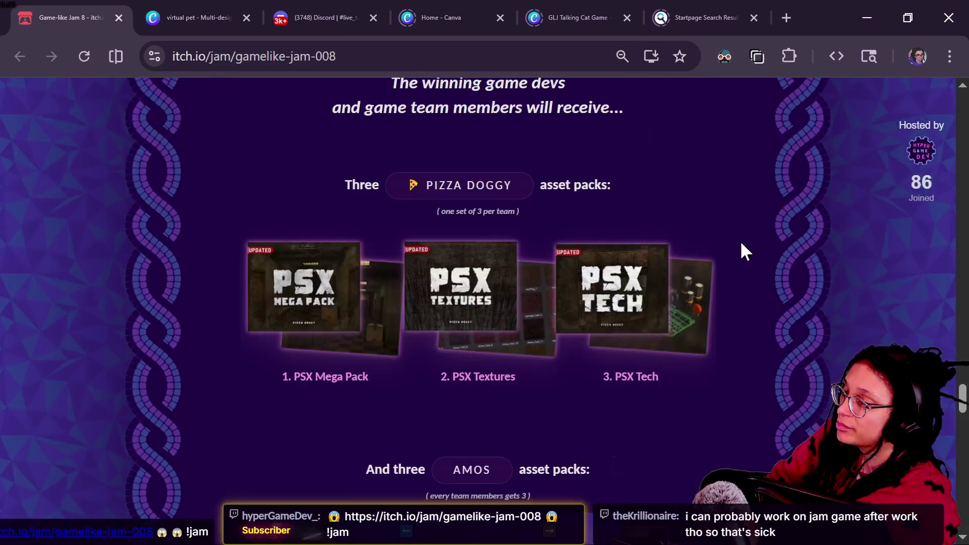
pyautogui.scroll(-8, 433, 242)
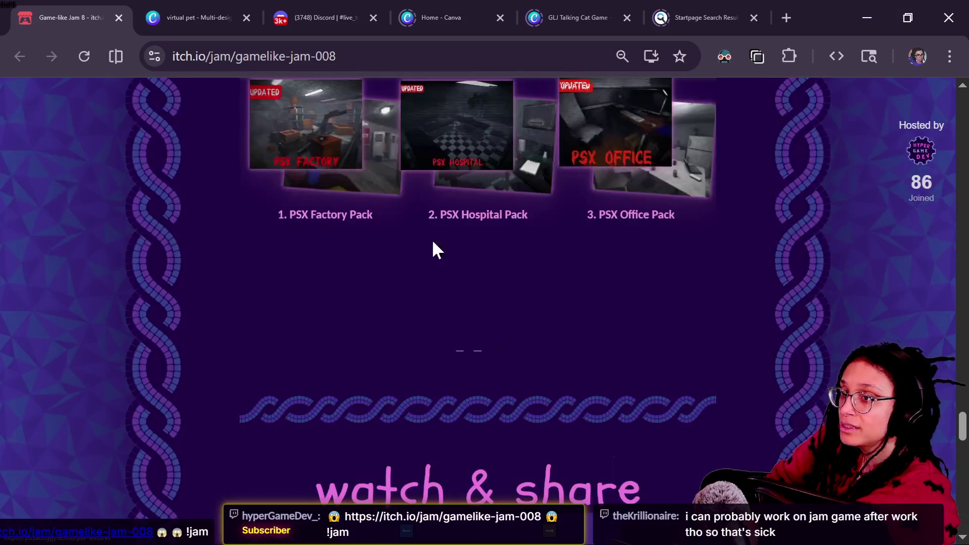
pyautogui.press('Home')
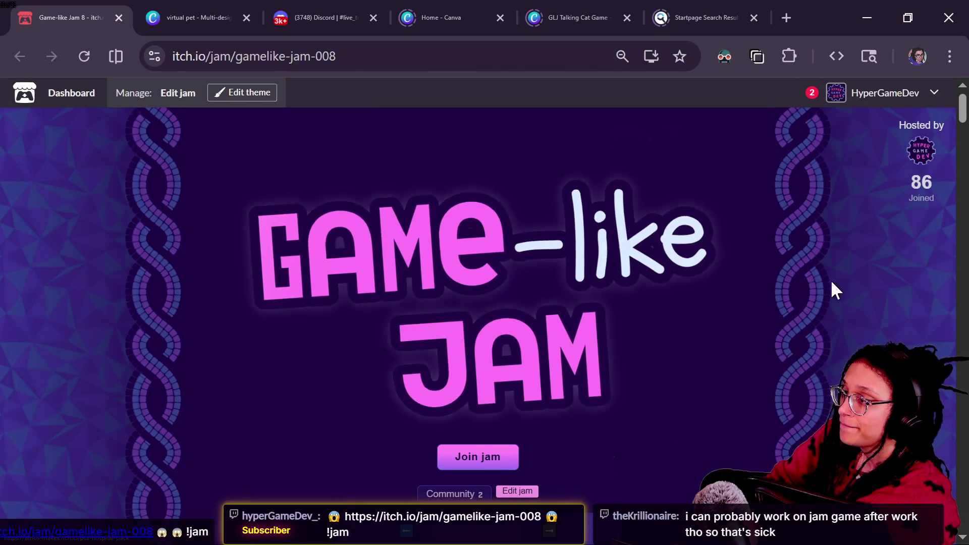
pyautogui.scroll(-2, 831, 279)
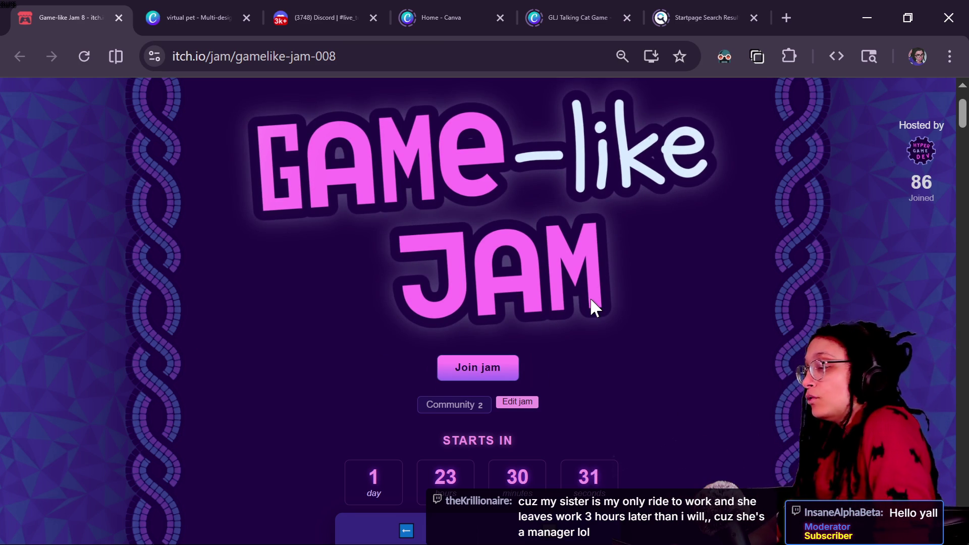
pyautogui.hotkey('alt', 'Tab')
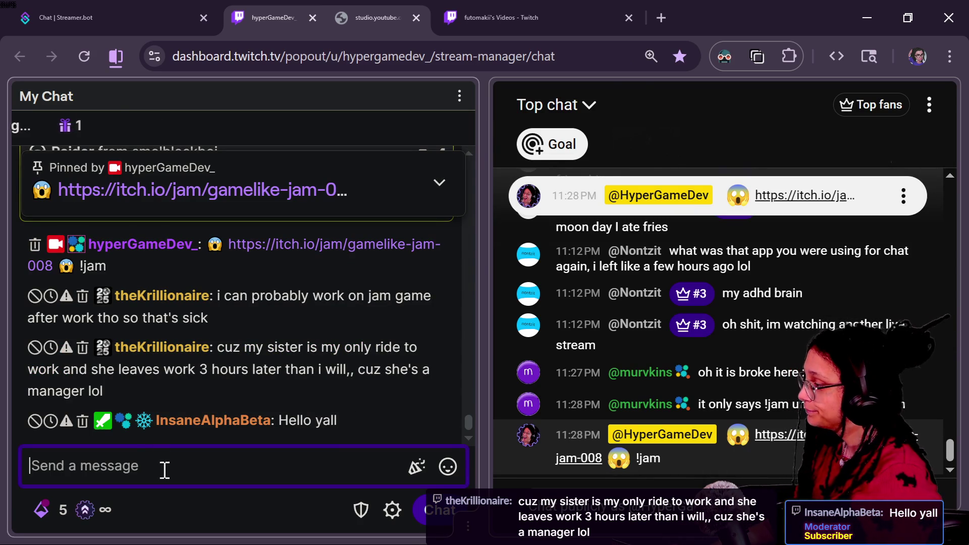
# Step: Paste the saved jam link from clipboard history and post it in Twitch chat
pyautogui.press('super+v')
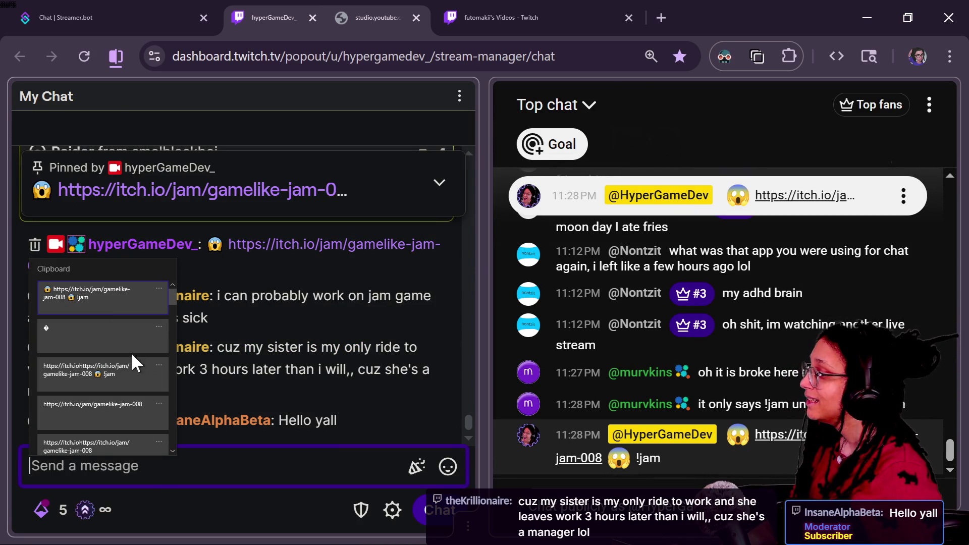
pyautogui.click(144, 298)
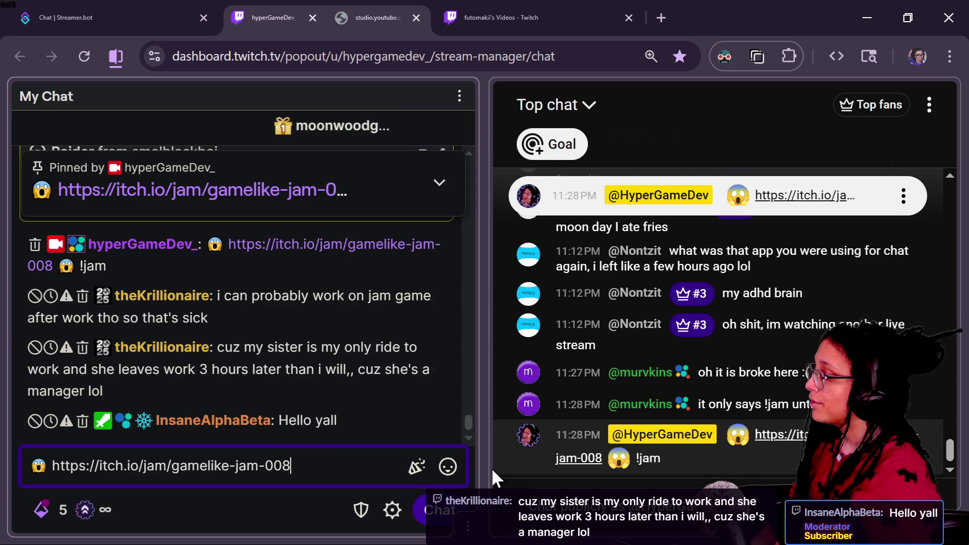
pyautogui.hotkey('ctrl', 'a')
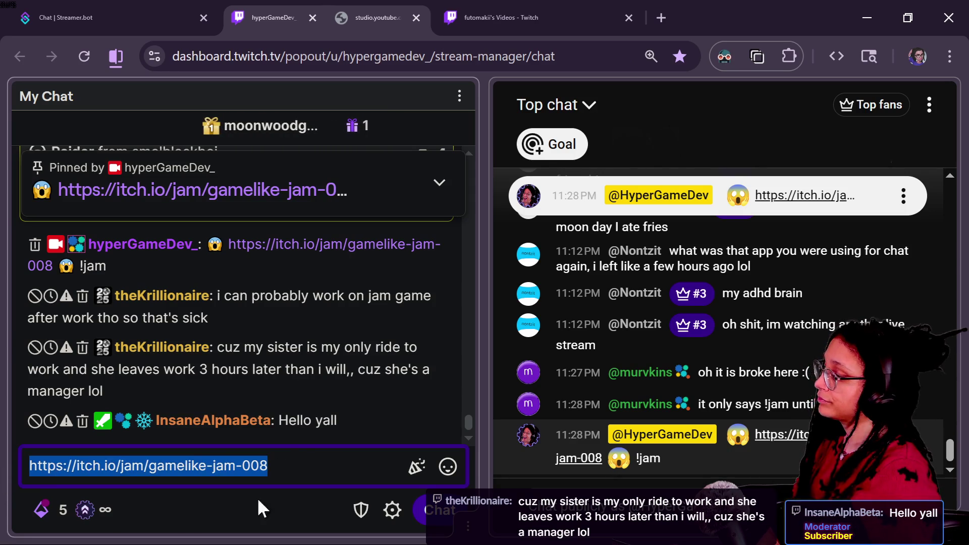
pyautogui.press('Return')
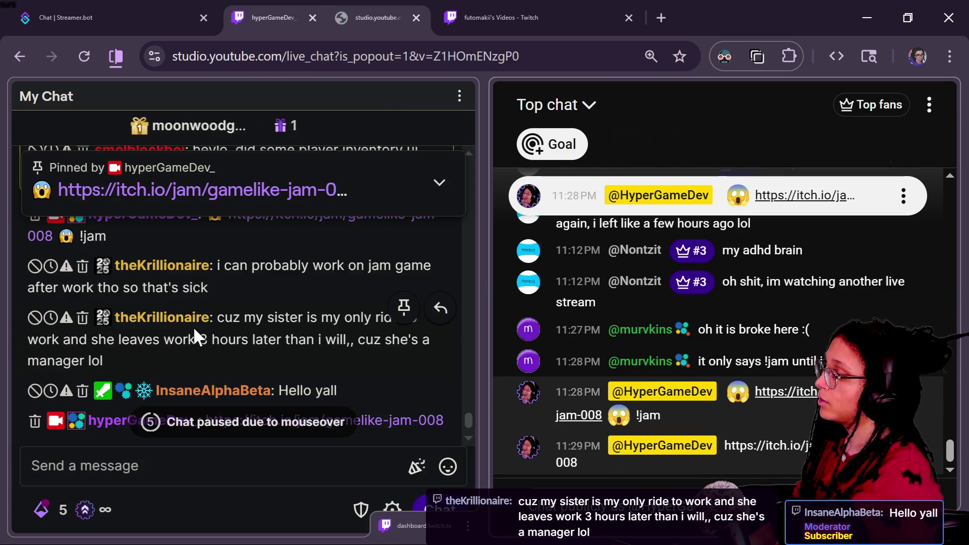
pyautogui.scroll(2, 192, 326)
# Step: Send a /shoutout for a chatter and open their channel page in a new tab
pyautogui.click(207, 448)
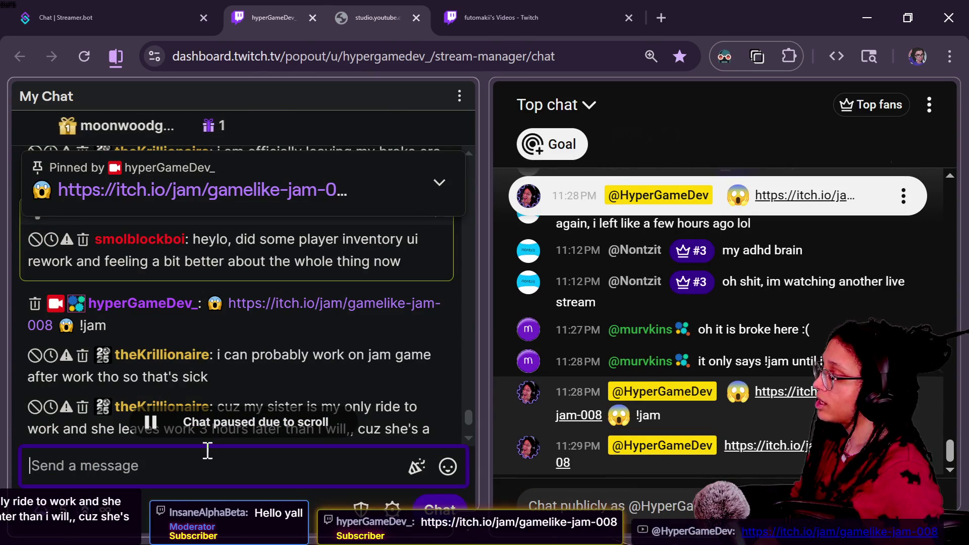
pyautogui.write('/SH')
pyautogui.press('BackSpace')
pyautogui.press('BackSpace')
pyautogui.press('capslock')
pyautogui.write('shoutou')
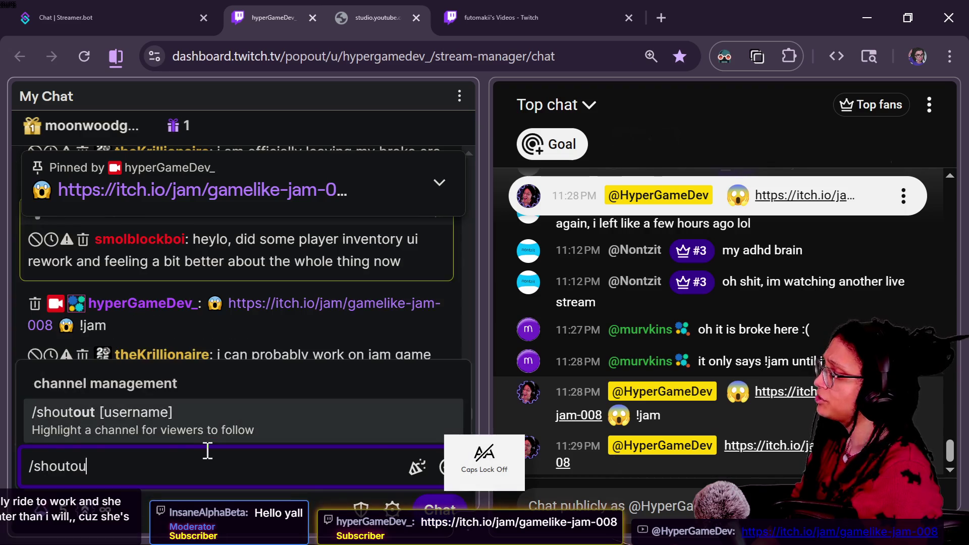
pyautogui.write('t smolblockboi')
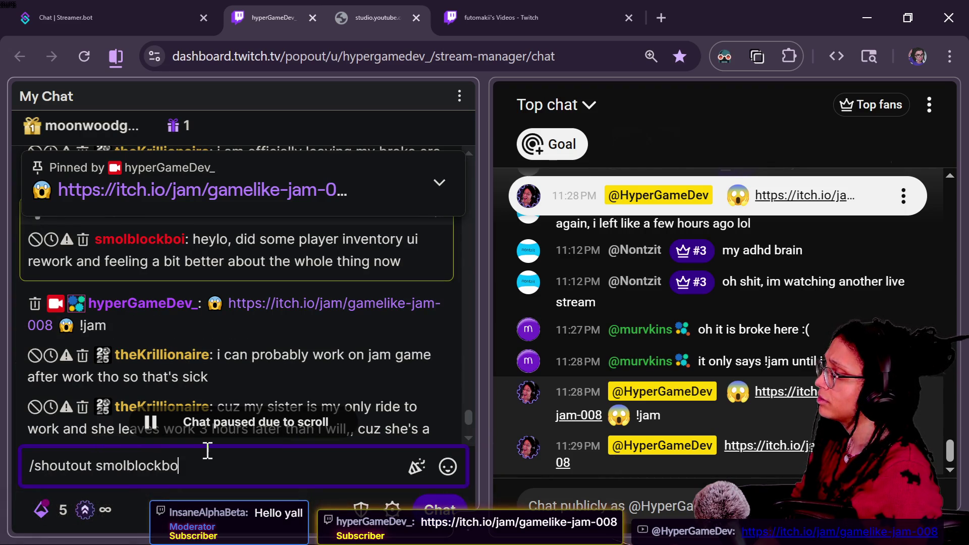
pyautogui.press('Return')
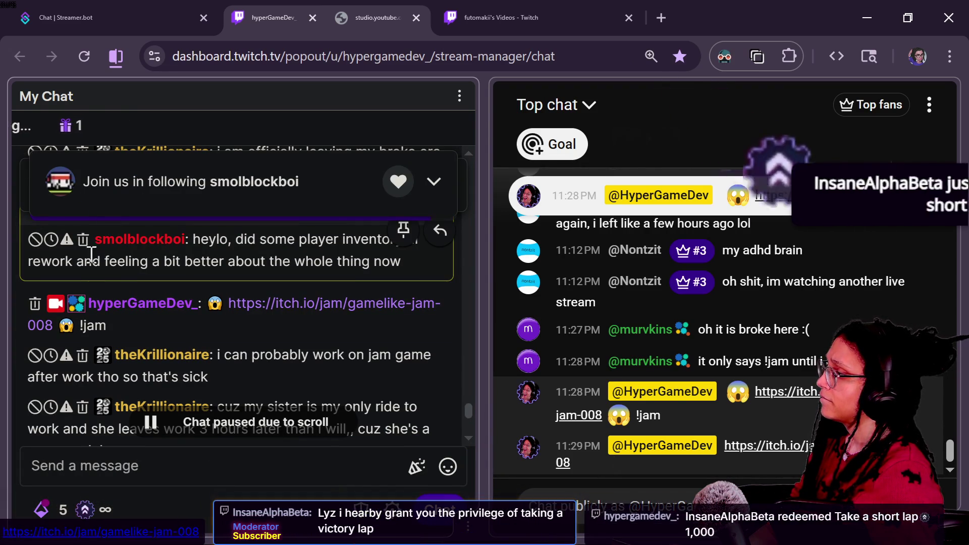
pyautogui.click(108, 240)
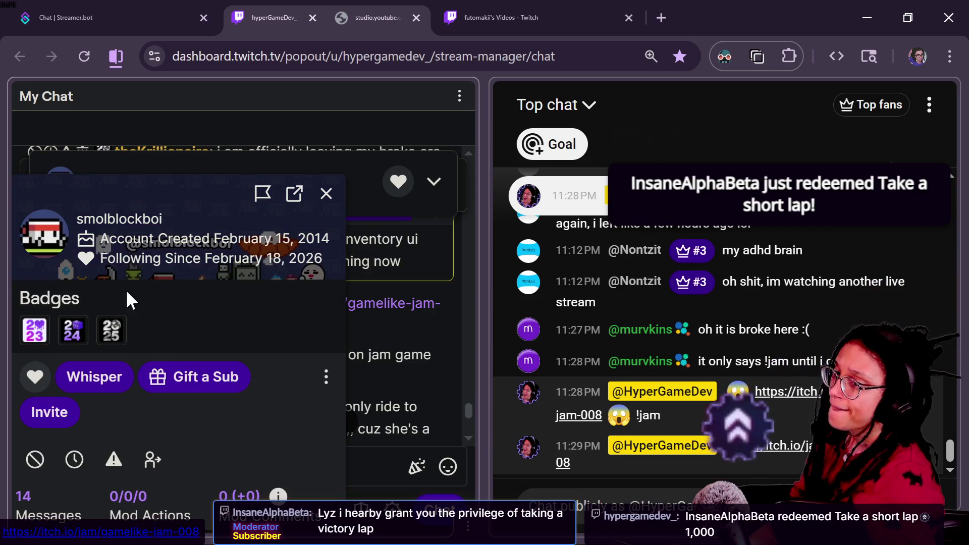
pyautogui.click(120, 219)
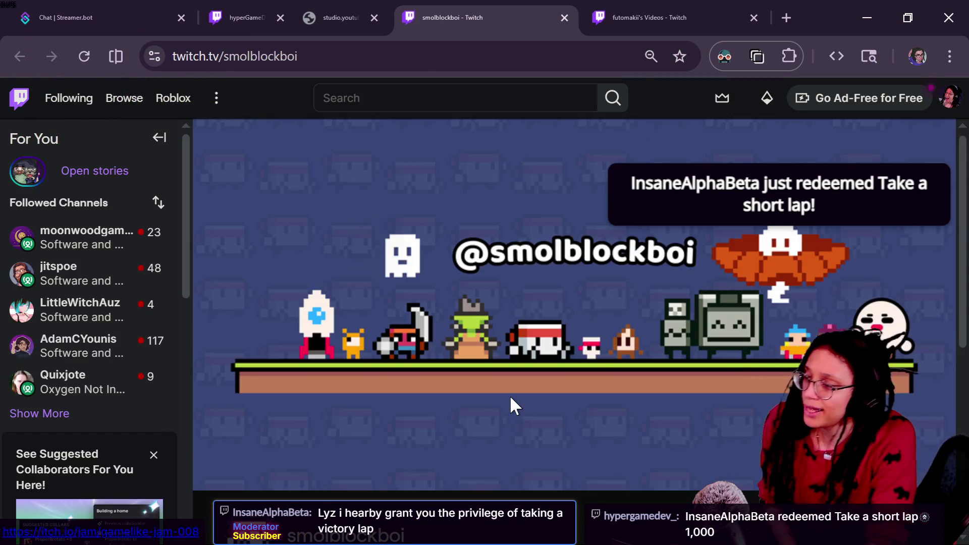
# Step: Browse smolblockboi's Twitch channel page and open its Videos list
pyautogui.scroll(-2, 510, 395)
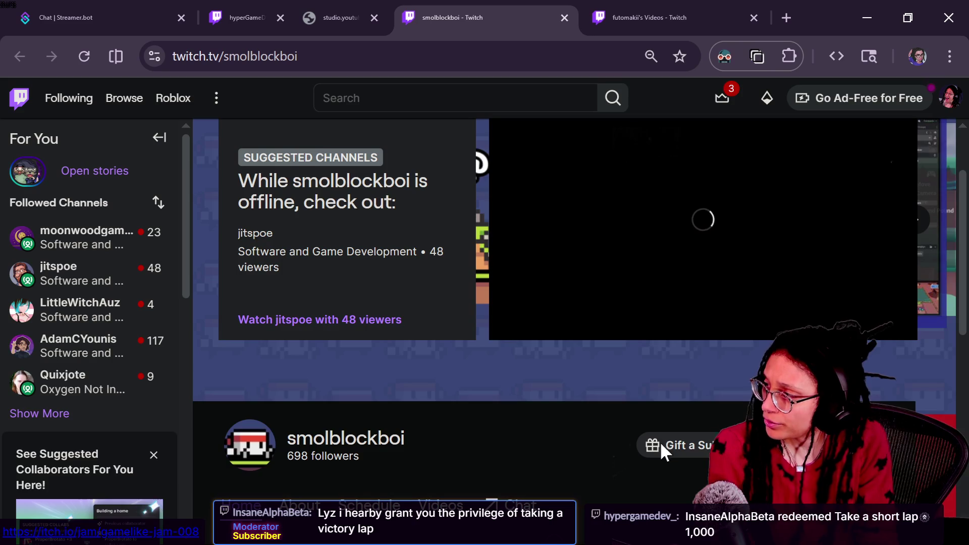
pyautogui.scroll(-5, 659, 441)
pyautogui.scroll(5, 576, 379)
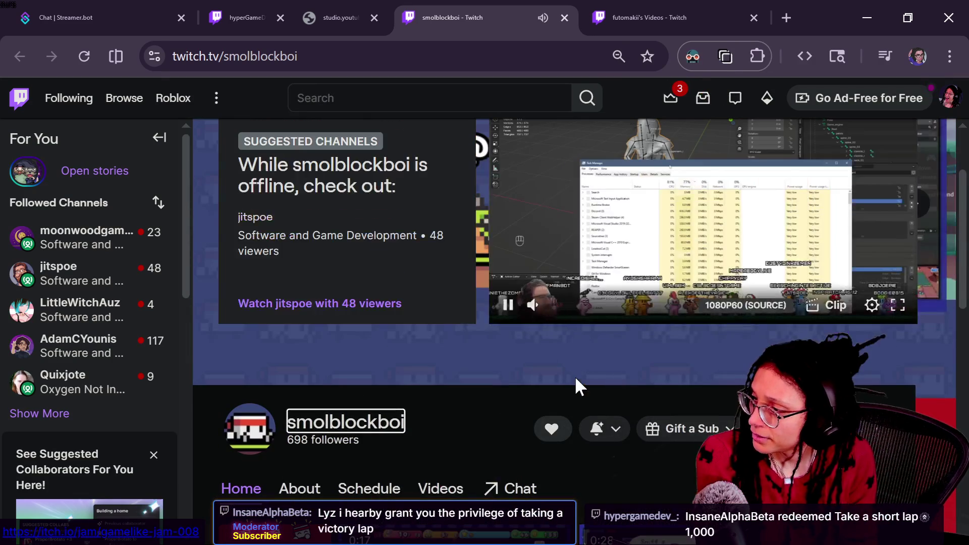
pyautogui.scroll(-6, 644, 380)
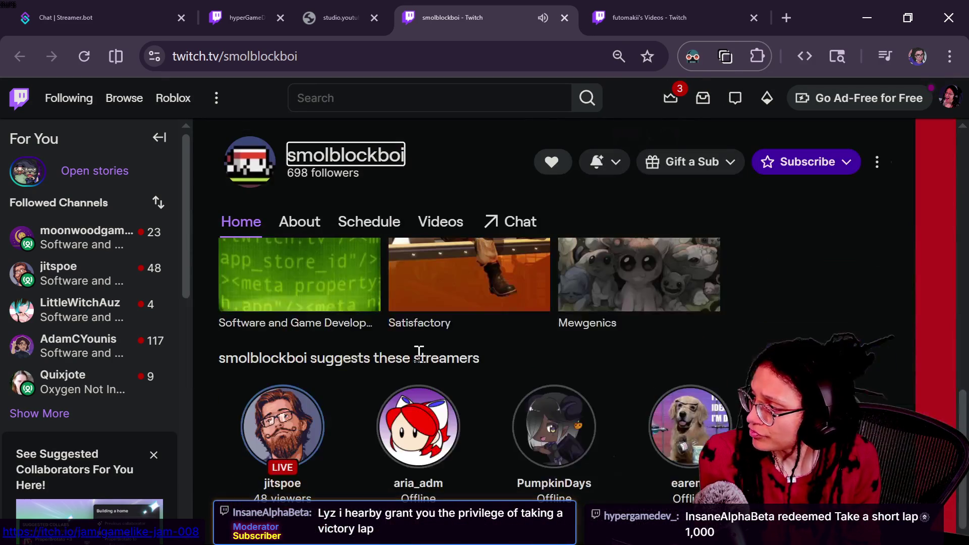
pyautogui.scroll(3, 440, 327)
pyautogui.scroll(3, 440, 327)
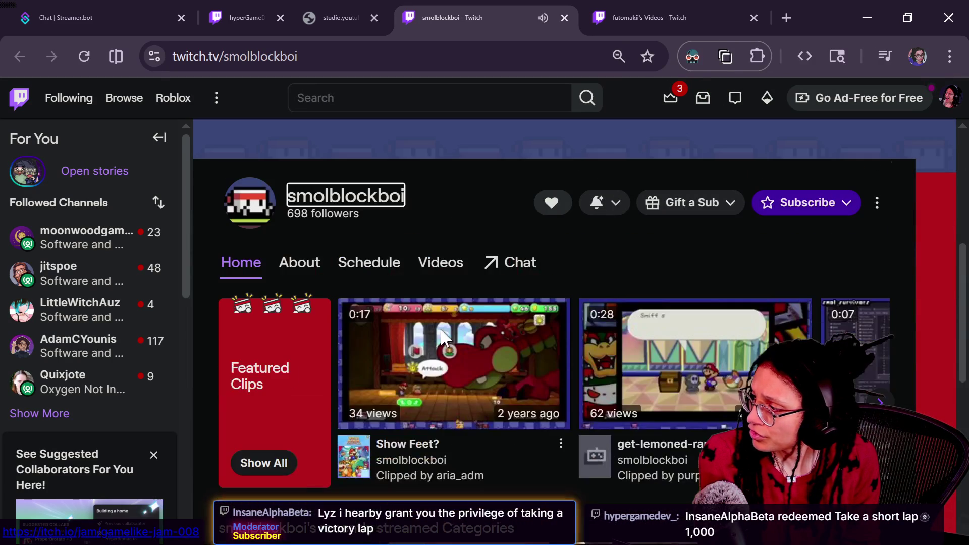
pyautogui.click(430, 263)
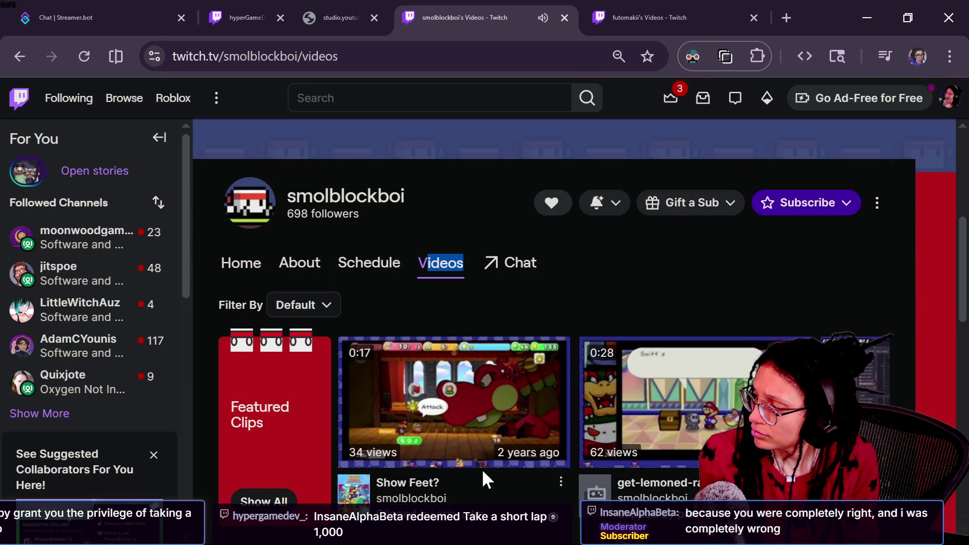
# Step: Play the most recent game dev broadcast, pause and resume it, and make it full screen
pyautogui.scroll(-3, 393, 406)
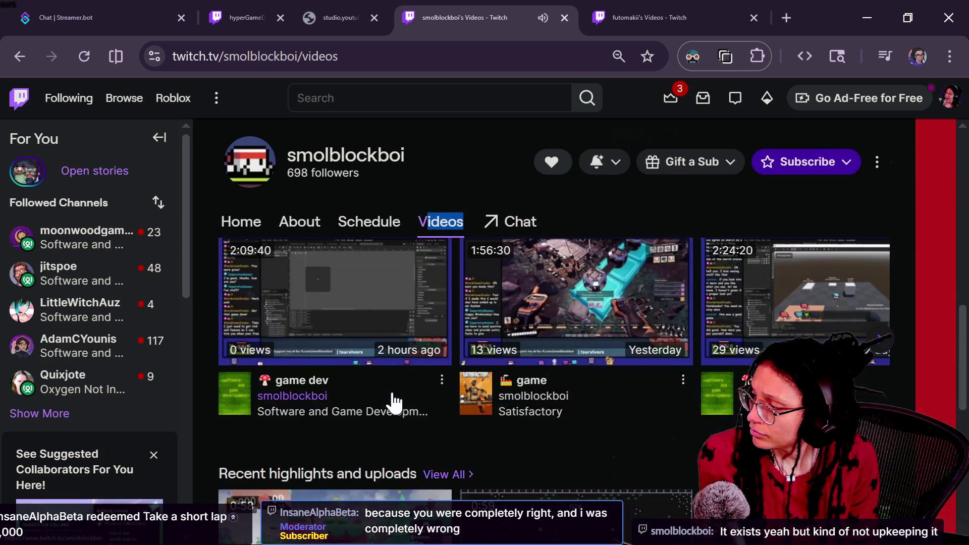
pyautogui.click(416, 352)
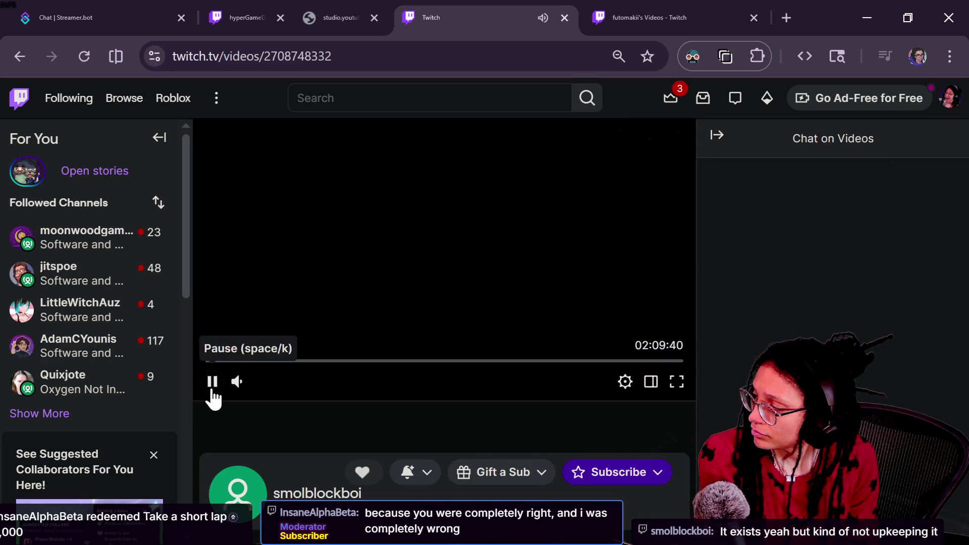
pyautogui.click(212, 383)
pyautogui.click(212, 382)
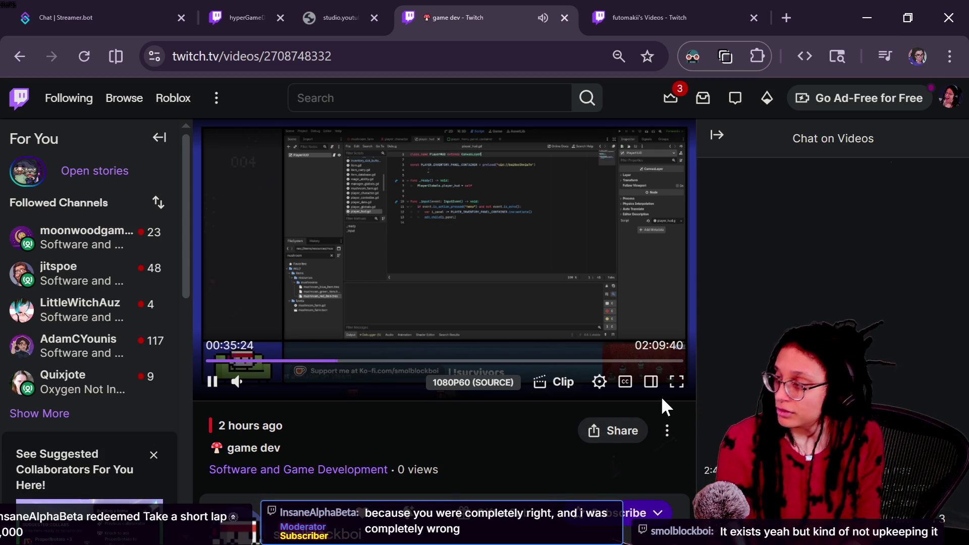
pyautogui.click(676, 382)
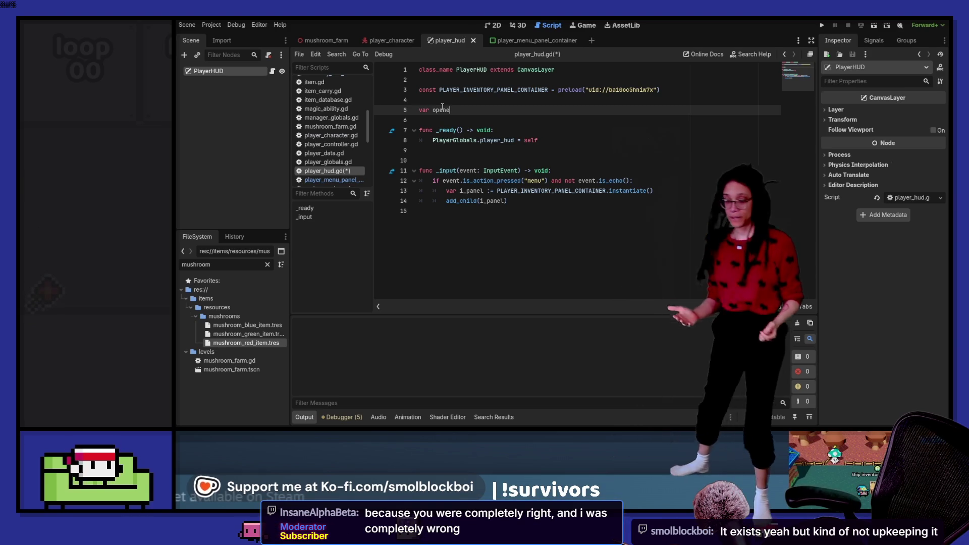
# Step: Rename line 5's variable to open_screens typed Array[Control], add a blank line, and save player_hud.gd
pyautogui.write('nt')
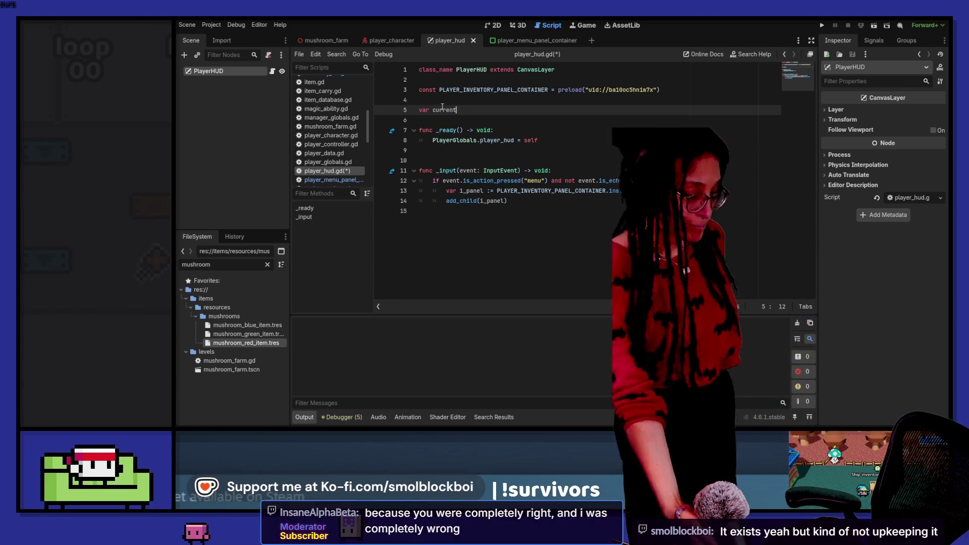
pyautogui.doubleClick(443, 109)
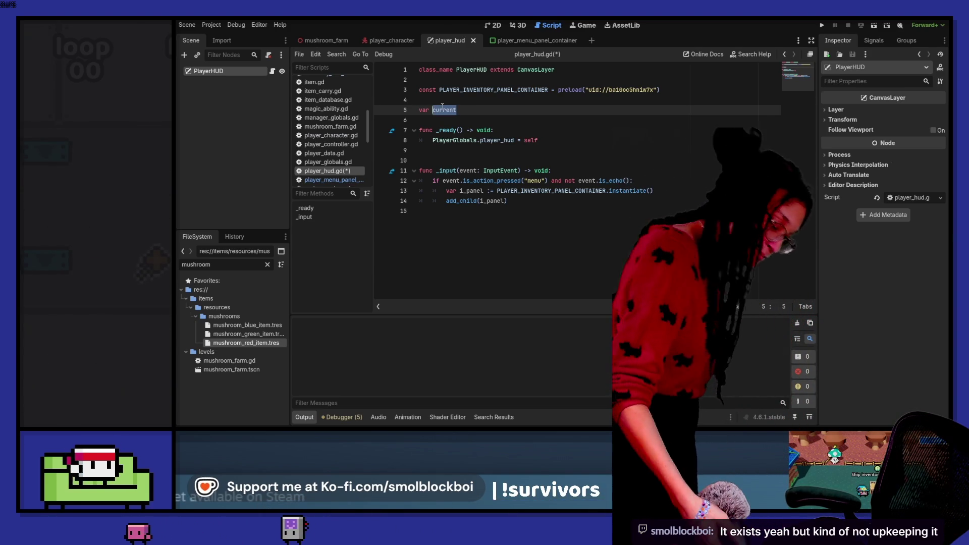
pyautogui.write('open_uis')
pyautogui.press('BackSpace')
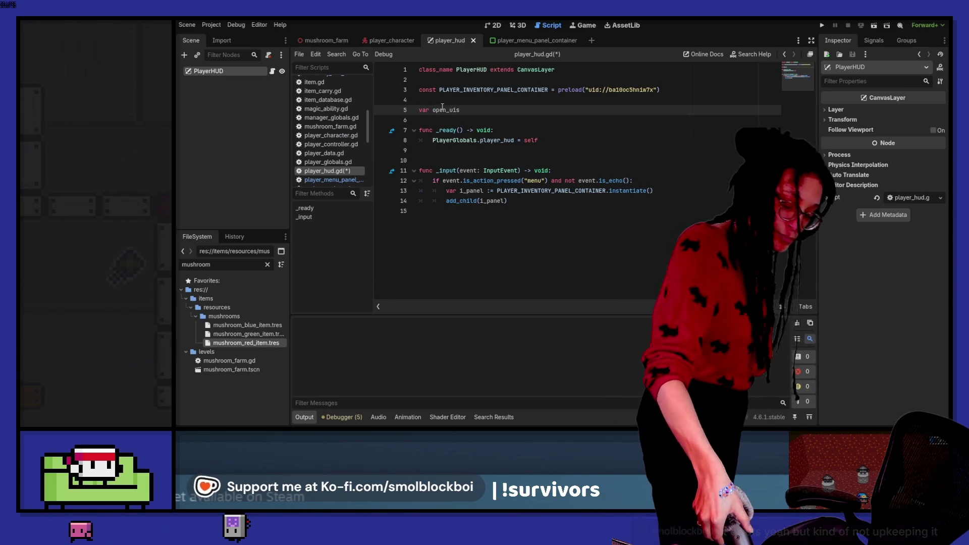
pyautogui.press('BackSpace')
pyautogui.press('BackSpace')
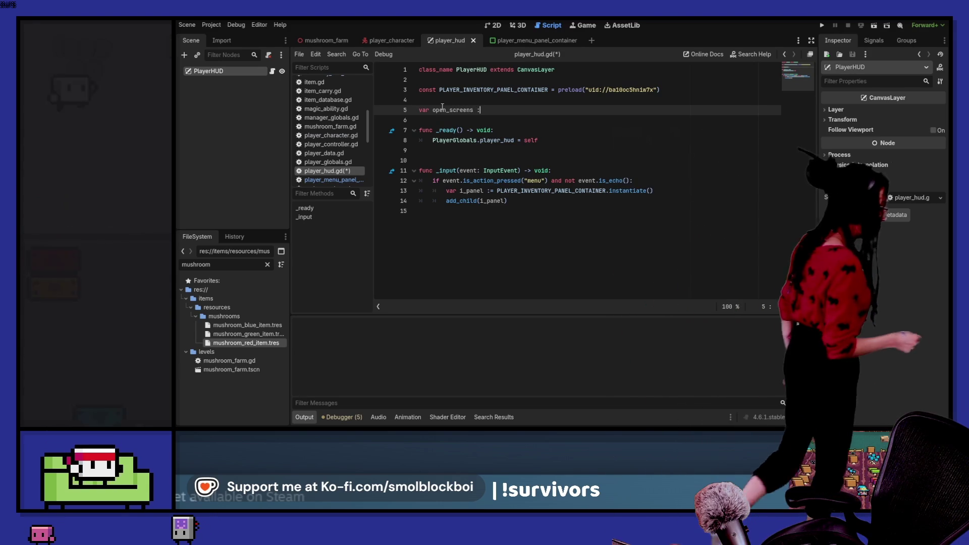
pyautogui.write(': Array[Control')
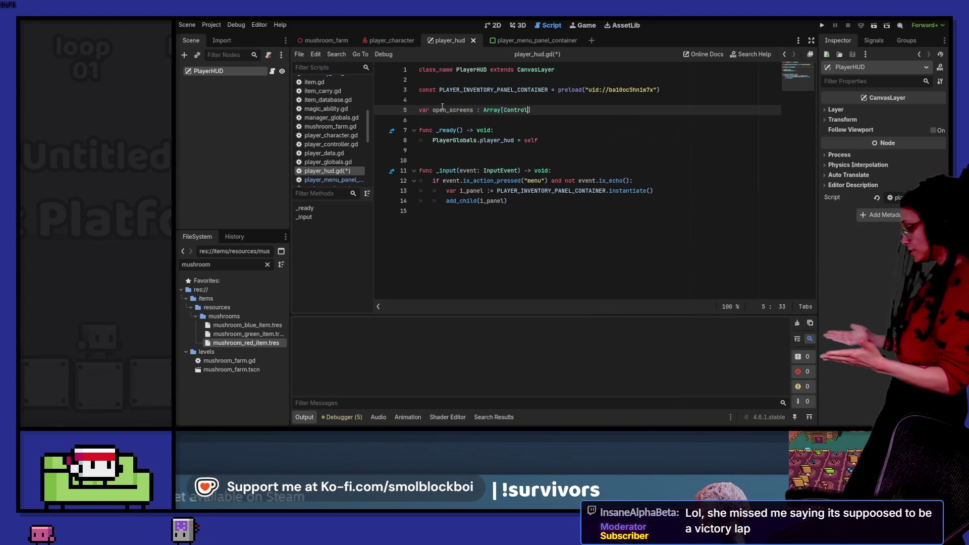
pyautogui.write('o')
pyautogui.press('Return')
pyautogui.press('Down')
pyautogui.press('Return')
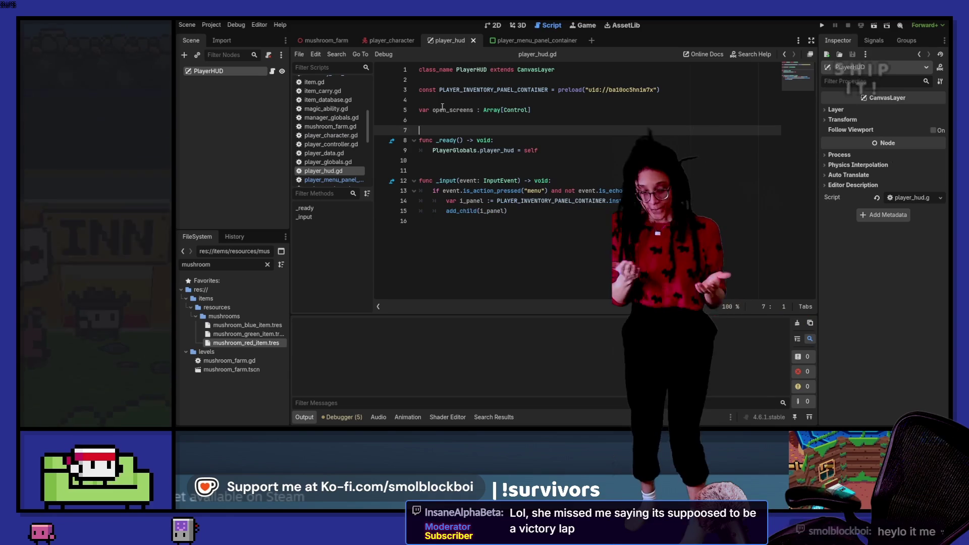
pyautogui.hotkey('ctrl', 's')
pyautogui.doubleClick(460, 109)
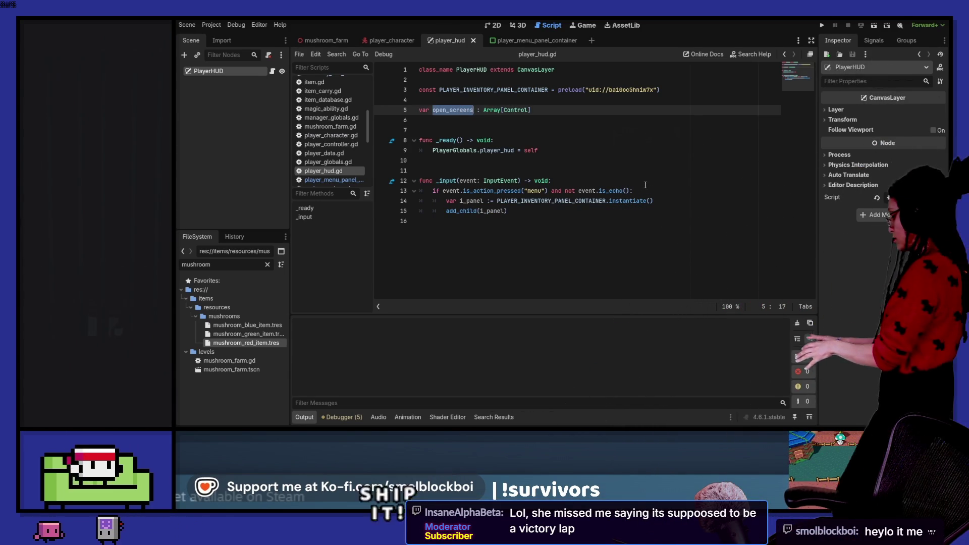
# Step: Add 'if open_screens.size() == 0:' under the menu check and indent the panel-creation lines beneath it
pyautogui.click(649, 191)
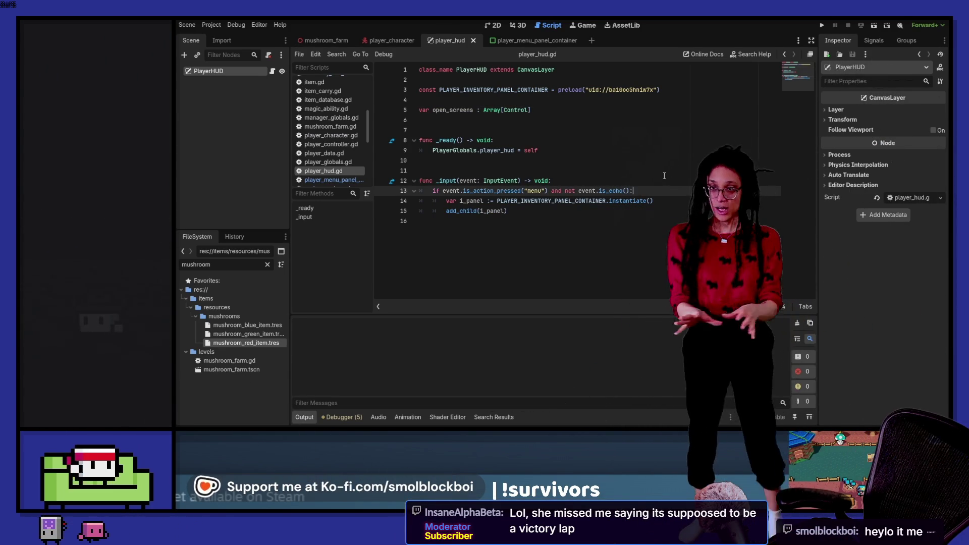
pyautogui.press('Return')
pyautogui.write('if open')
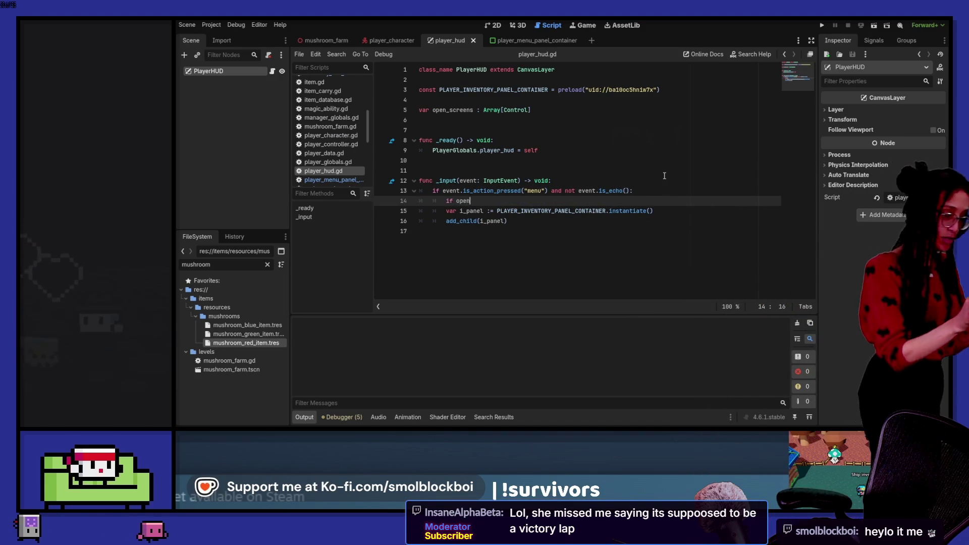
pyautogui.write('_screens.size() ')
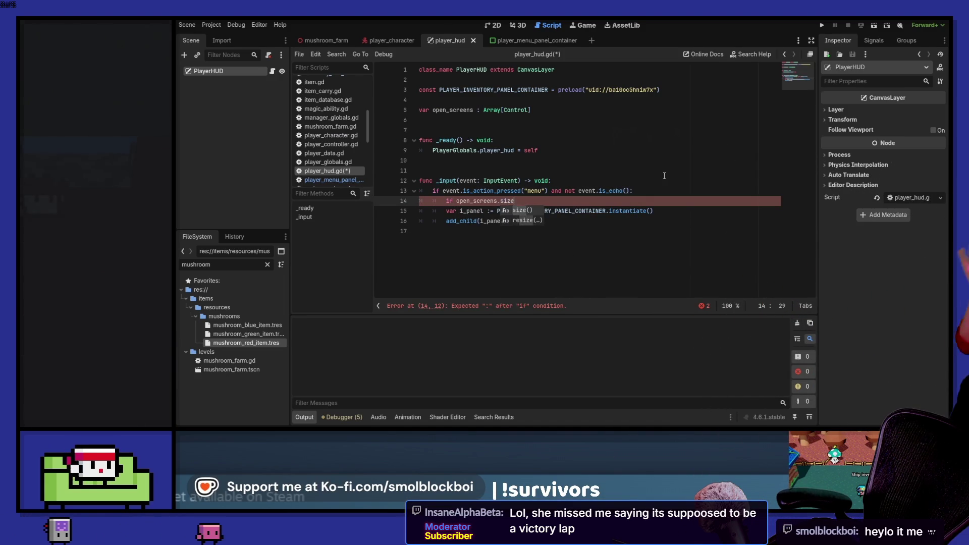
pyautogui.write('> 0:')
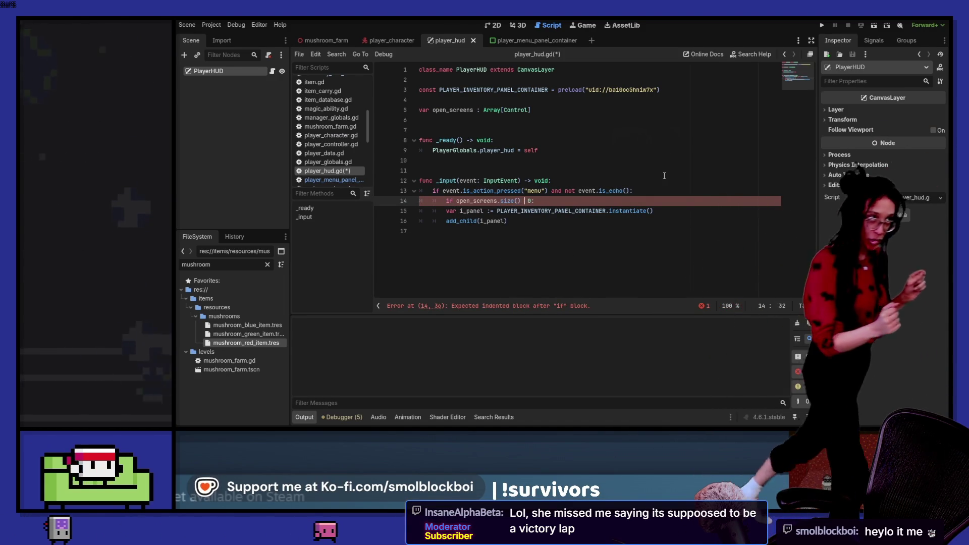
pyautogui.press('Left')
pyautogui.press('Left')
pyautogui.press('Left')
pyautogui.press('BackSpace')
pyautogui.write('==')
pyautogui.press('End')
pyautogui.press('Down')
pyautogui.hotkey('shift', 'End')
pyautogui.hotkey('shift', 'Down')
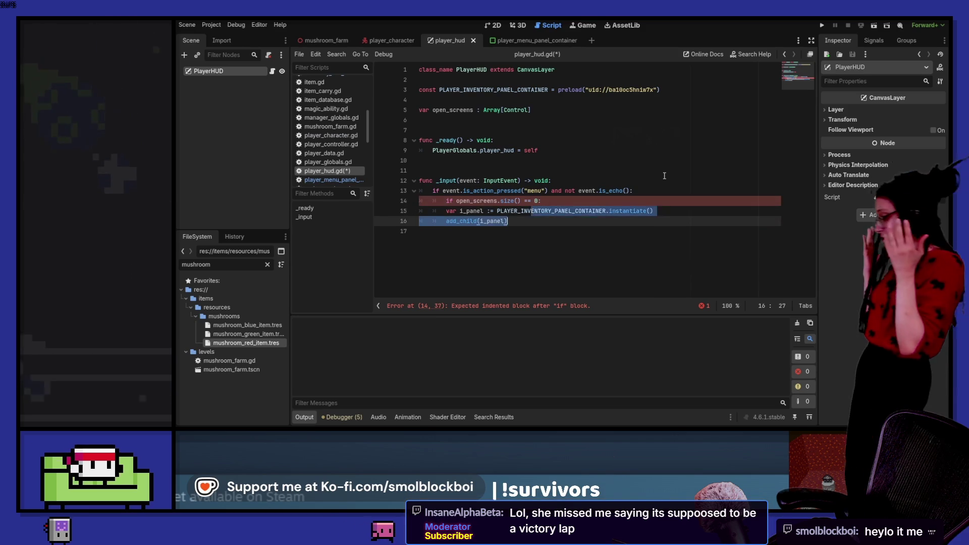
pyautogui.press('Tab')
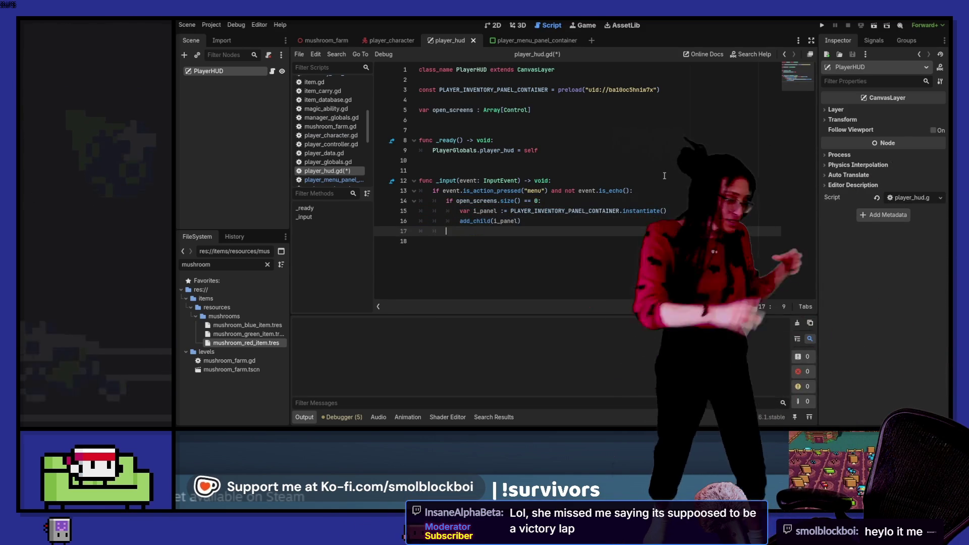
# Step: Add an else branch calling open_screens[-1].queue_free() and save the script
pyautogui.press('End')
pyautogui.press('Return')
pyautogui.press('BackSpace')
pyautogui.write('else:')
pyautogui.press('Return')
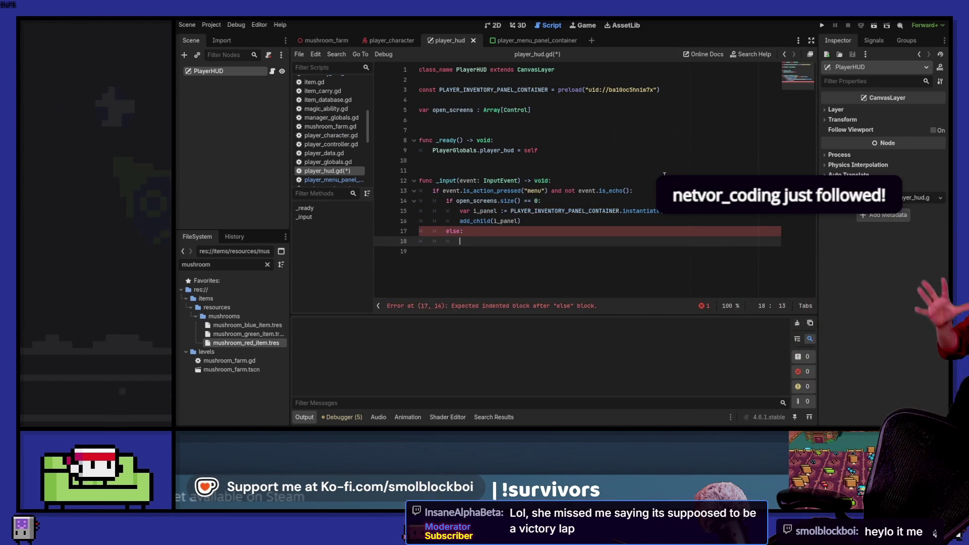
pyautogui.write('e')
pyautogui.press('Return')
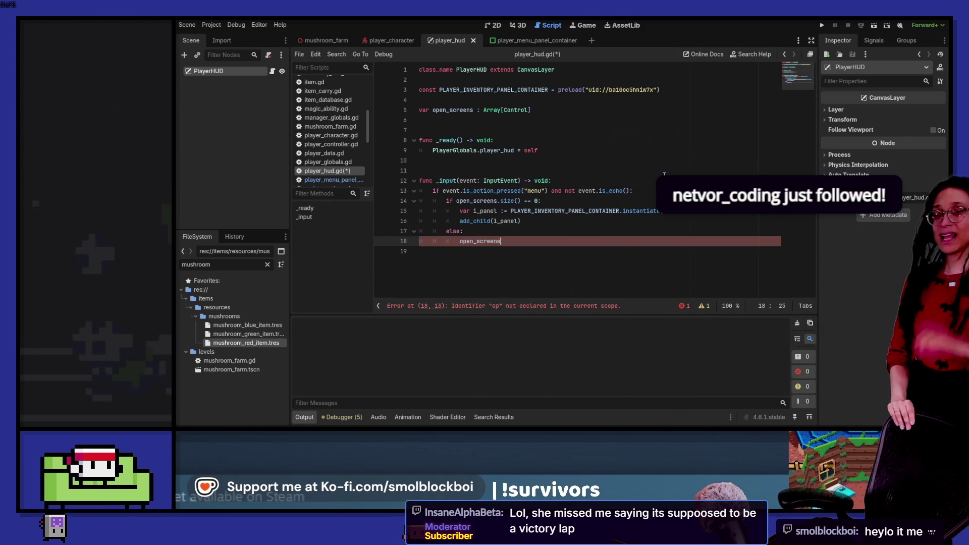
pyautogui.write('.')
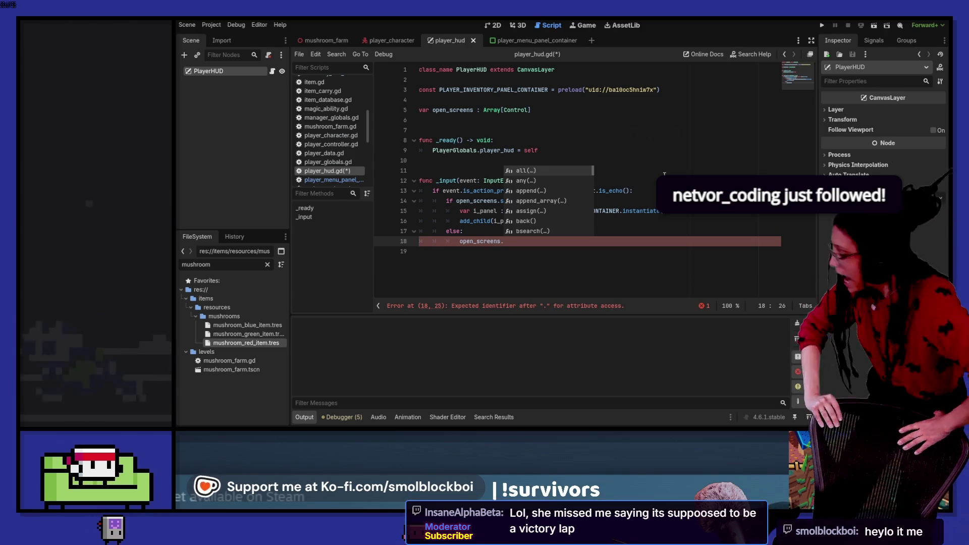
pyautogui.press('BackSpace')
pyautogui.write('[-1')
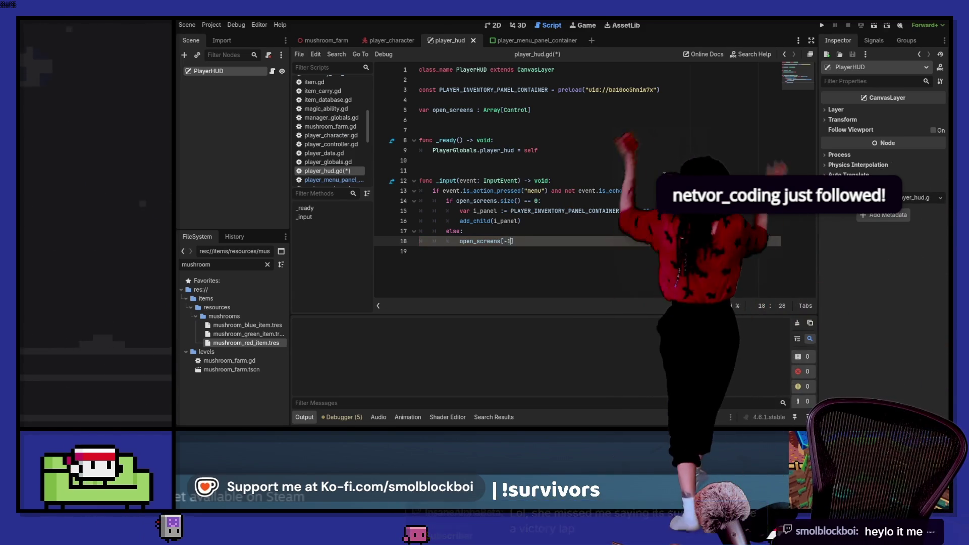
pyautogui.write('].')
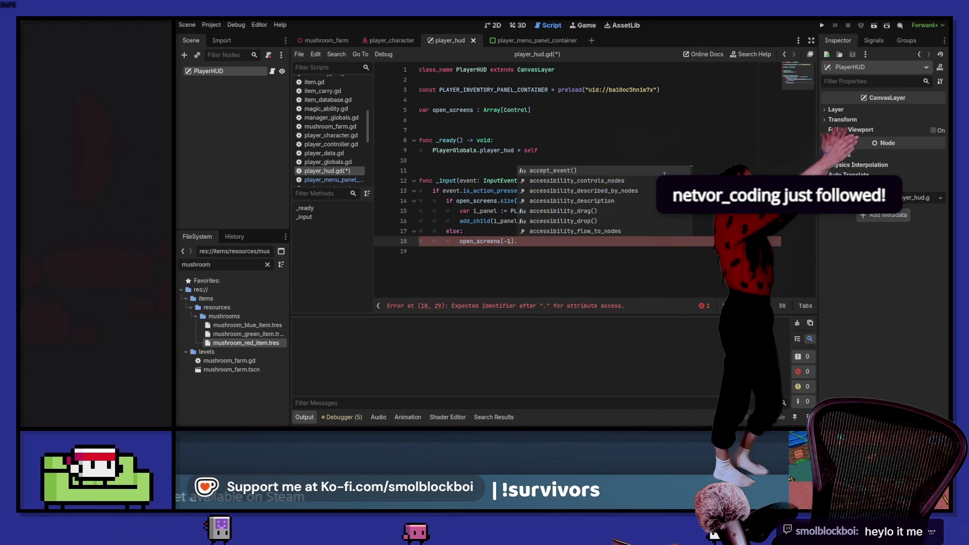
pyautogui.write('queue')
pyautogui.press('Down')
pyautogui.press('Down')
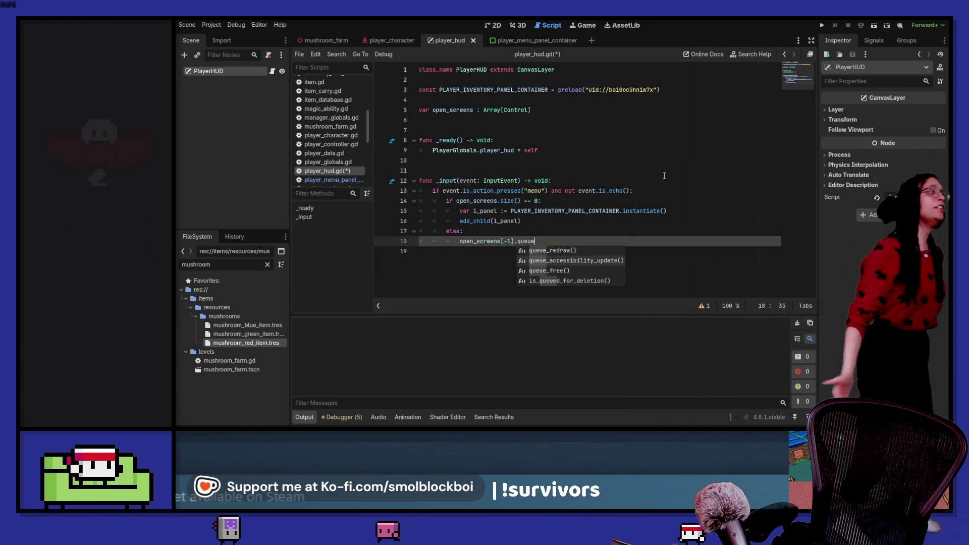
pyautogui.press('Return')
pyautogui.hotkey('ctrl', 's')
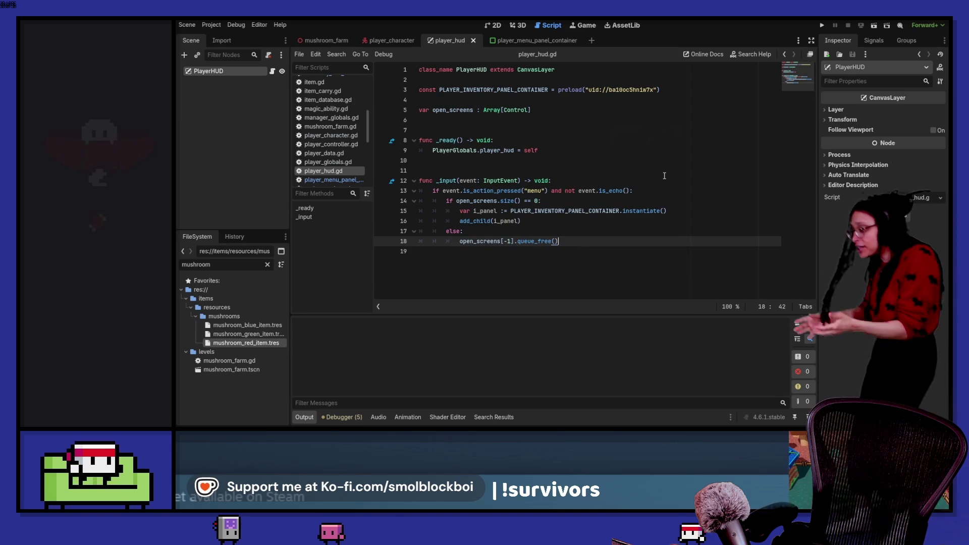
# Step: Add an open_screens.erase( call on line 19 inside the else branch and save
pyautogui.hotkey('ctrl', 'Left')
pyautogui.hotkey('ctrl', 'Left')
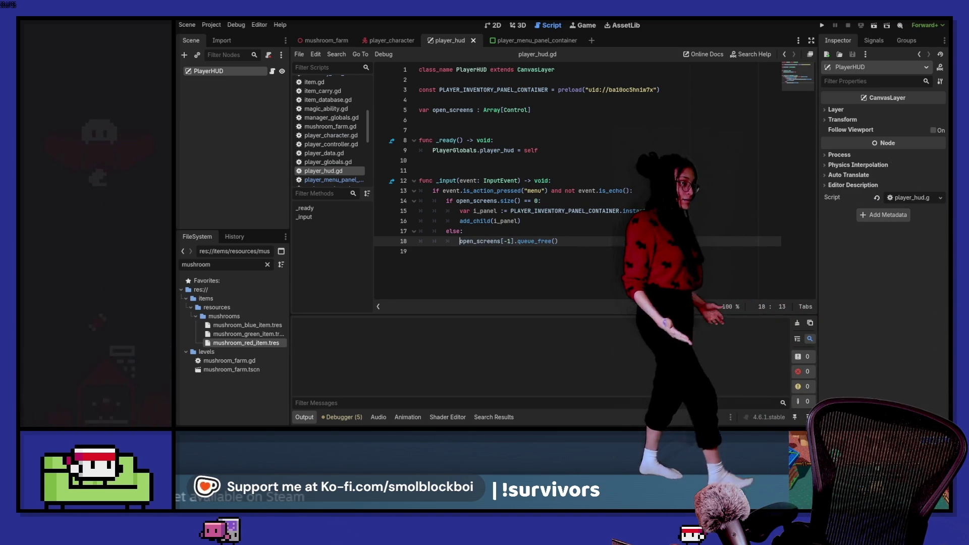
pyautogui.press('Down')
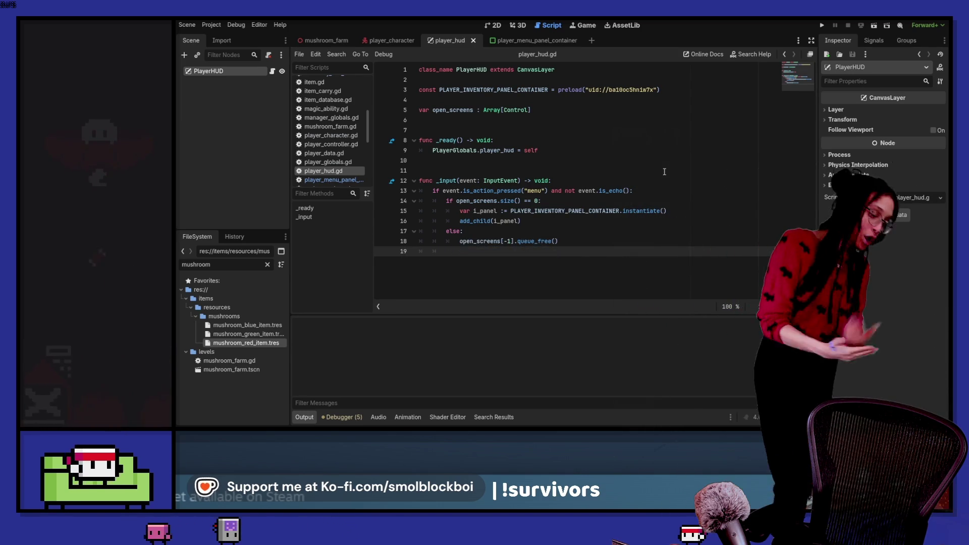
pyautogui.press('Tab')
pyautogui.press('Tab')
pyautogui.press('Tab')
pyautogui.write('open')
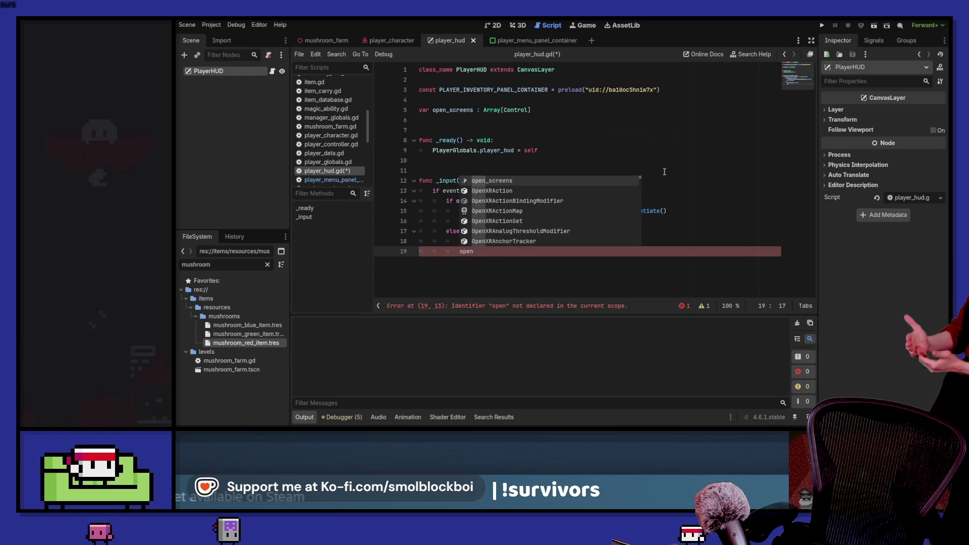
pyautogui.press('Return')
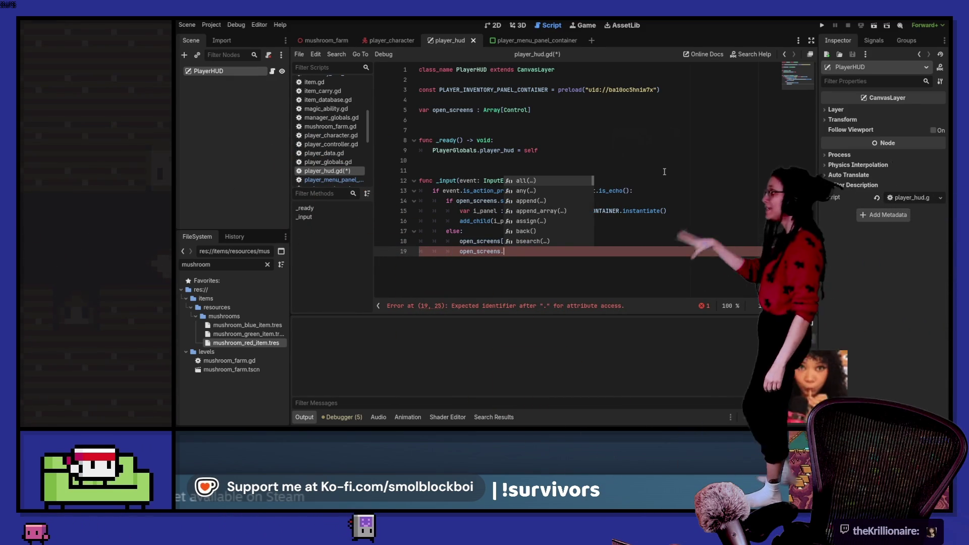
pyautogui.press('Escape')
pyautogui.write('[-1')
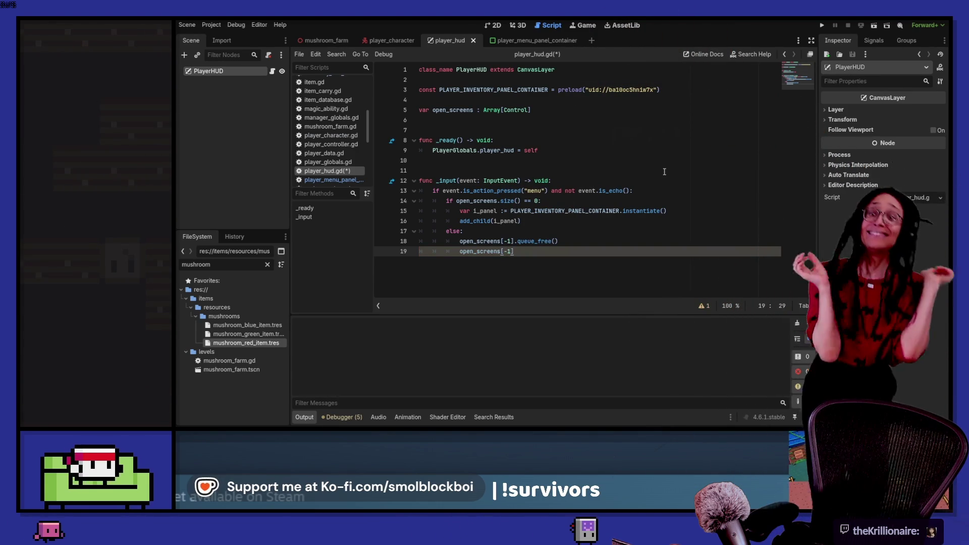
pyautogui.write('.er')
pyautogui.hotkey('ctrl', 'shift', 'Left')
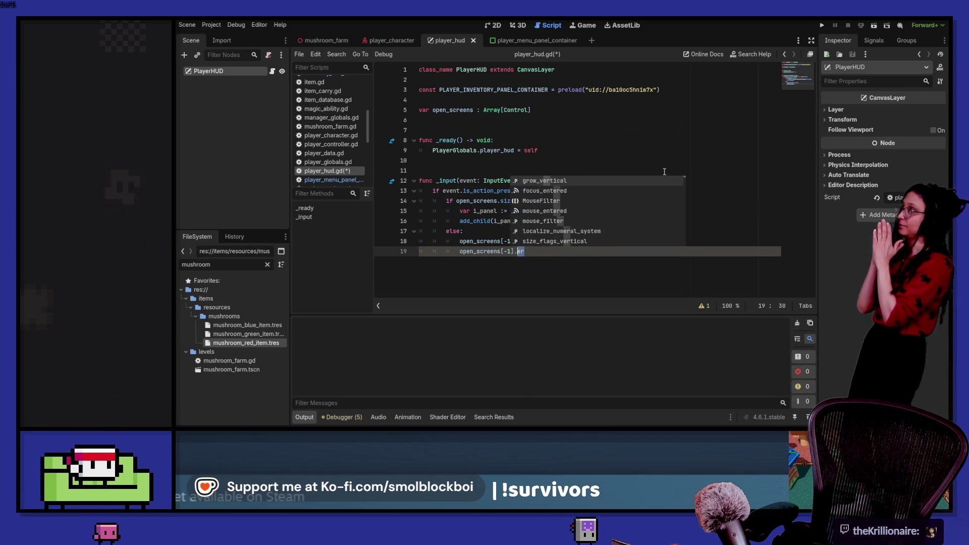
pyautogui.write('erase')
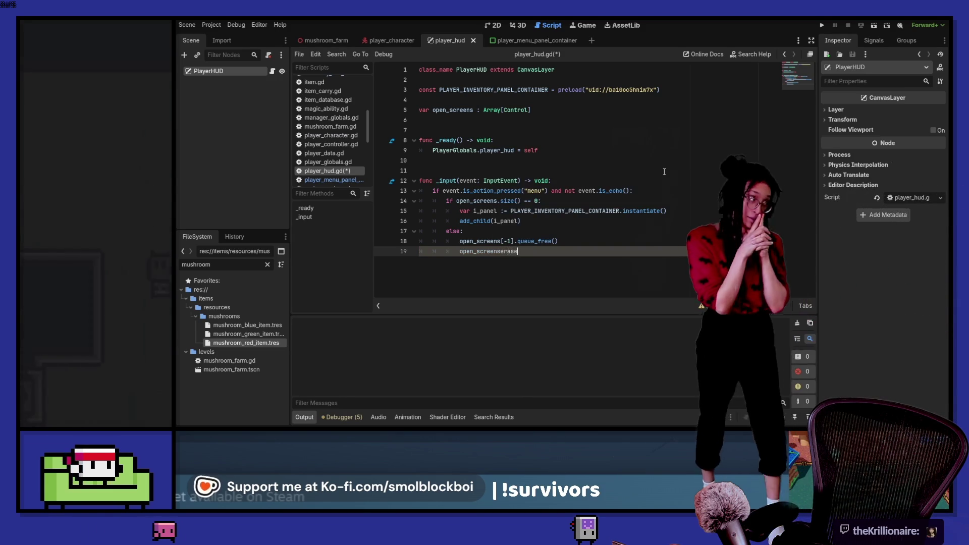
pyautogui.press('BackSpace')
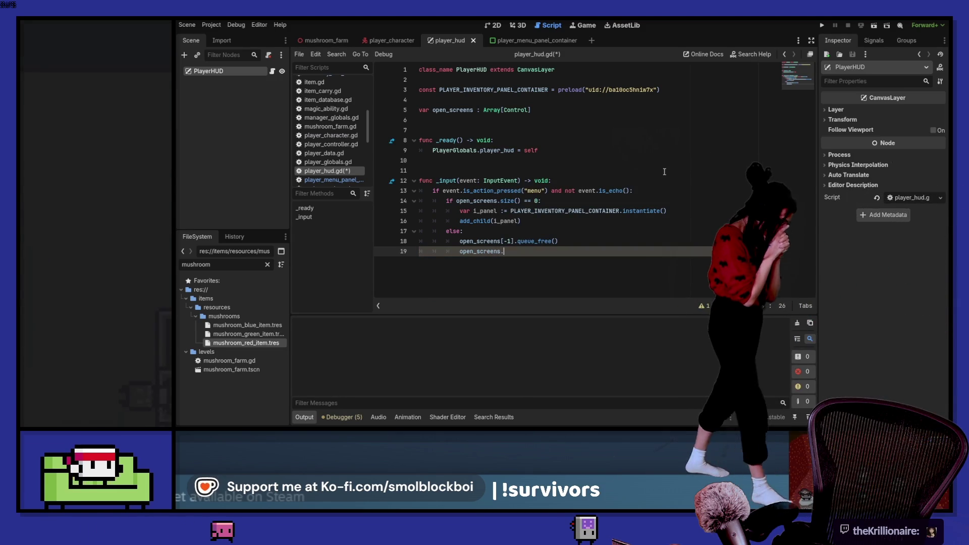
pyautogui.write('.erase(-1')
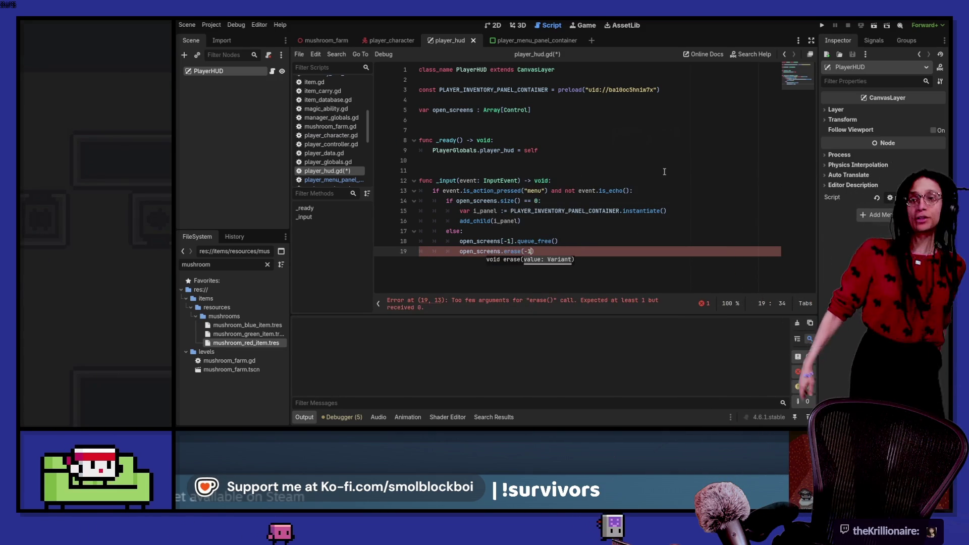
pyautogui.hotkey('ctrl', 's')
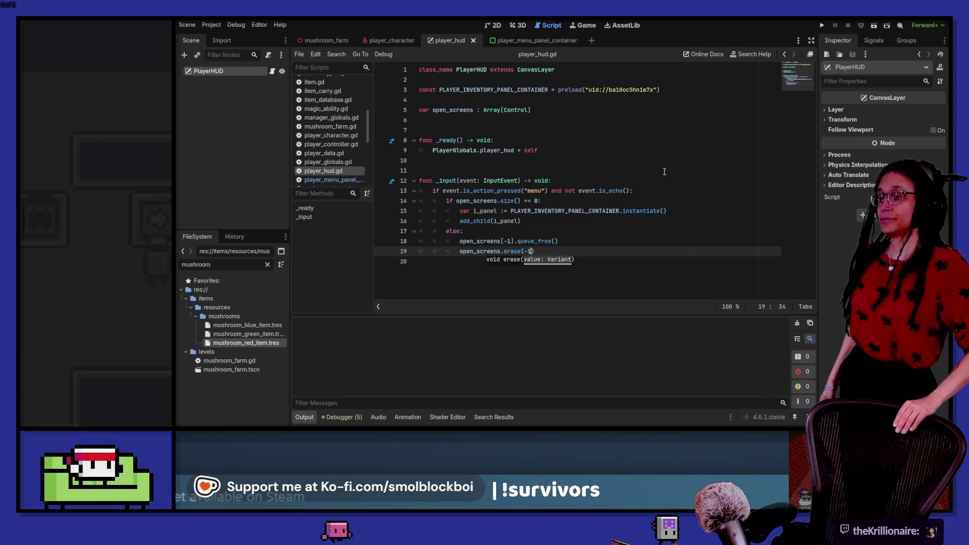
# Step: Check the Array erase documentation, then select the erase call on line 19 for removal
pyautogui.keyDown('ctrl'); pyautogui.click(512, 250); pyautogui.keyUp('ctrl')
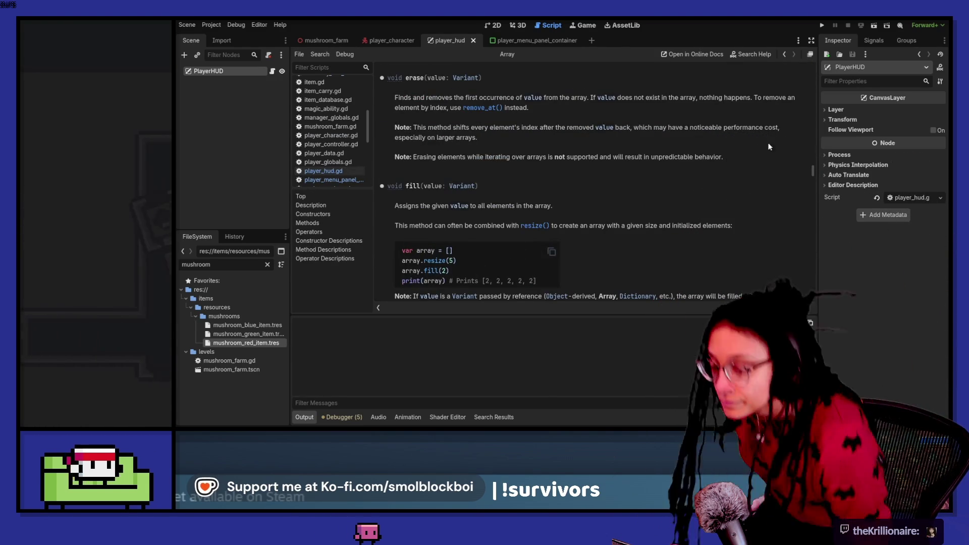
pyautogui.click(787, 55)
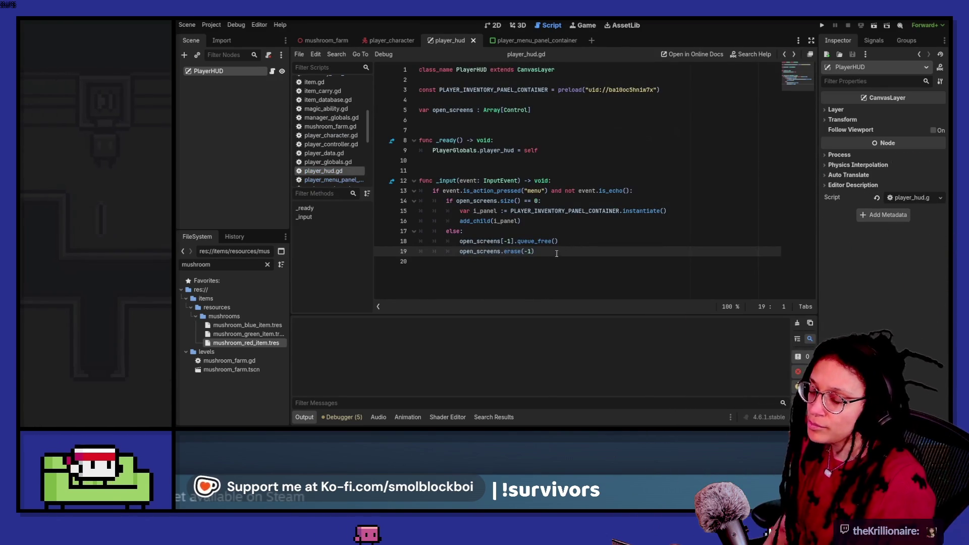
pyautogui.moveTo(557, 253); pyautogui.dragTo(495, 252)
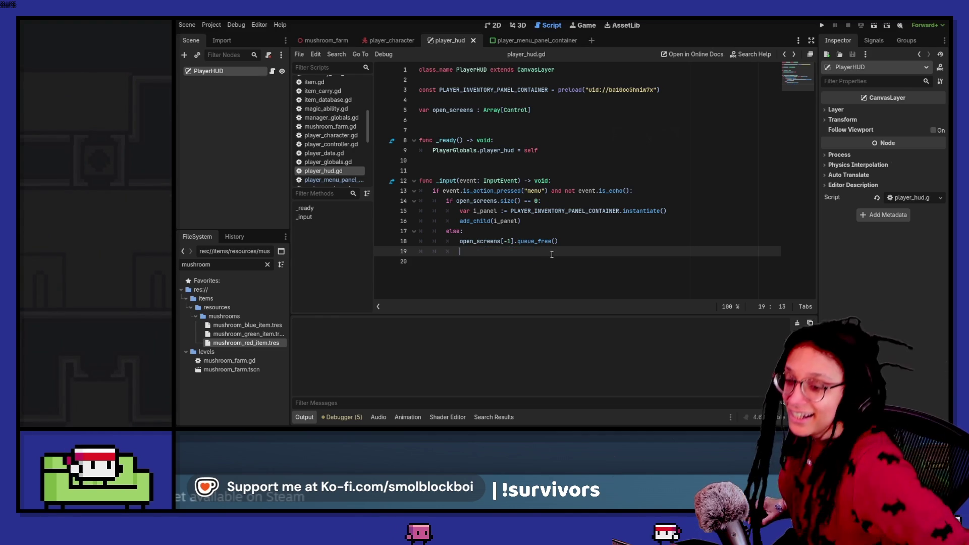
# Step: Skip the stream replay ahead to 01:20:04 and exit fullscreen
pyautogui.write('ud')
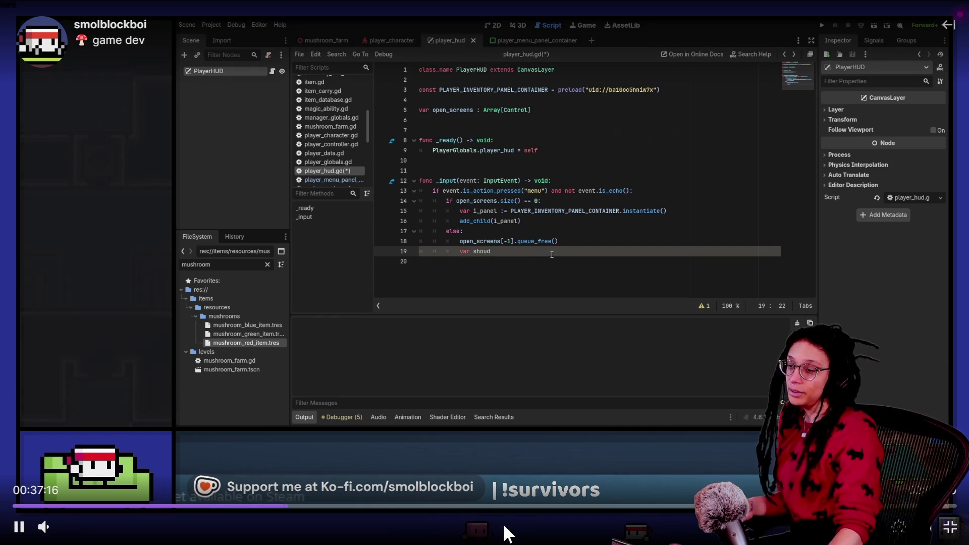
pyautogui.click(486, 506)
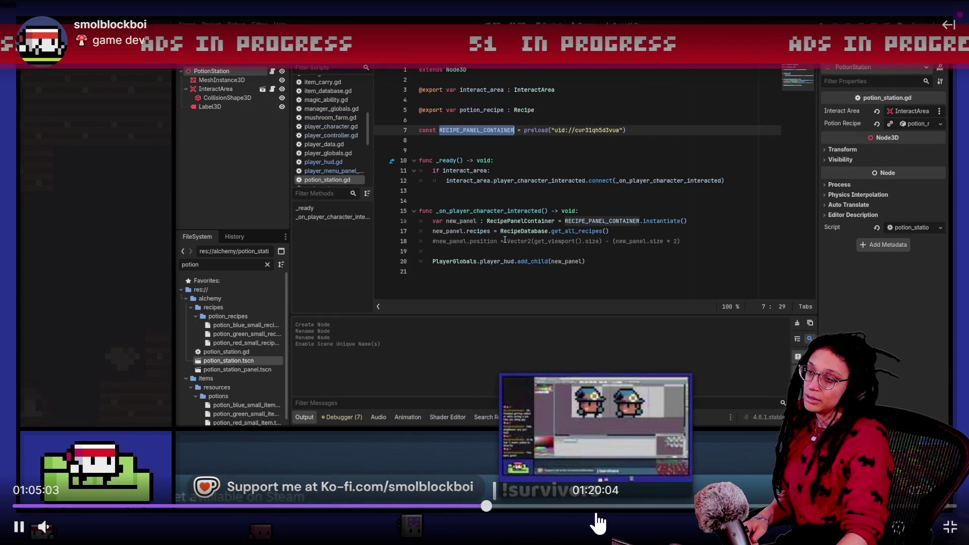
pyautogui.click(597, 515)
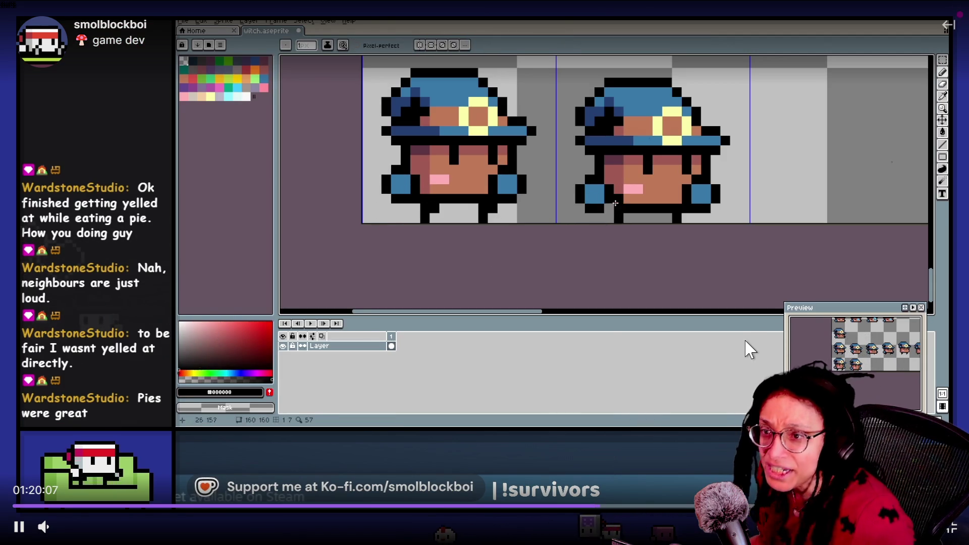
pyautogui.press('Escape')
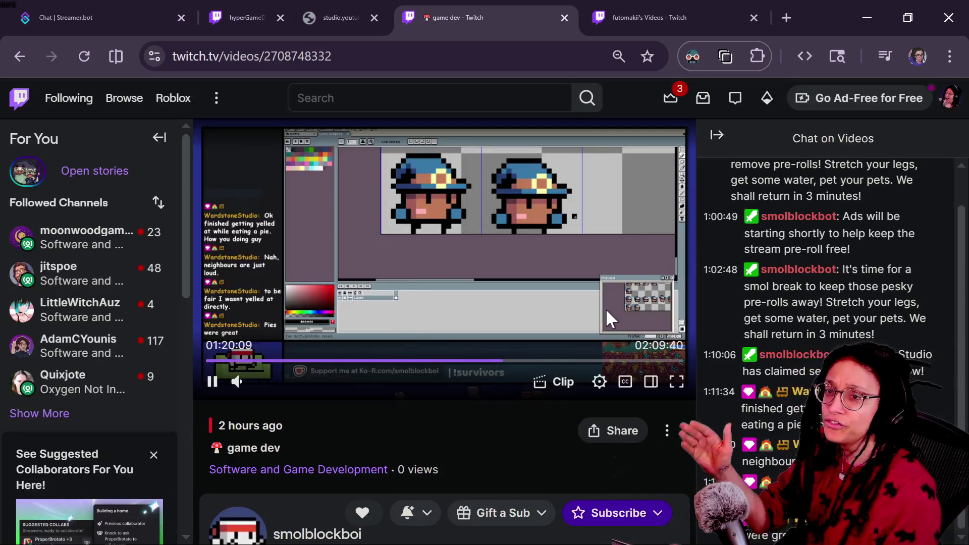
# Step: Open the smolblockboi channel's About page and follow its itch.io Arcade link
pyautogui.scroll(-2, 316, 320)
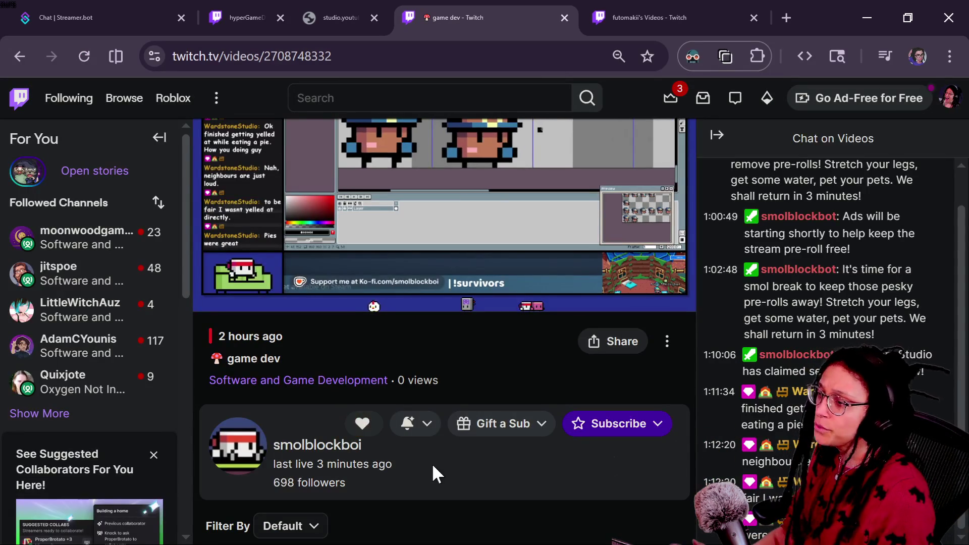
pyautogui.scroll(-5, 432, 464)
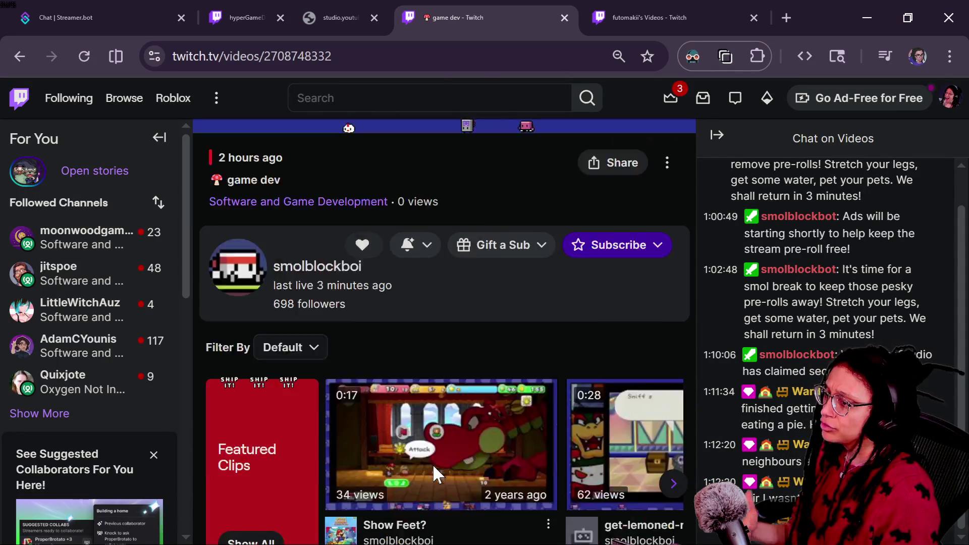
pyautogui.scroll(3, 435, 475)
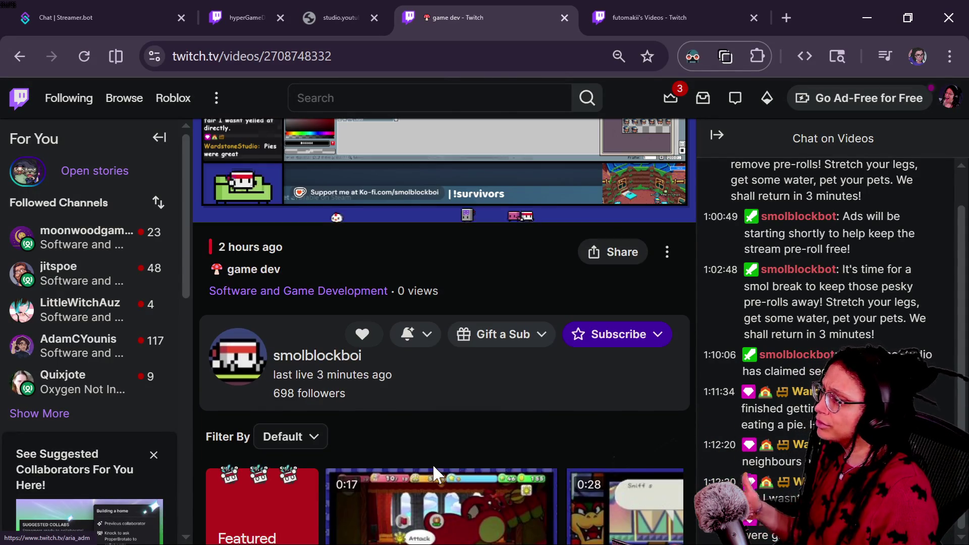
pyautogui.click(317, 359)
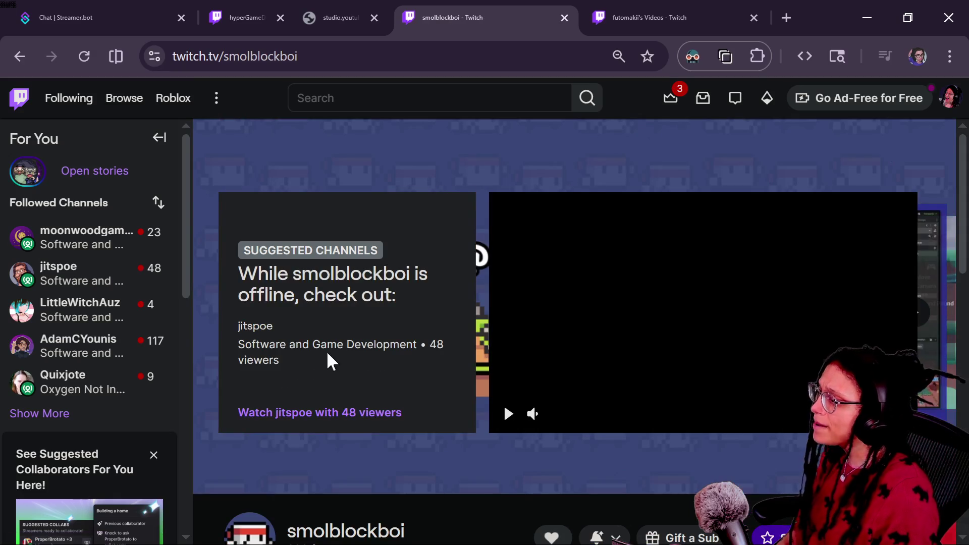
pyautogui.scroll(-3, 356, 445)
pyautogui.click(318, 414)
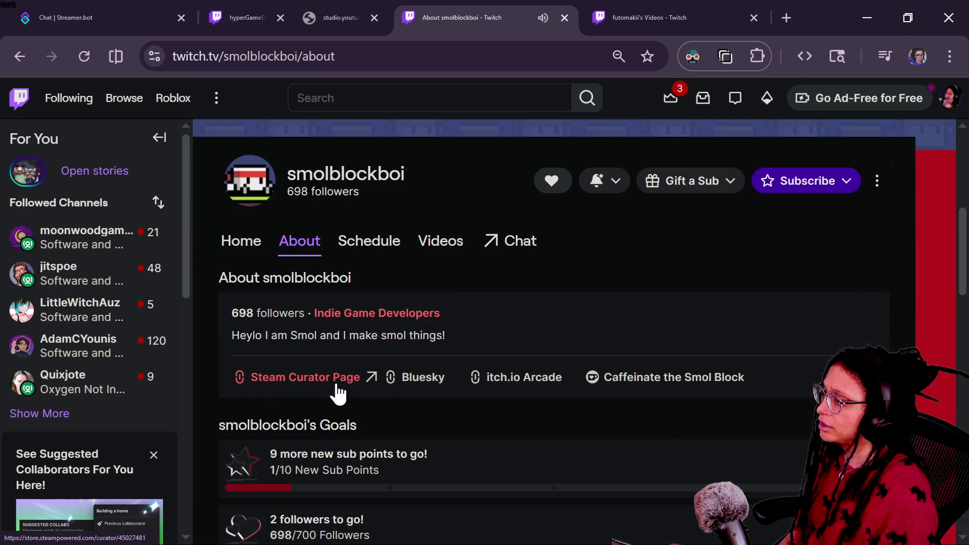
pyautogui.click(554, 392)
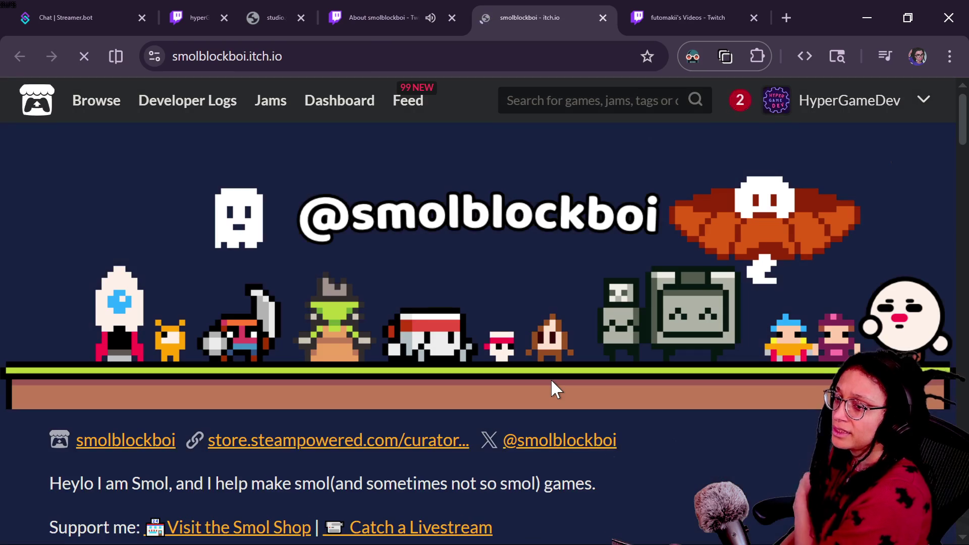
# Step: Scroll the creator's itch.io game list and open Untitled Smol Block Platformer 3D
pyautogui.scroll(-3, 551, 381)
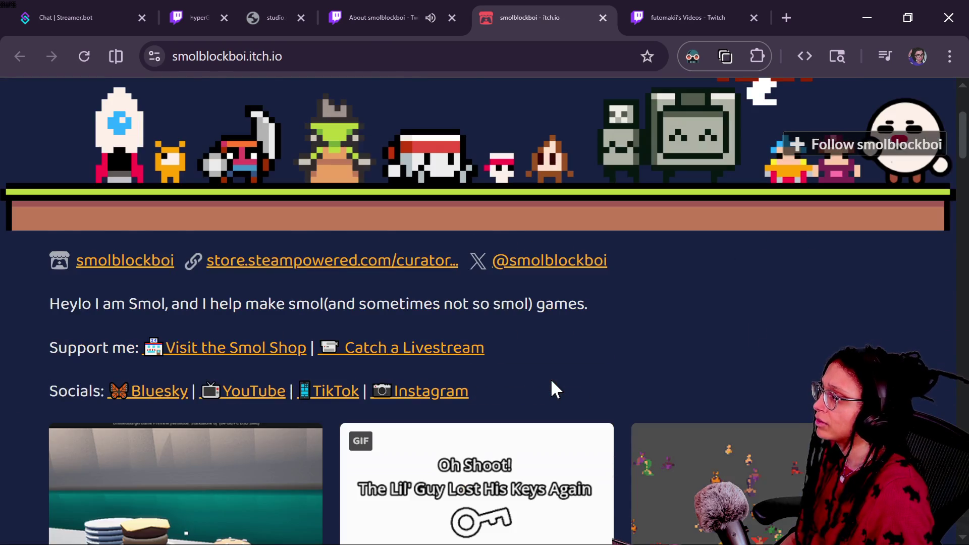
pyautogui.scroll(-3, 552, 390)
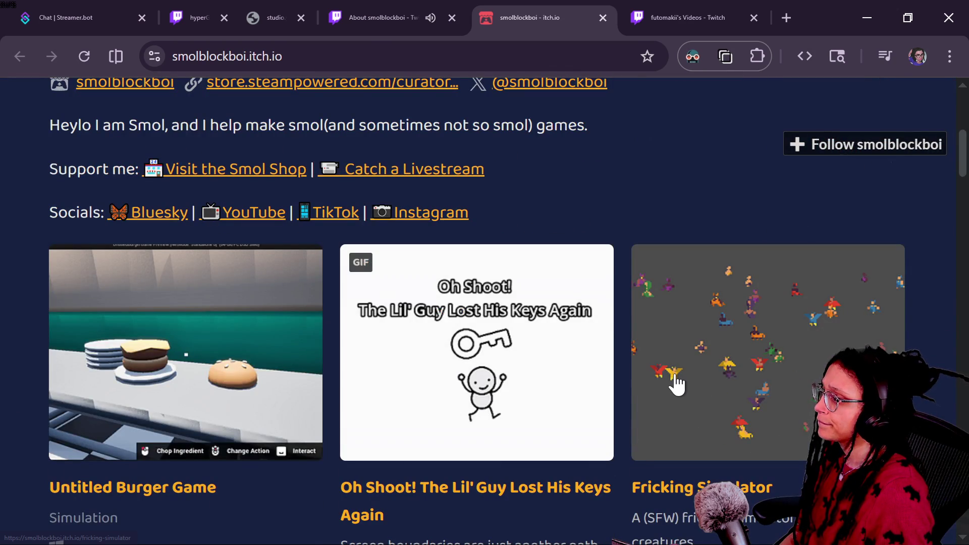
pyautogui.scroll(-6, 676, 383)
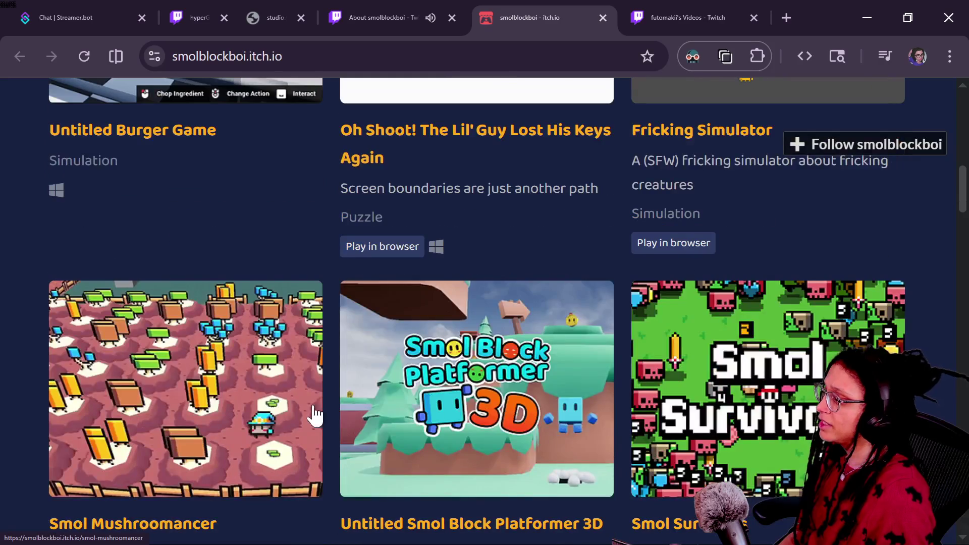
pyautogui.scroll(-2, 186, 418)
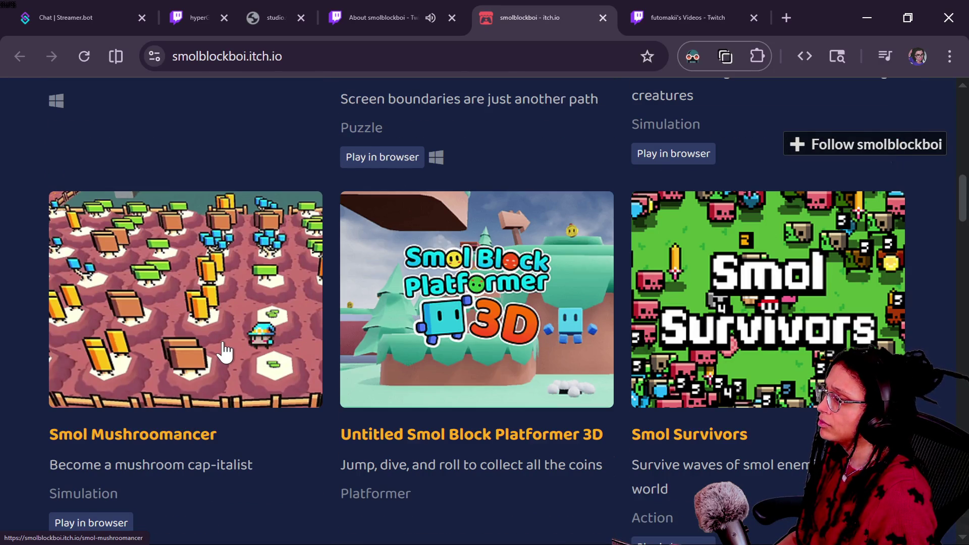
pyautogui.click(365, 33)
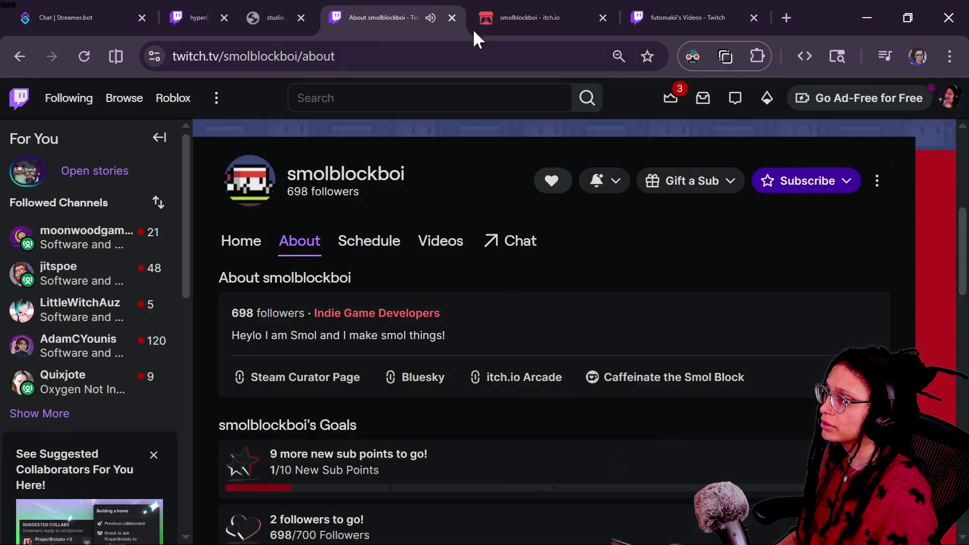
pyautogui.click(482, 13)
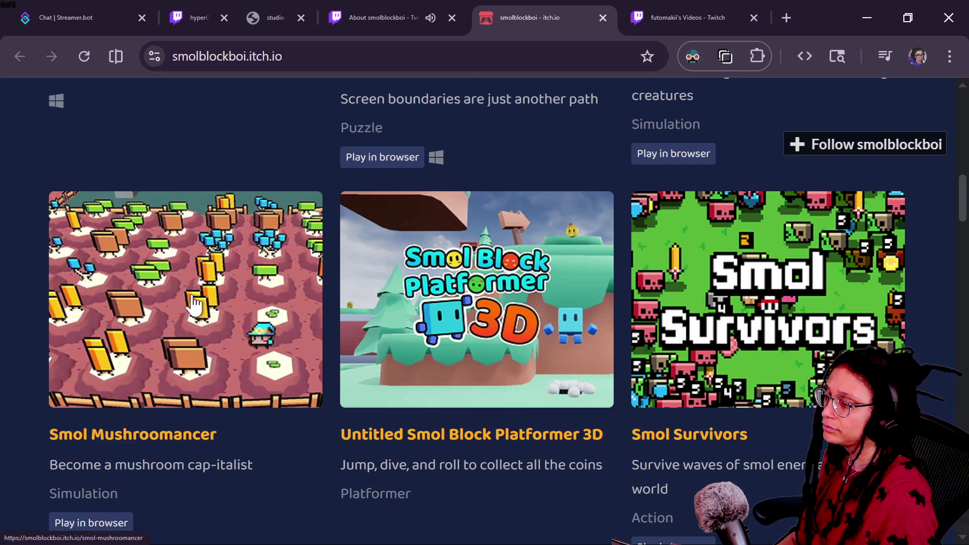
pyautogui.scroll(-4, 484, 308)
pyautogui.scroll(2, 717, 277)
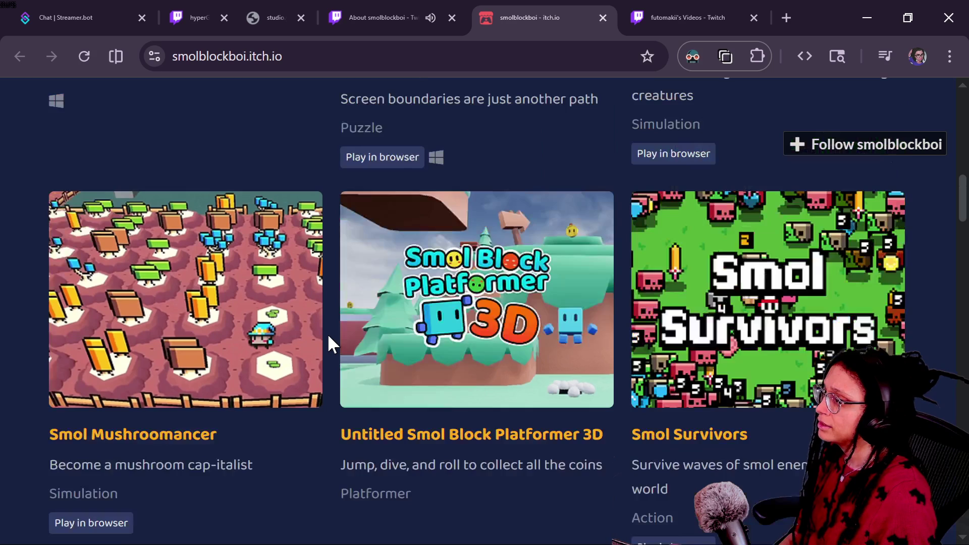
pyautogui.click(453, 336)
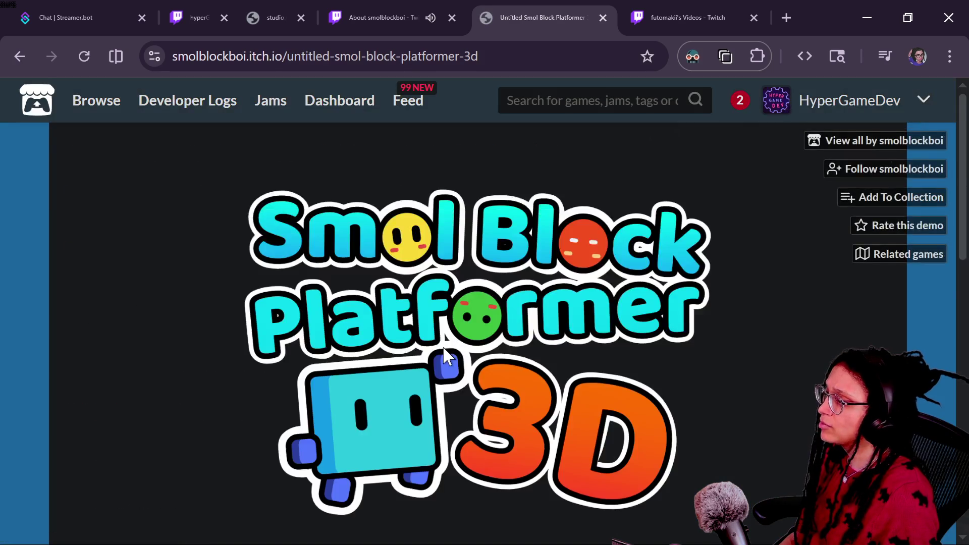
# Step: Browse the platformer's page and view one gameplay screenshot enlarged
pyautogui.scroll(-5, 442, 345)
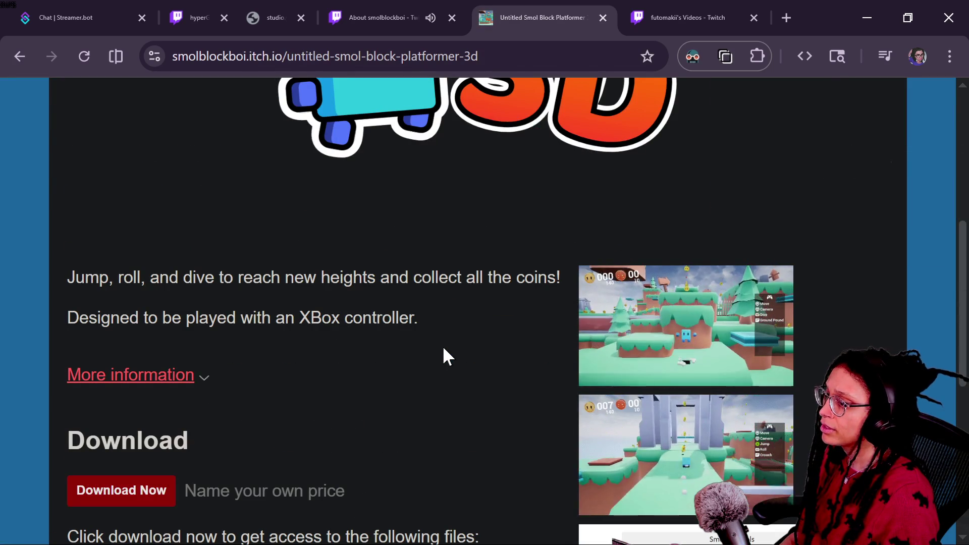
pyautogui.scroll(-2, 443, 349)
pyautogui.scroll(5, 301, 325)
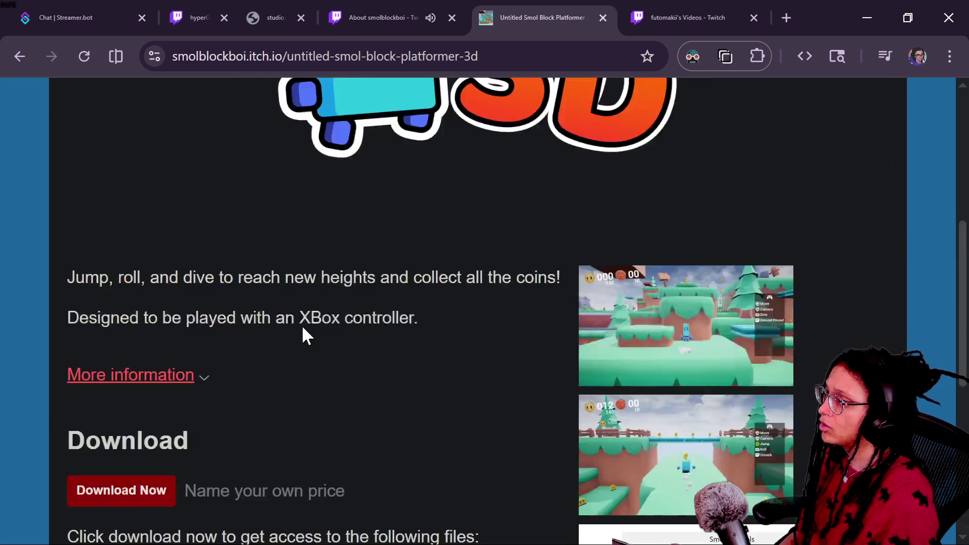
pyautogui.scroll(-7, 302, 325)
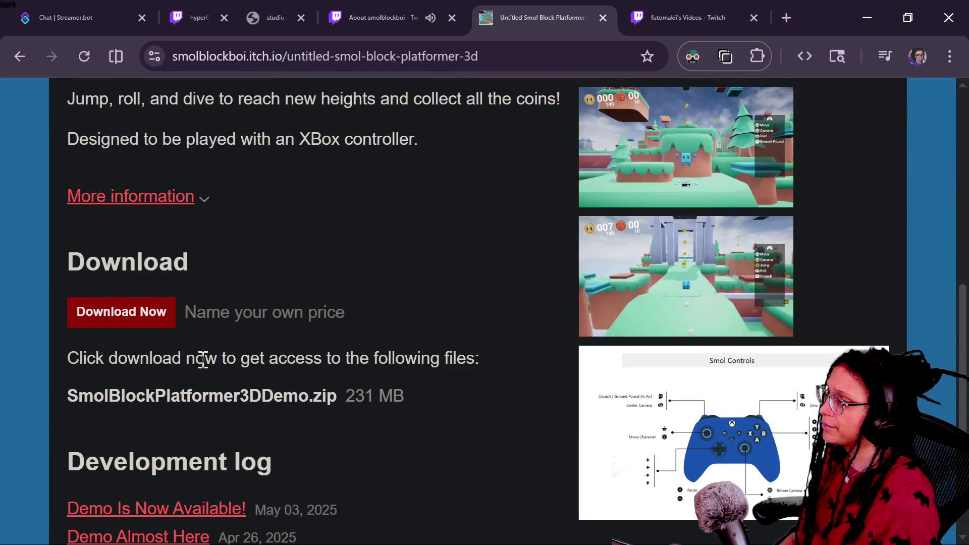
pyautogui.scroll(2, 388, 345)
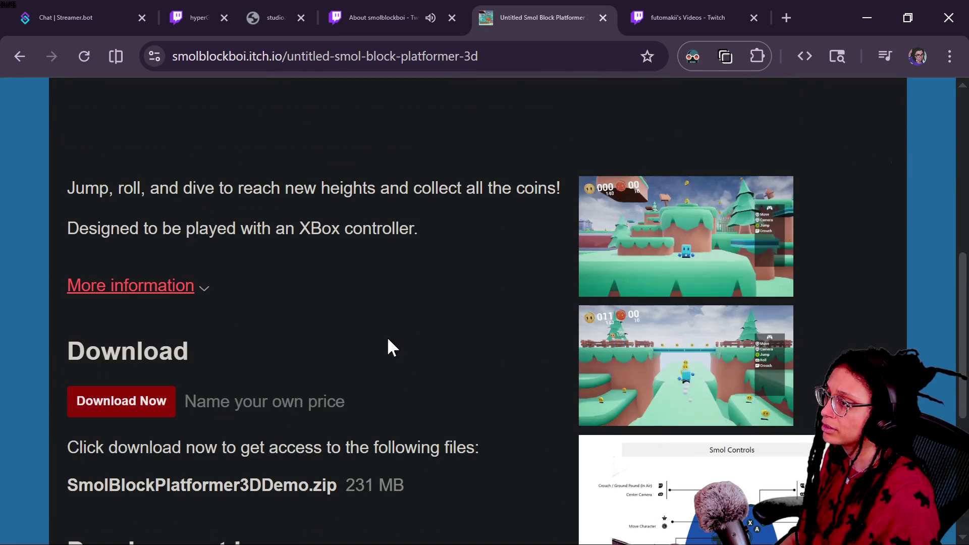
pyautogui.click(588, 273)
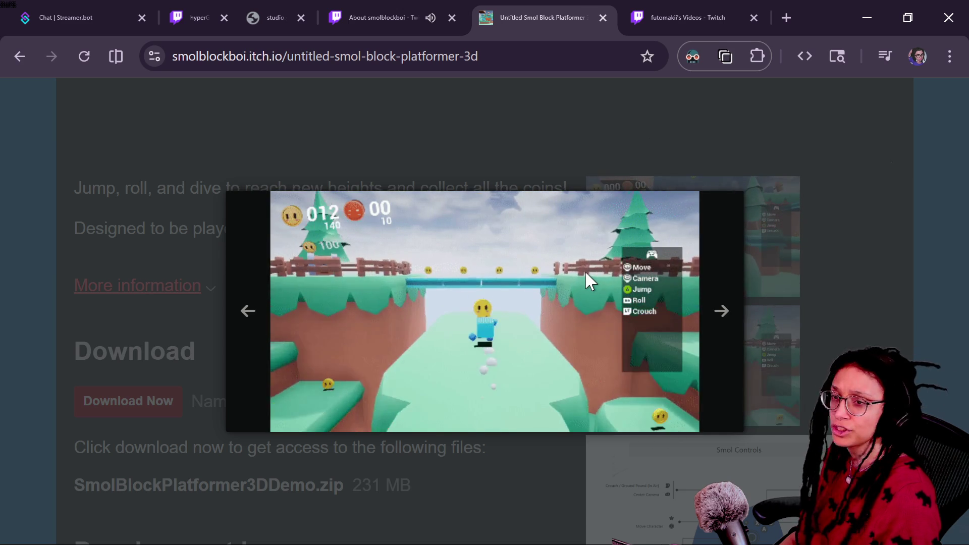
pyautogui.click(762, 249)
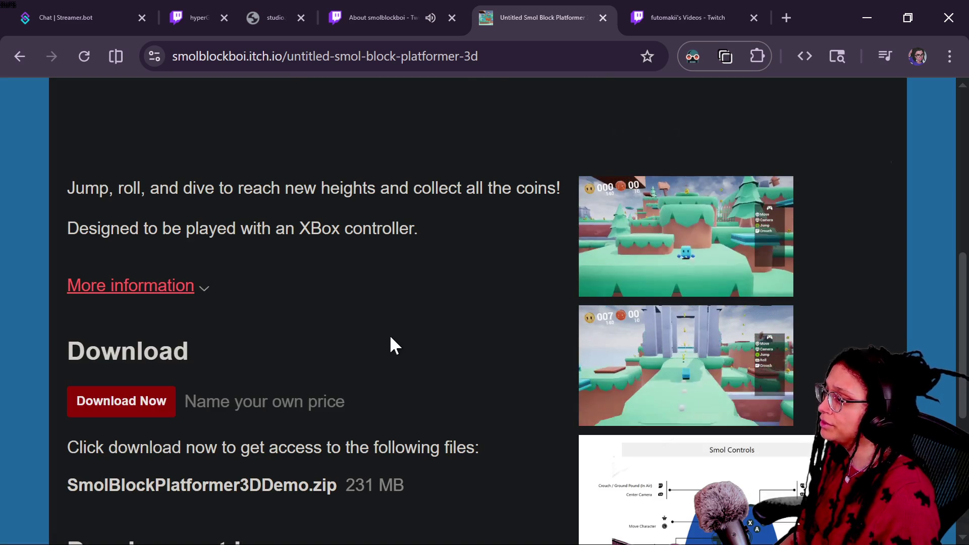
# Step: Open the Smol Survivors game page and close the Twitch About tab
pyautogui.scroll(3, 390, 338)
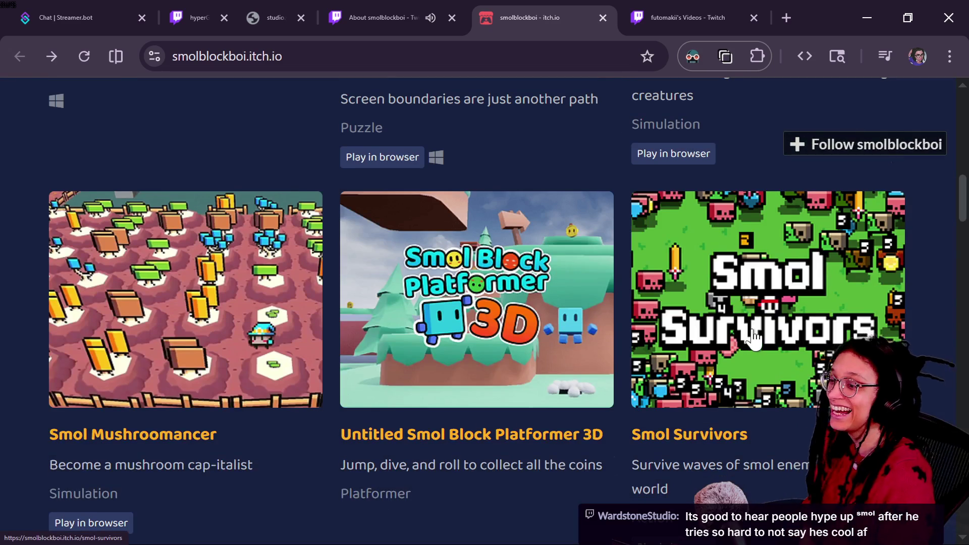
pyautogui.click(752, 331)
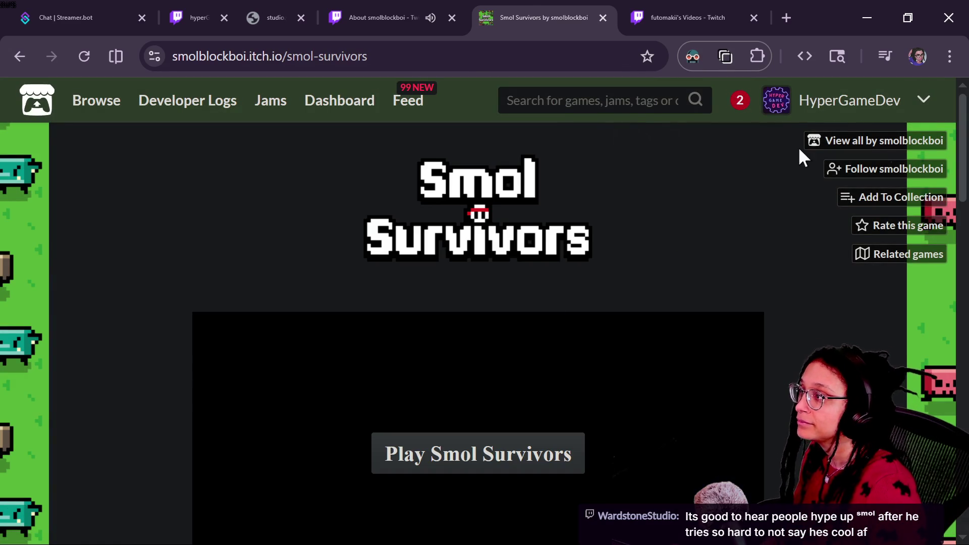
pyautogui.click(376, 18)
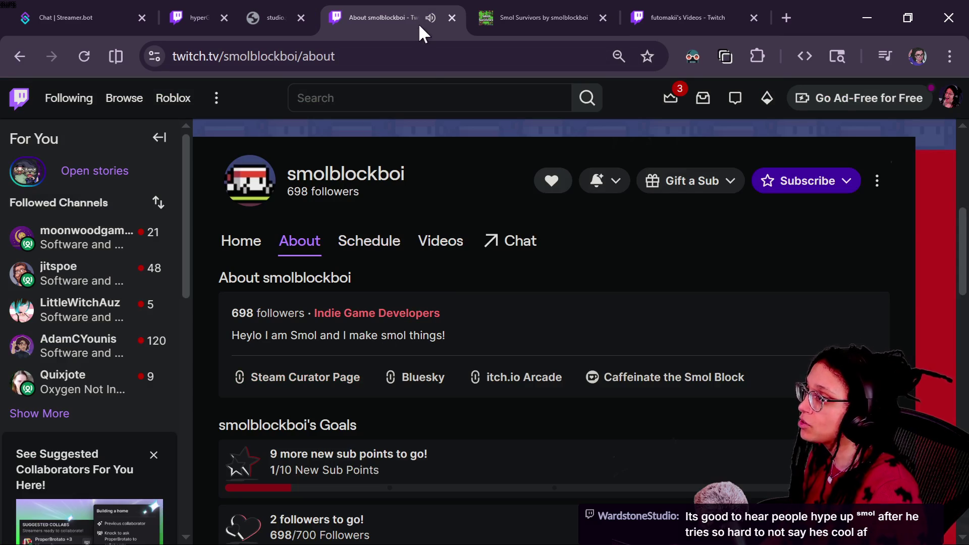
pyautogui.click(452, 18)
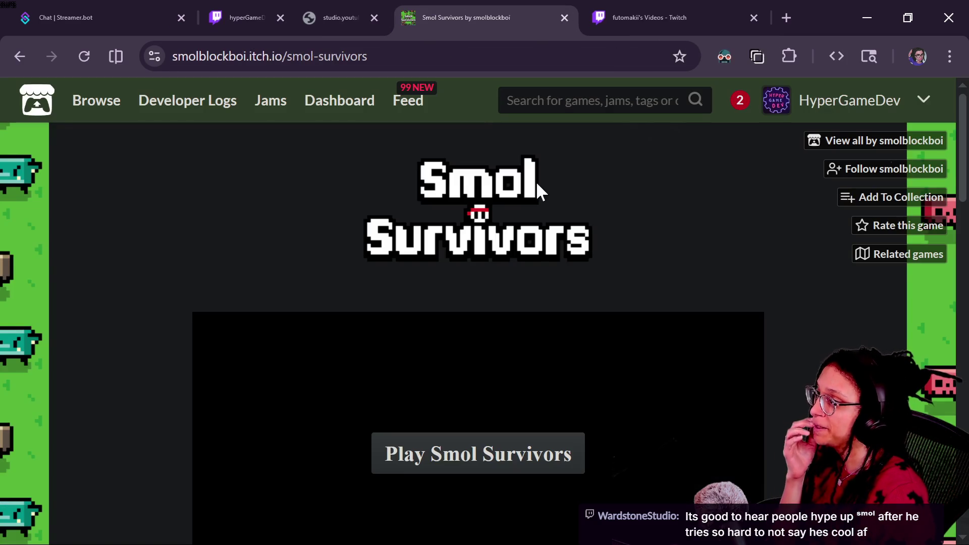